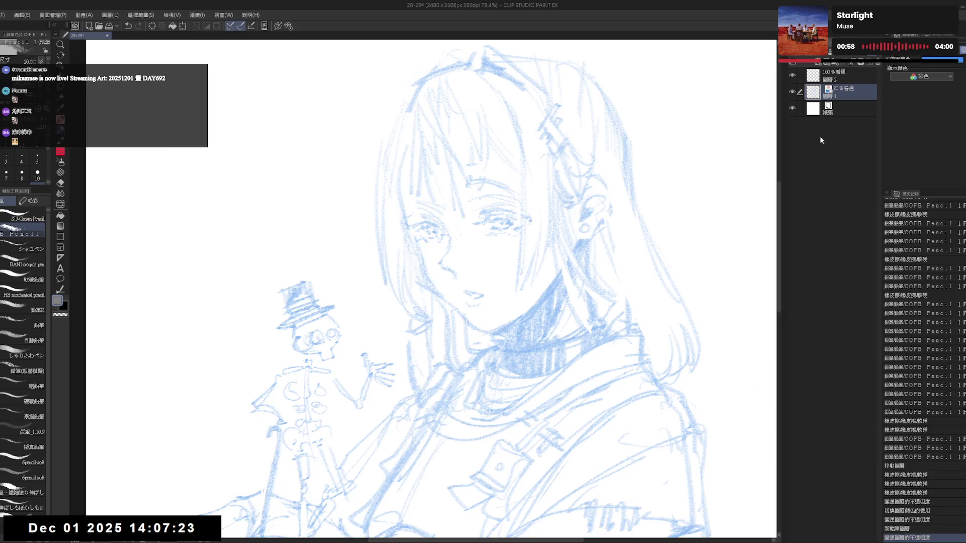
Step: Move the blank upper layer, Layer 2, into a new layer folder
{"action": "left_click", "coordinate": [850, 75]}
{"action": "left_click_drag", "start_coordinate": [514, 212], "coordinate": [529, 219]}
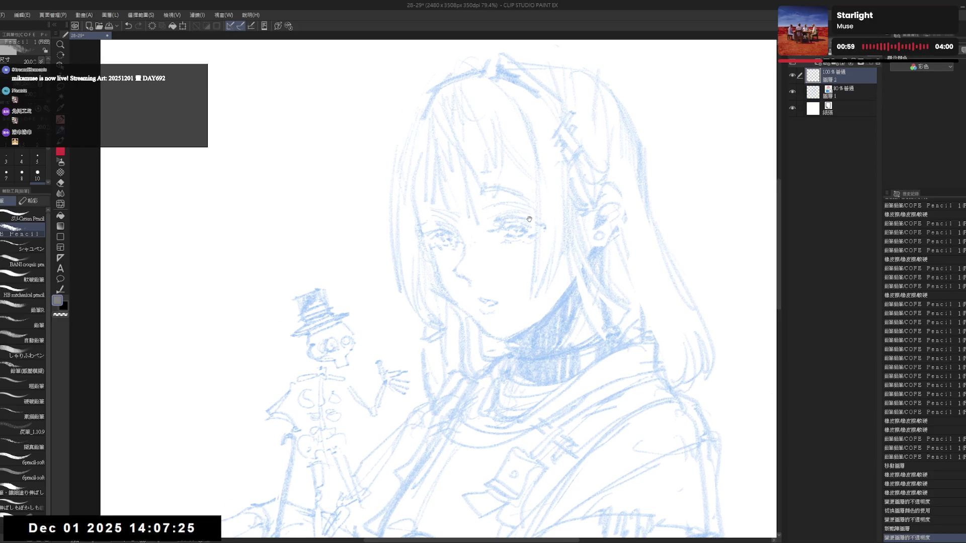
{"action": "left_click", "coordinate": [875, 91]}
{"action": "left_click_drag", "start_coordinate": [416, 244], "coordinate": [426, 242]}
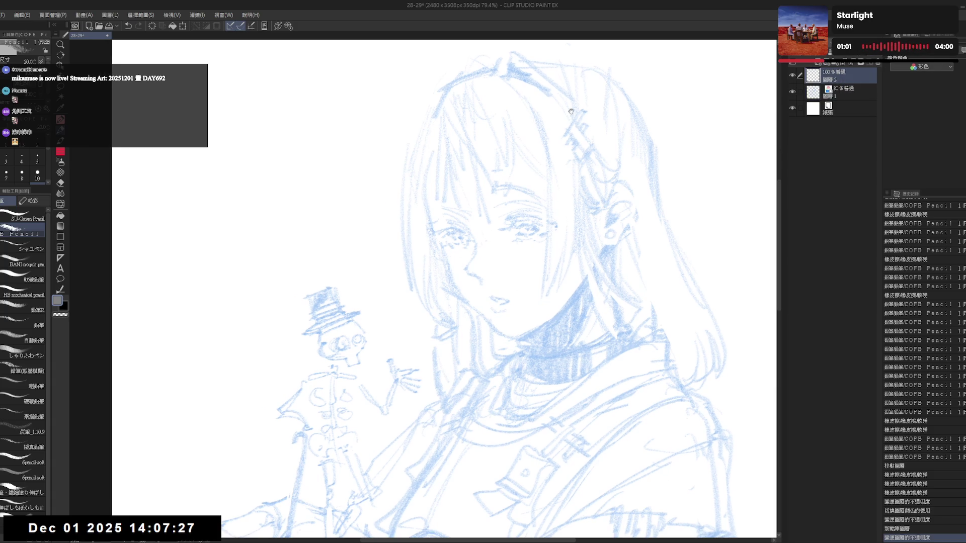
{"action": "left_click", "coordinate": [834, 64]}
{"action": "left_click_drag", "start_coordinate": [846, 89], "coordinate": [845, 74]}
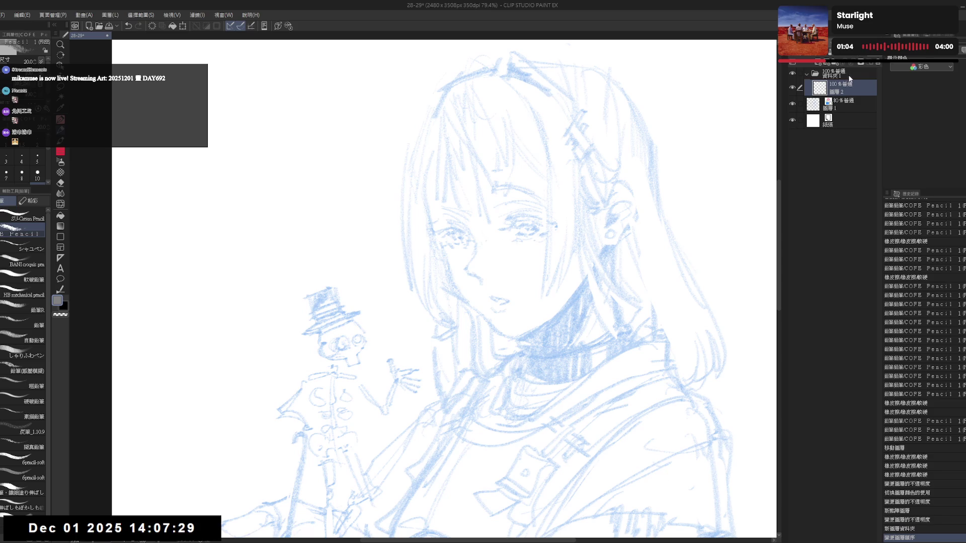
Step: Set up the G-pen with black colour at size 15
{"action": "key", "text": "p"}
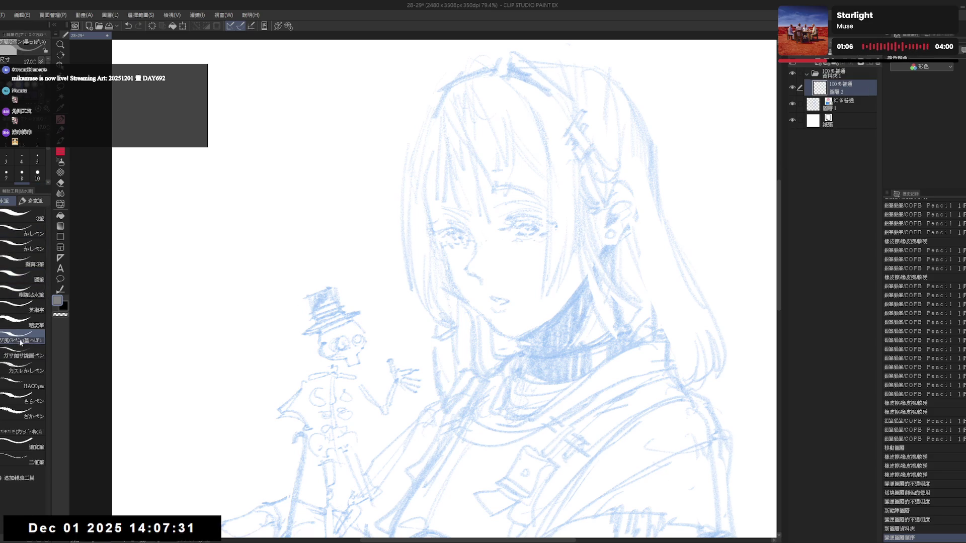
{"action": "left_click", "coordinate": [37, 173]}
{"action": "left_click_drag", "start_coordinate": [519, 192], "coordinate": [526, 229]}
{"action": "key", "text": "bracketleft"}
{"action": "key", "text": "bracketright"}
{"action": "key", "text": "bracketright"}
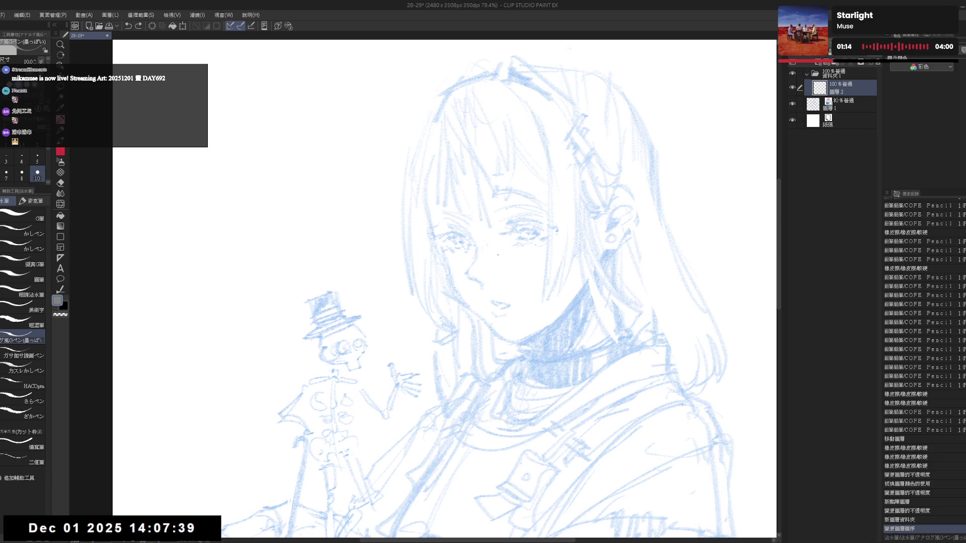
{"action": "left_click", "coordinate": [65, 309]}
{"action": "key", "text": "bracketright"}
{"action": "key", "text": "bracketright"}
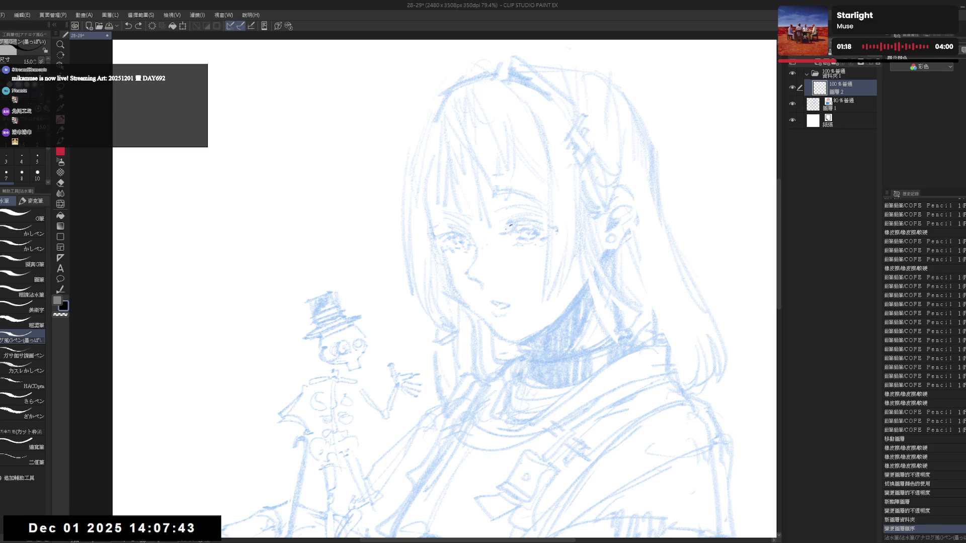
Step: Ink the right eye's upper eyelid line at pen size 10, rotating the canvas to a comfortable angle
{"action": "left_click_drag", "start_coordinate": [511, 224], "coordinate": [505, 231]}
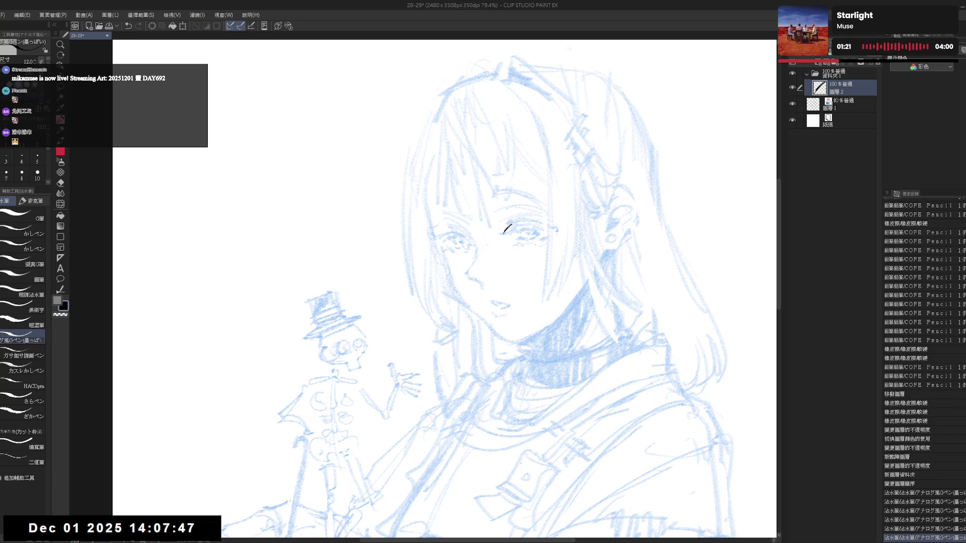
{"action": "key", "text": "r"}
{"action": "left_click_drag", "start_coordinate": [400, 354], "coordinate": [382, 382]}
{"action": "scroll", "coordinate": [382, 382], "scroll_direction": "up", "scroll_amount": 3}
{"action": "key", "text": "p"}
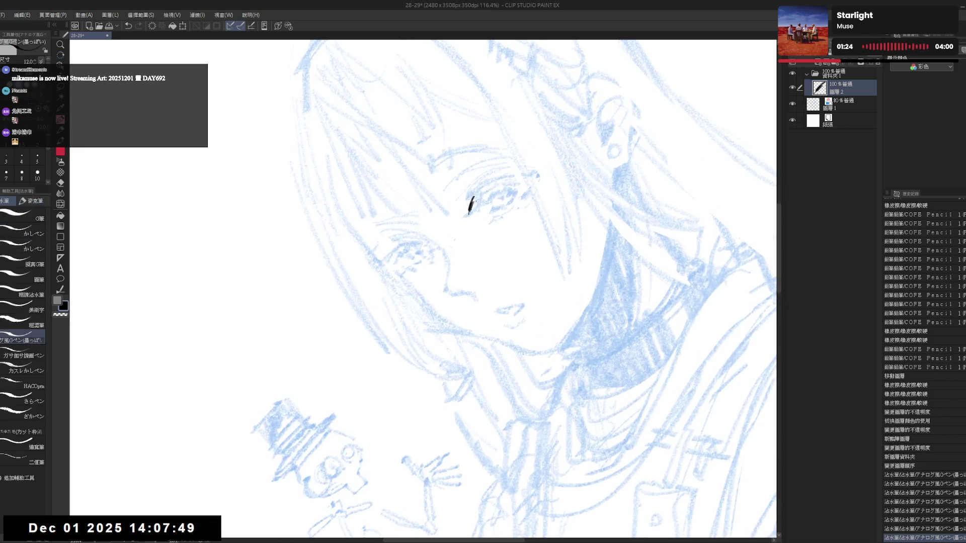
{"action": "left_click_drag", "start_coordinate": [477, 198], "coordinate": [470, 208]}
{"action": "key", "text": "r"}
{"action": "mouse_move", "coordinate": [453, 251]}
{"action": "left_mouse_down"}
{"action": "mouse_move", "coordinate": [413, 362]}
{"action": "mouse_move", "coordinate": [371, 431]}
{"action": "mouse_move", "coordinate": [322, 412]}
{"action": "left_mouse_up"}
{"action": "key", "text": "p"}
{"action": "key", "text": "bracketleft"}
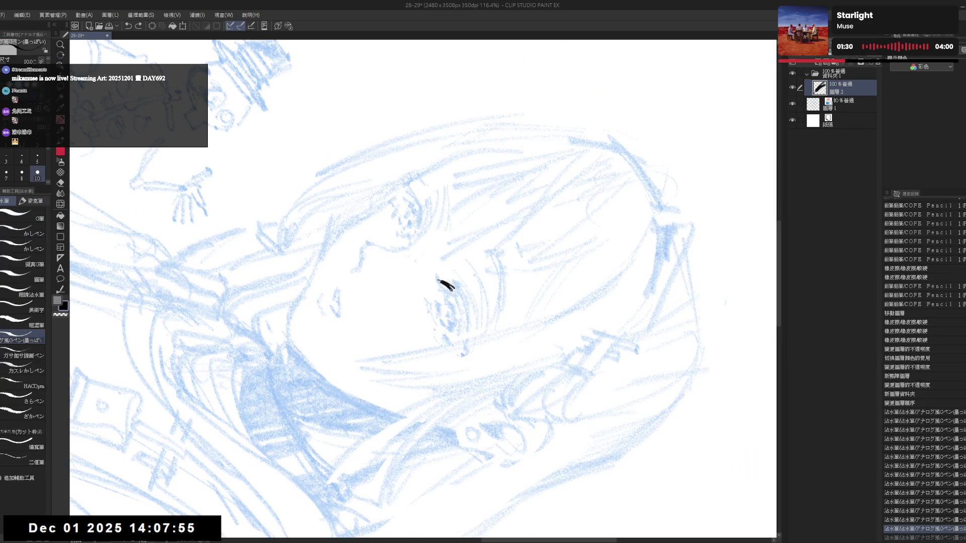
{"action": "left_click_drag", "start_coordinate": [450, 289], "coordinate": [465, 319]}
{"action": "mouse_move", "coordinate": [452, 283]}
{"action": "left_mouse_down"}
{"action": "mouse_move", "coordinate": [465, 318]}
{"action": "mouse_move", "coordinate": [481, 300]}
{"action": "mouse_move", "coordinate": [453, 401]}
{"action": "mouse_move", "coordinate": [456, 320]}
{"action": "left_mouse_up"}
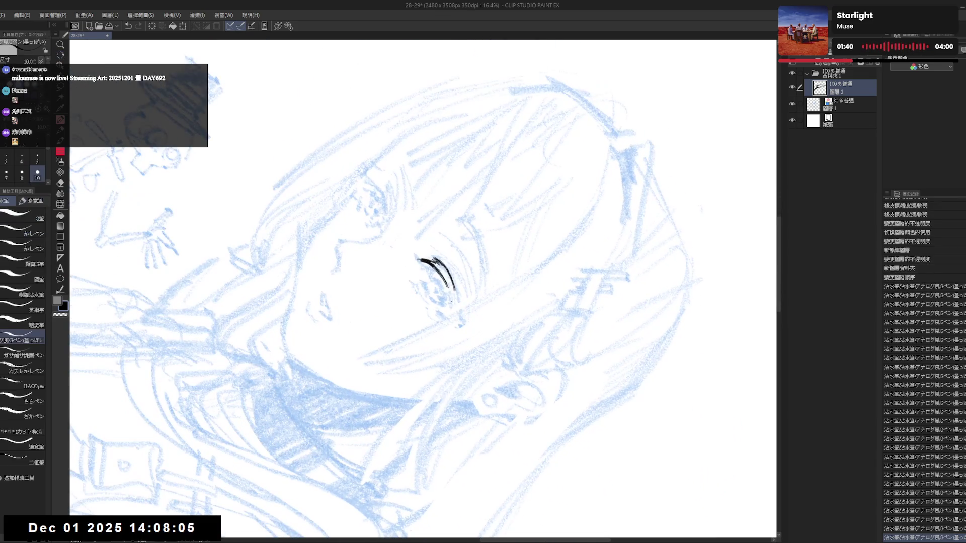
{"action": "left_click_drag", "start_coordinate": [452, 284], "coordinate": [461, 317]}
{"action": "key", "text": "ctrl+z"}
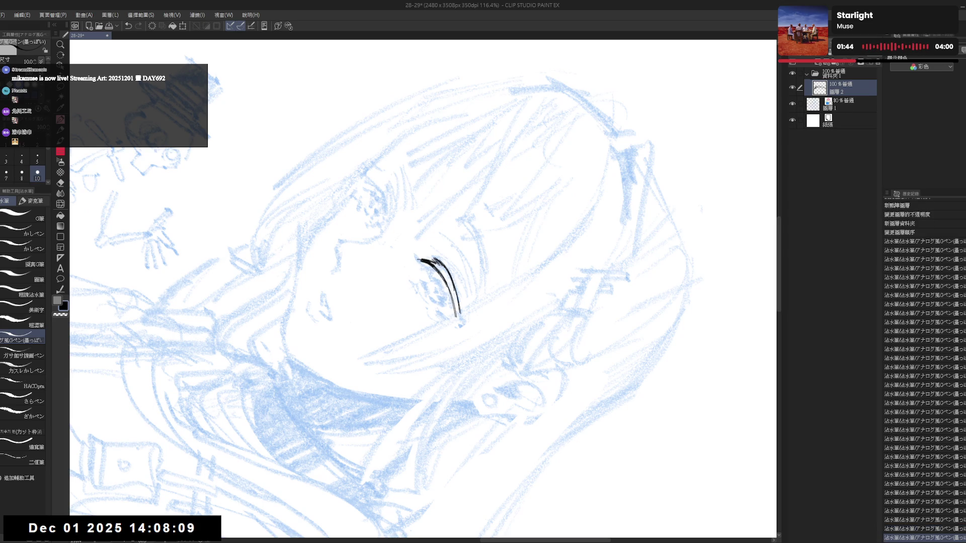
{"action": "key", "text": "ctrl+z"}
{"action": "key", "text": "ctrl+z"}
{"action": "key", "text": "ctrl+y"}
{"action": "key", "text": "ctrl+y"}
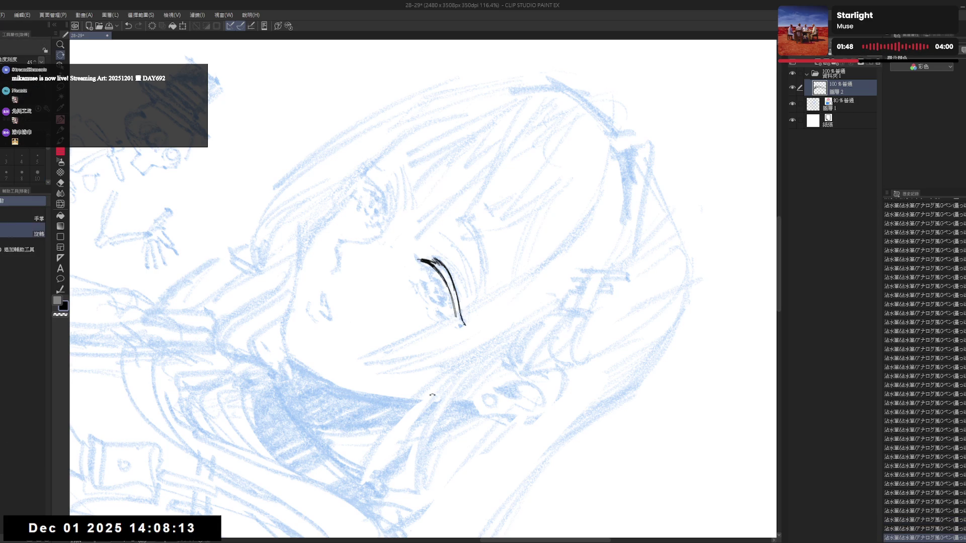
Step: Add a short flicked tail at the eyelid line's outer end and erase stray ink near it
{"action": "key", "text": "ctrl+@"}
{"action": "key", "text": "p"}
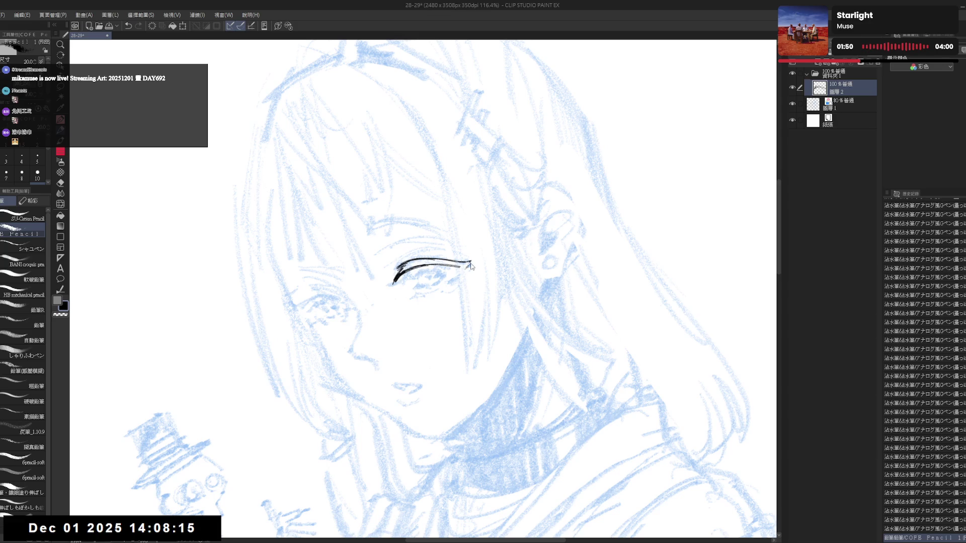
{"action": "key", "text": "p"}
{"action": "left_click_drag", "start_coordinate": [470, 261], "coordinate": [460, 275]}
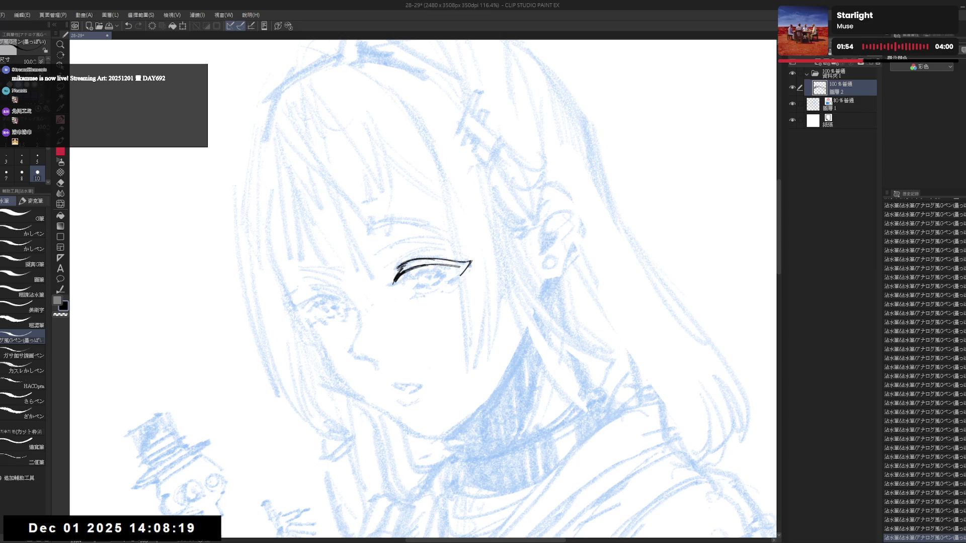
{"action": "key", "text": "asciicircum"}
{"action": "key", "text": "asciicircum"}
{"action": "key", "text": "asciicircum"}
{"action": "key", "text": "e"}
{"action": "left_click_drag", "start_coordinate": [456, 298], "coordinate": [469, 316]}
{"action": "key", "text": "p"}
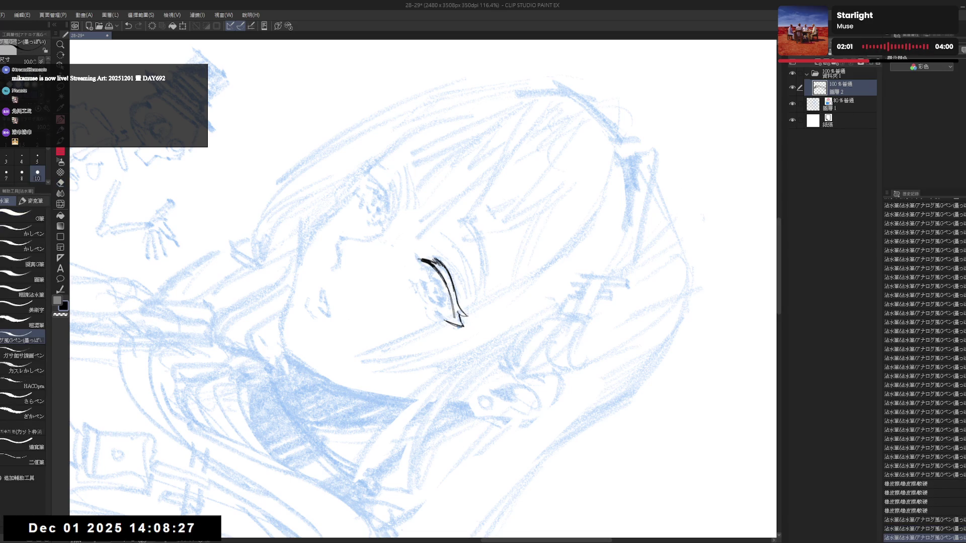
{"action": "key", "text": "ctrl+at"}
{"action": "key", "text": "h"}
{"action": "key", "text": "e"}
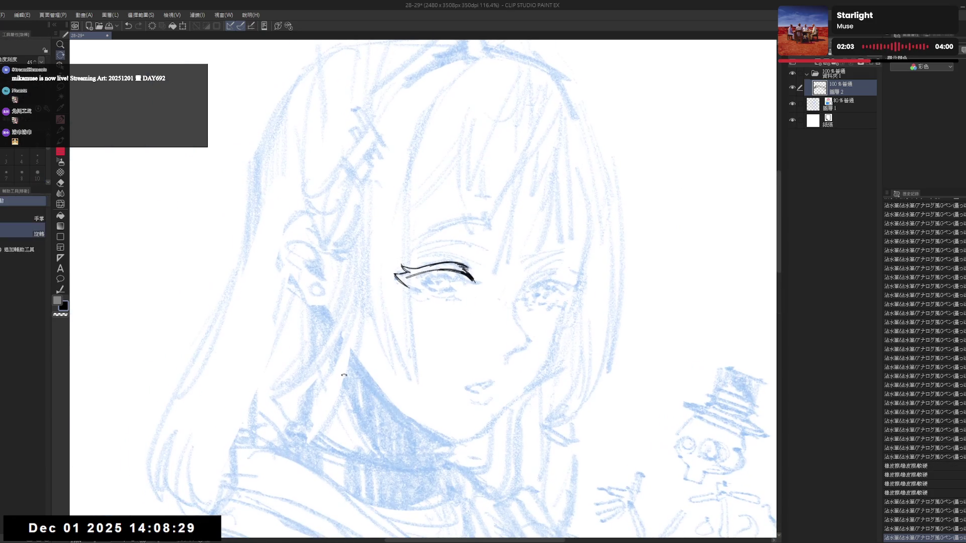
{"action": "key", "text": "minus"}
{"action": "key", "text": "minus"}
{"action": "key", "text": "minus"}
{"action": "left_click", "coordinate": [403, 290]}
{"action": "key", "text": "p"}
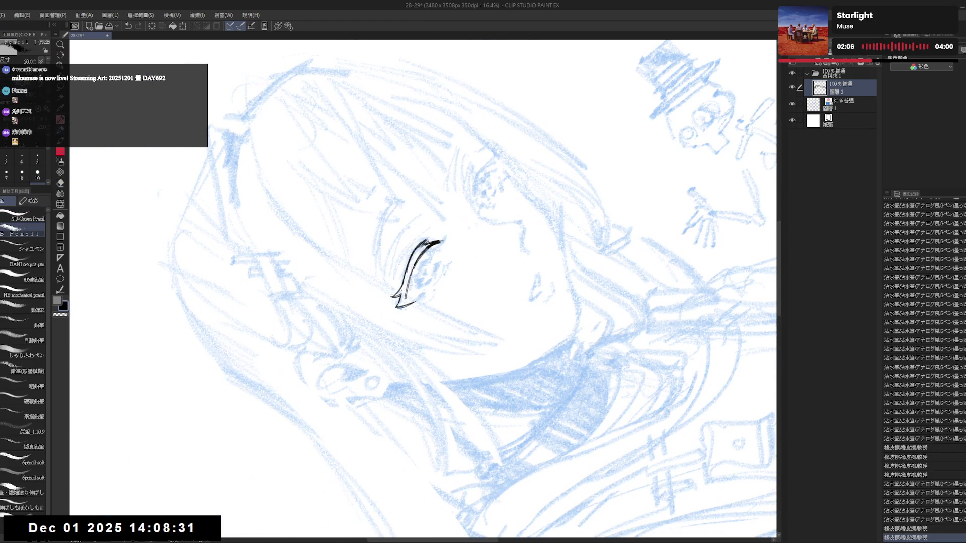
{"action": "key", "text": "p"}
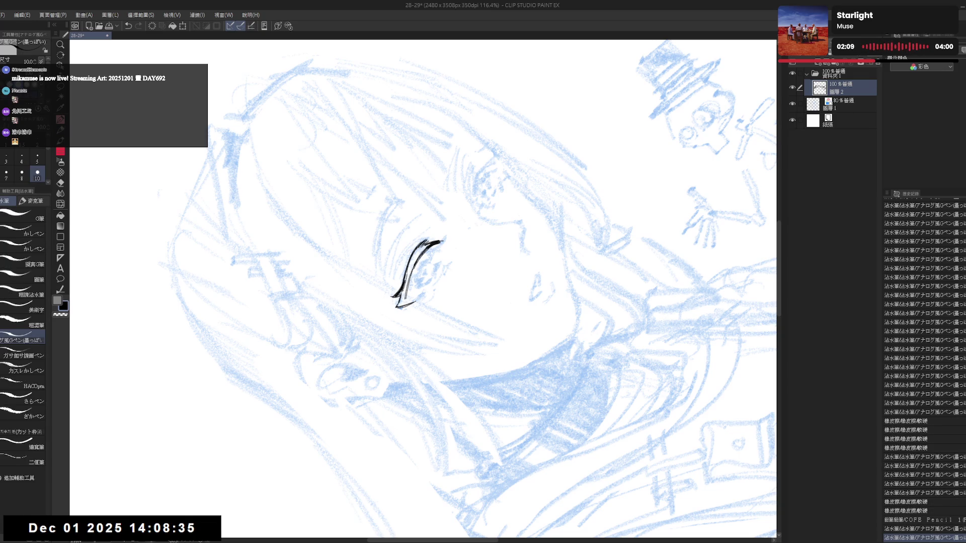
Step: Lengthen the eye line's left end, fill its tip black, and reset the view to the whole figure
{"action": "key", "text": "r"}
{"action": "mouse_move", "coordinate": [375, 366]}
{"action": "left_mouse_down"}
{"action": "mouse_move", "coordinate": [332, 298]}
{"action": "mouse_move", "coordinate": [403, 382]}
{"action": "left_mouse_up"}
{"action": "key", "text": "p"}
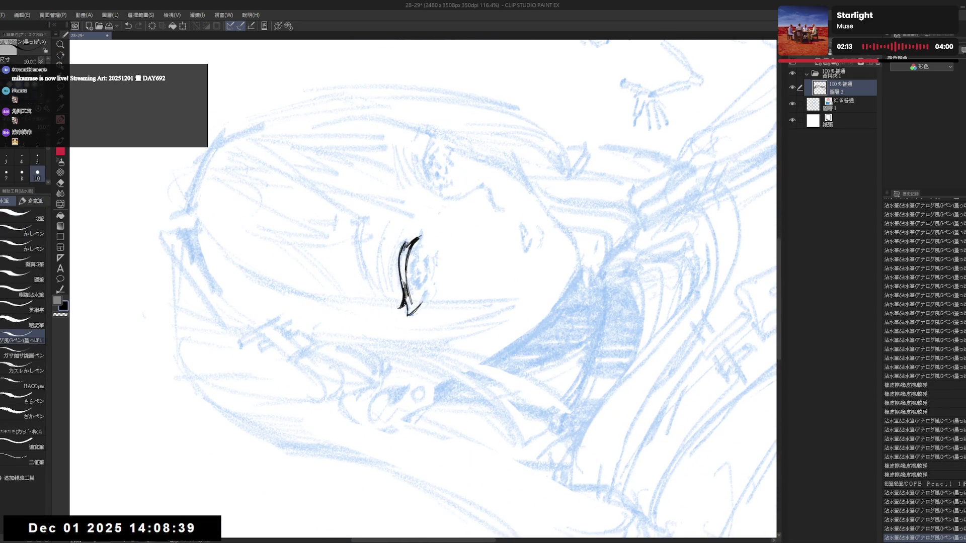
{"action": "key", "text": "asciicircum"}
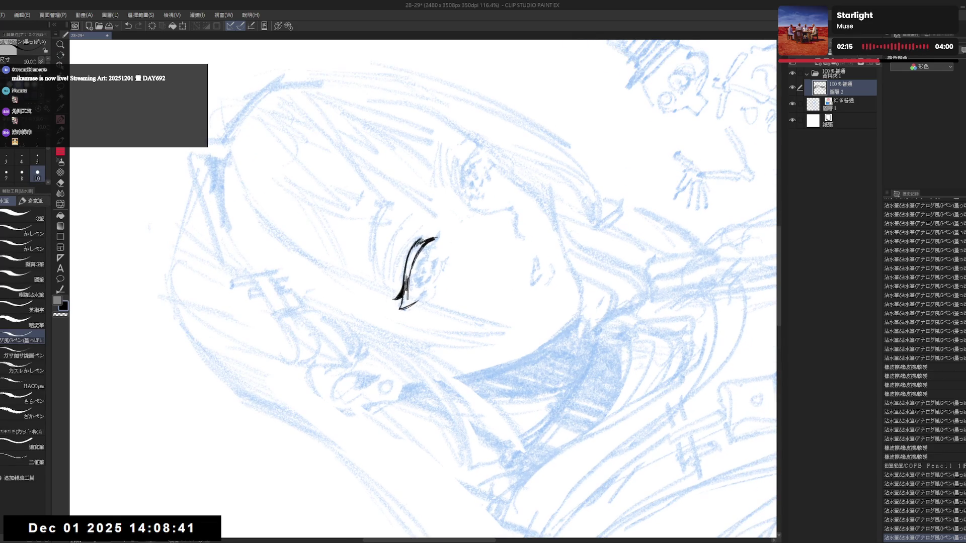
{"action": "key", "text": "asciicircum"}
{"action": "key", "text": "asciicircum"}
{"action": "key", "text": "asciicircum"}
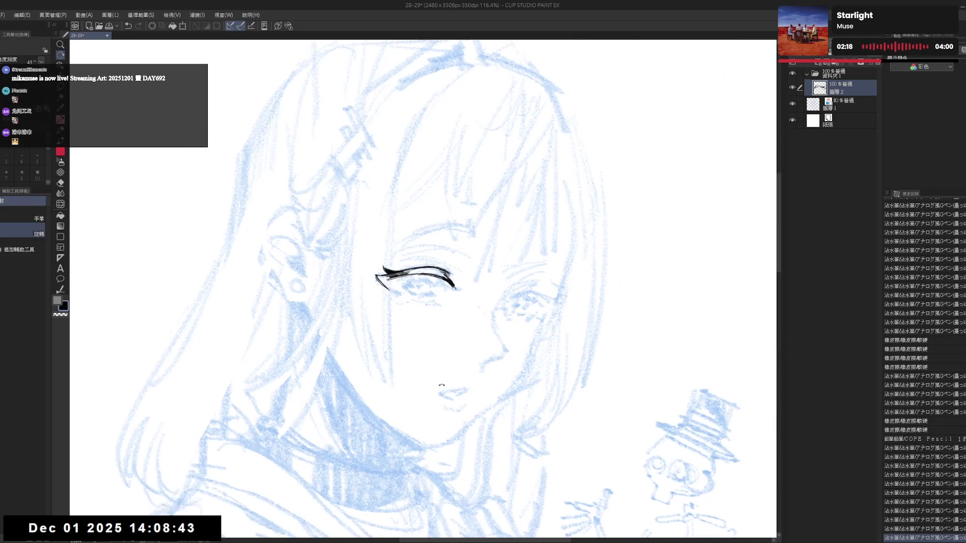
{"action": "left_click_drag", "start_coordinate": [391, 262], "coordinate": [398, 280]}
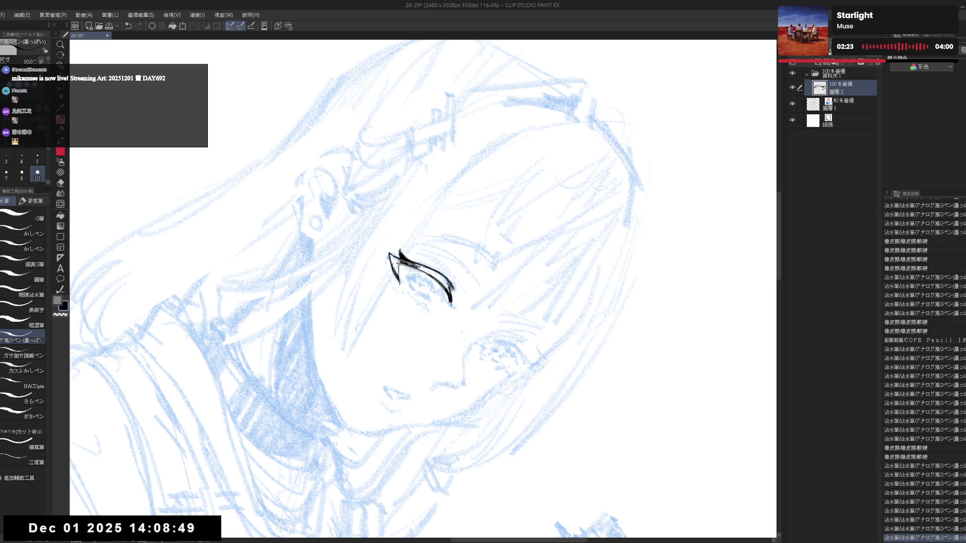
{"action": "key", "text": "minus"}
{"action": "key", "text": "minus"}
{"action": "key", "text": "minus"}
{"action": "key", "text": "g"}
{"action": "left_click", "coordinate": [387, 283]}
{"action": "key", "text": "h"}
{"action": "key", "text": "p"}
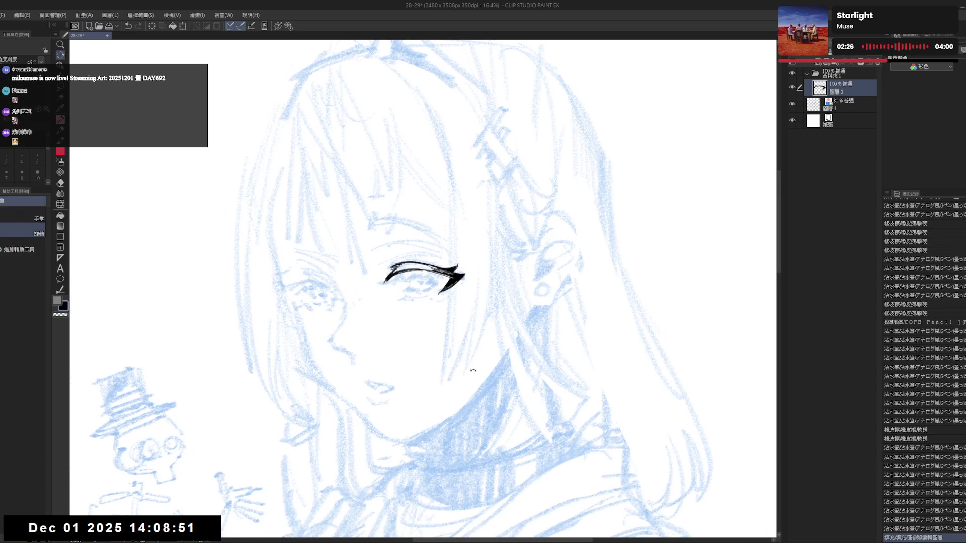
{"action": "key", "text": "asciicircum"}
{"action": "key", "text": "asciicircum"}
{"action": "key", "text": "asciicircum"}
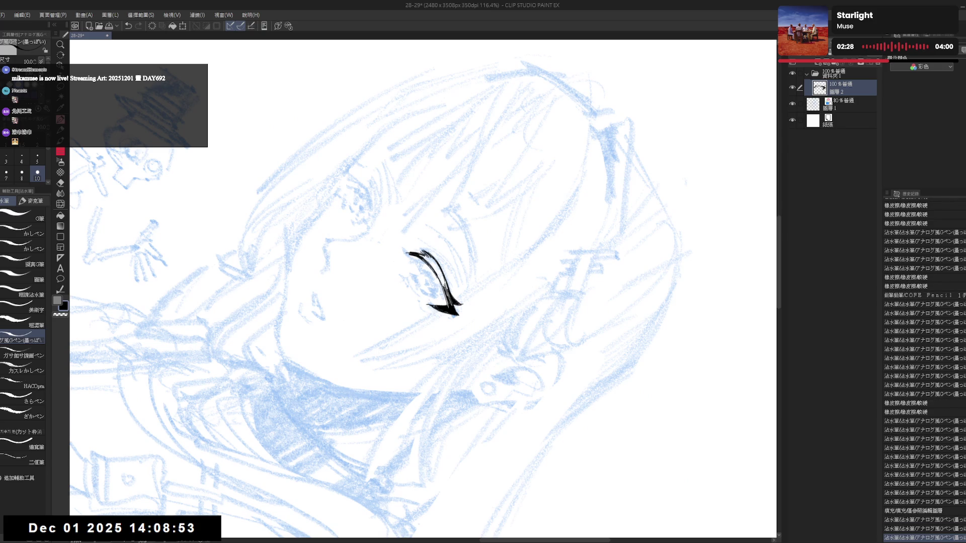
{"action": "key", "text": "asciicircum"}
{"action": "key", "text": "asciicircum"}
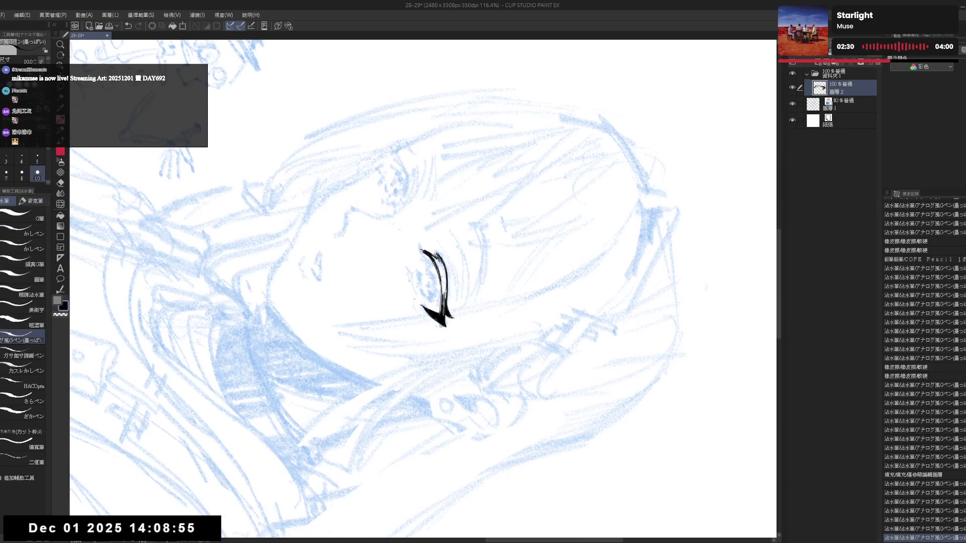
{"action": "mouse_move", "coordinate": [445, 297]}
{"action": "left_mouse_down"}
{"action": "mouse_move", "coordinate": [442, 278]}
{"action": "mouse_move", "coordinate": [443, 300]}
{"action": "left_mouse_up"}
{"action": "key", "text": "ctrl+y"}
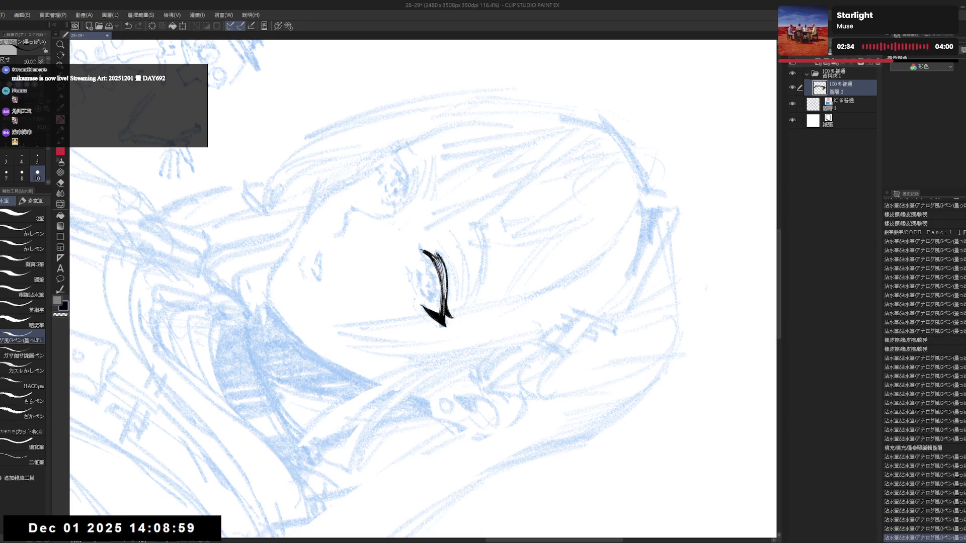
{"action": "key", "text": "ctrl+0"}
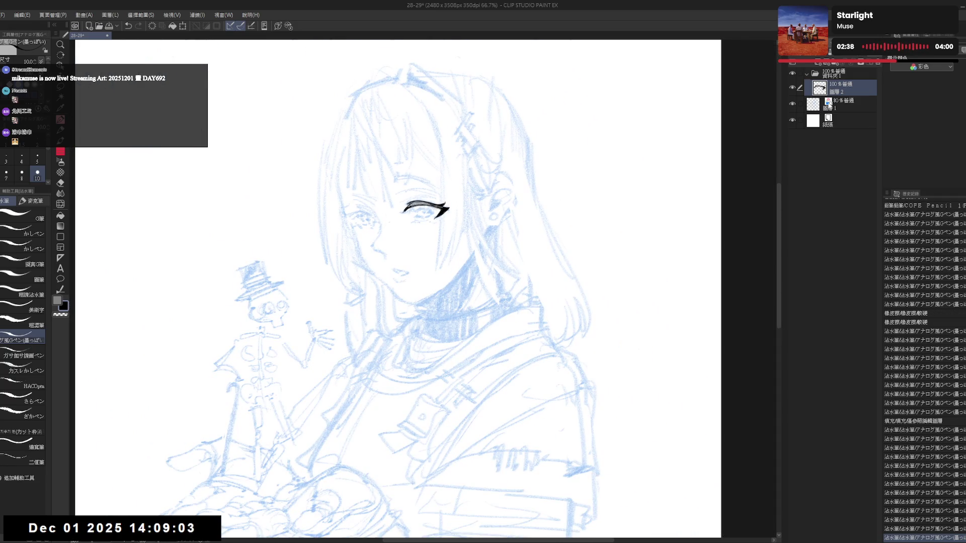
Step: Lower the sketch layer to 50% opacity, then thicken and clean up the eyeliner's outer tip
{"action": "left_click", "coordinate": [844, 107]}
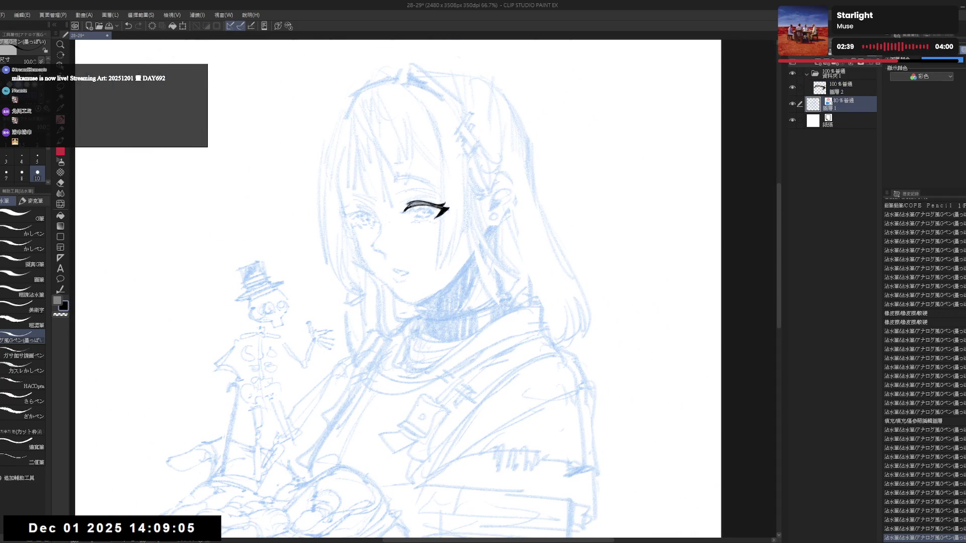
{"action": "left_click", "coordinate": [850, 88]}
{"action": "key", "text": "r"}
{"action": "left_click_drag", "start_coordinate": [453, 302], "coordinate": [432, 311]}
{"action": "scroll", "coordinate": [432, 312], "scroll_direction": "up", "scroll_amount": 2}
{"action": "left_click_drag", "start_coordinate": [450, 236], "coordinate": [456, 238]}
{"action": "scroll", "coordinate": [434, 336], "scroll_direction": "up", "scroll_amount": 1}
{"action": "left_click_drag", "start_coordinate": [434, 336], "coordinate": [468, 321]}
{"action": "key", "text": "p"}
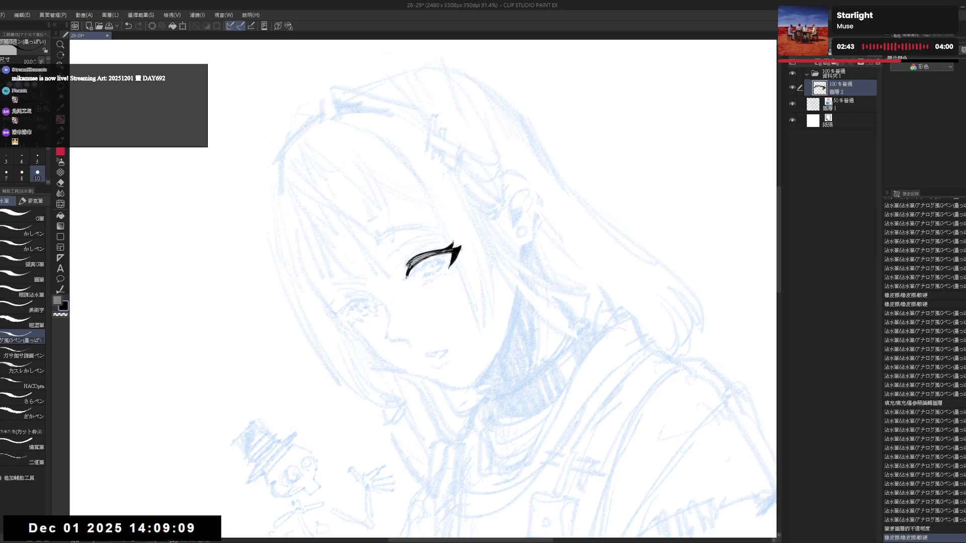
{"action": "left_click_drag", "start_coordinate": [452, 242], "coordinate": [458, 249]}
{"action": "key", "text": "ctrl+z"}
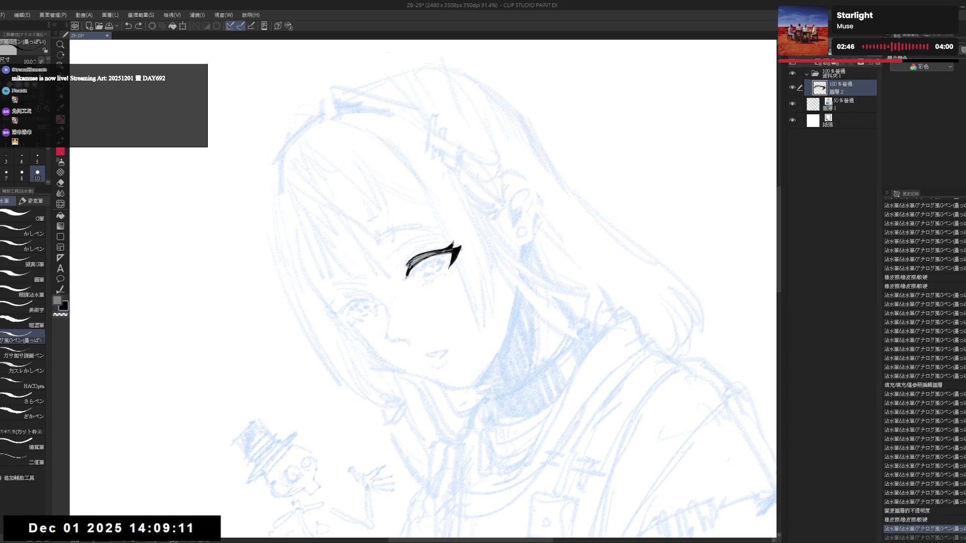
{"action": "left_click_drag", "start_coordinate": [432, 312], "coordinate": [453, 302]}
{"action": "key", "text": "e"}
{"action": "left_click_drag", "start_coordinate": [458, 254], "coordinate": [463, 262]}
{"action": "mouse_move", "coordinate": [453, 267]}
{"action": "left_mouse_down"}
{"action": "mouse_move", "coordinate": [446, 279]}
{"action": "mouse_move", "coordinate": [457, 259]}
{"action": "mouse_move", "coordinate": [456, 269]}
{"action": "left_mouse_up"}
{"action": "key", "text": "p"}
{"action": "key", "text": "ctrl+z"}
Step: Sharpen the eyeliner tip with short strokes at pen size 12
{"action": "key", "text": "bracketright"}
{"action": "left_click_drag", "start_coordinate": [461, 258], "coordinate": [457, 270]}
{"action": "key", "text": "asciicircum"}
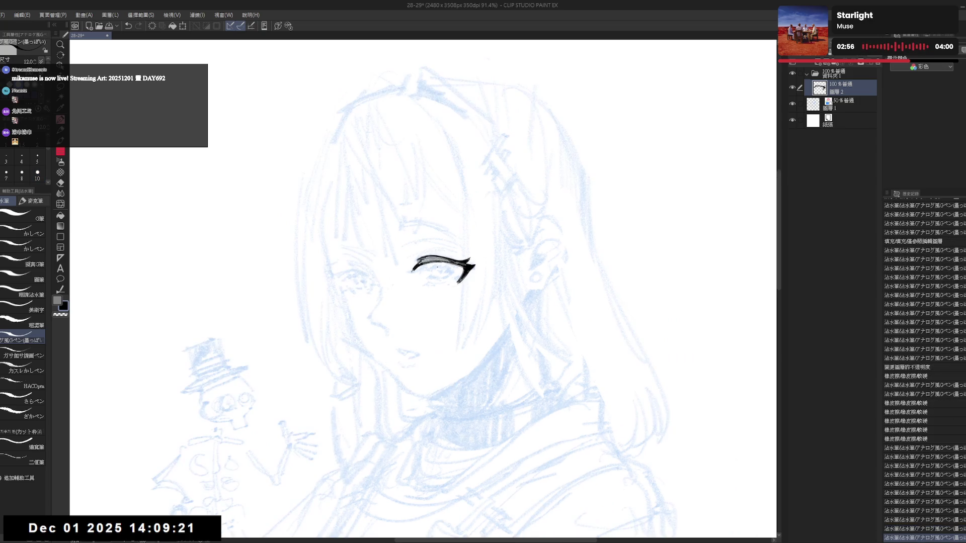
{"action": "key", "text": "h"}
{"action": "key", "text": "h"}
{"action": "key", "text": "r"}
{"action": "key", "text": "asciicircum"}
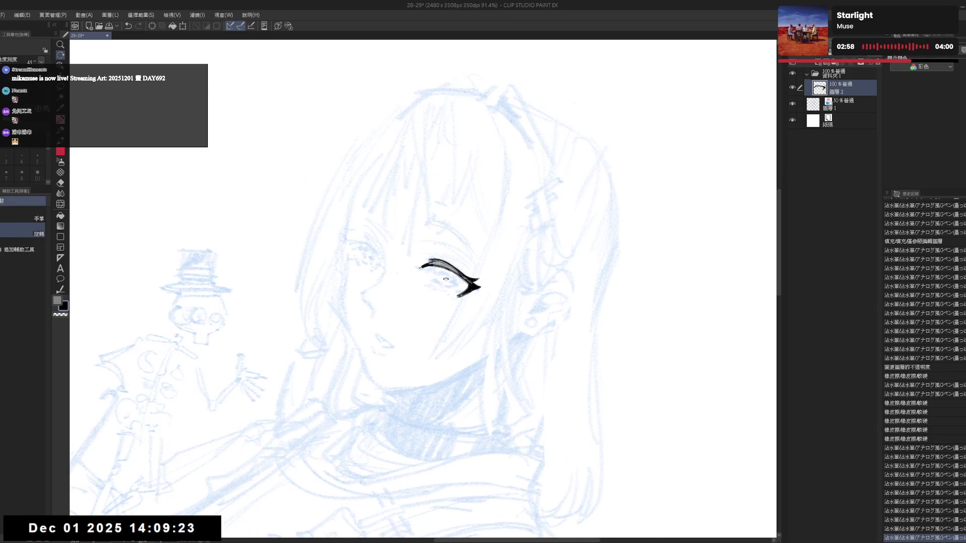
{"action": "key", "text": "p"}
{"action": "left_click", "coordinate": [434, 254]}
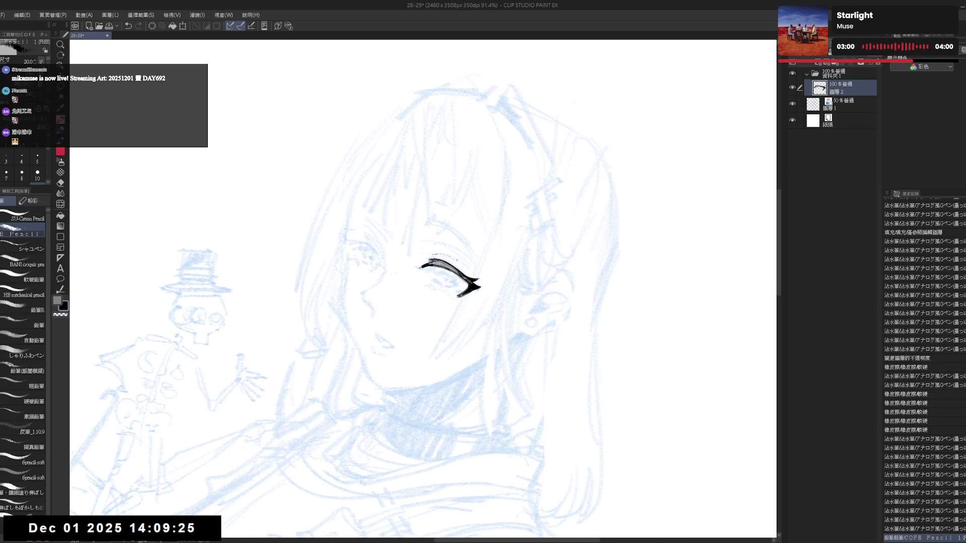
{"action": "left_click", "coordinate": [434, 254]}
{"action": "key", "text": "p"}
{"action": "left_click_drag", "start_coordinate": [425, 262], "coordinate": [469, 276]}
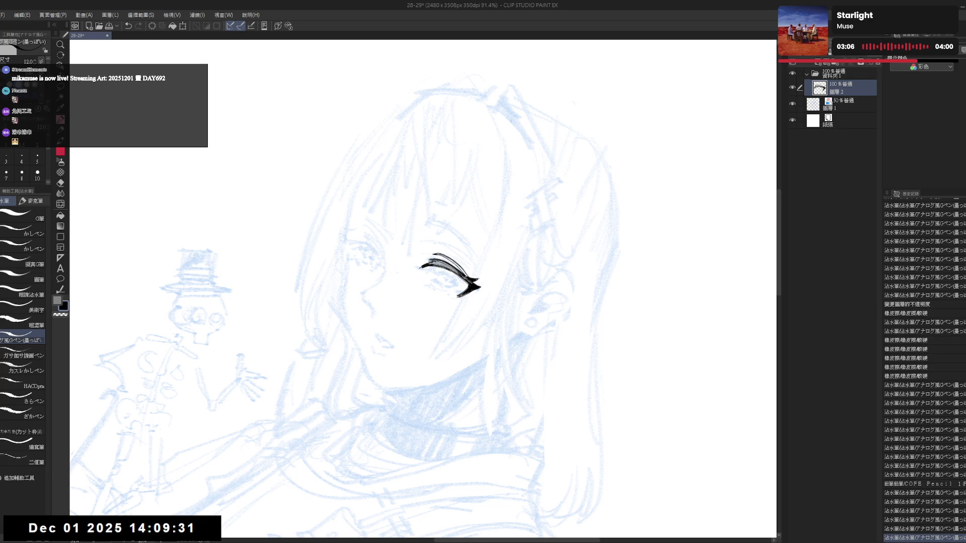
{"action": "key", "text": "ctrl+z"}
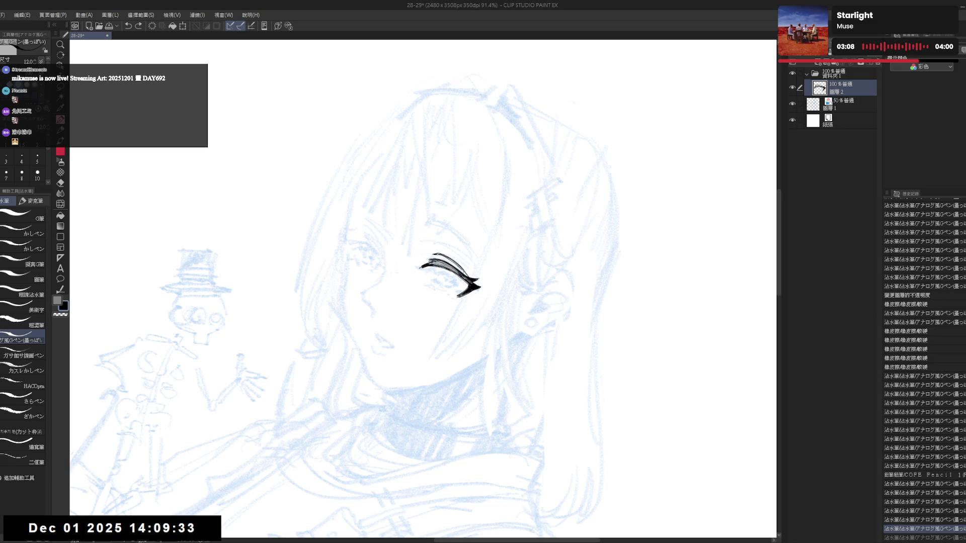
Step: Touch up the eye's lower tip and erase the stray ink there
{"action": "key", "text": "minus"}
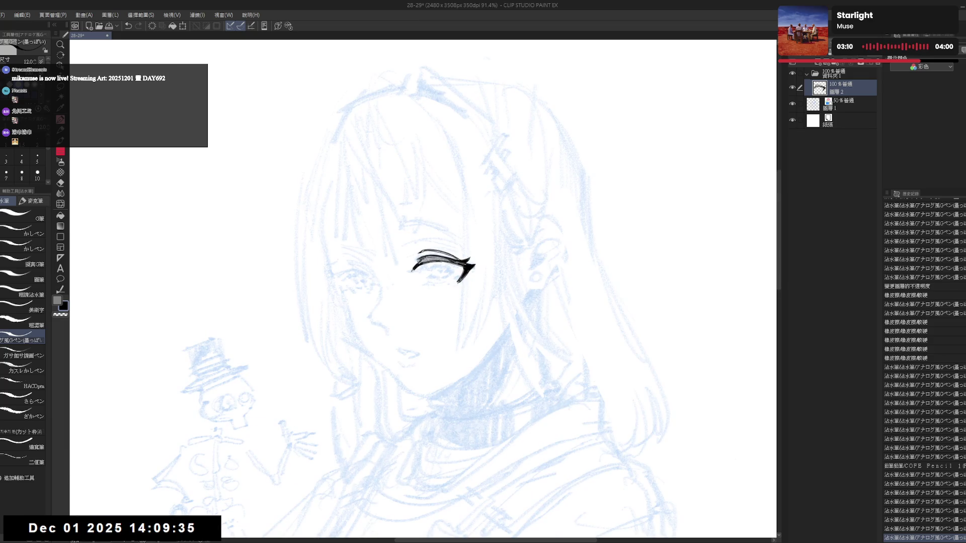
{"action": "key", "text": "asciicircum"}
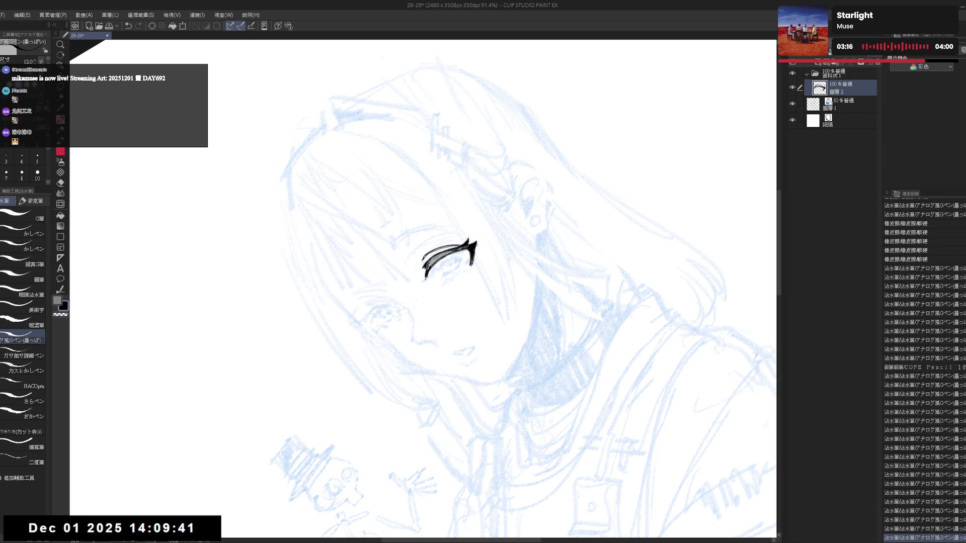
{"action": "left_click_drag", "start_coordinate": [425, 276], "coordinate": [419, 275]}
{"action": "key", "text": "ctrl+z"}
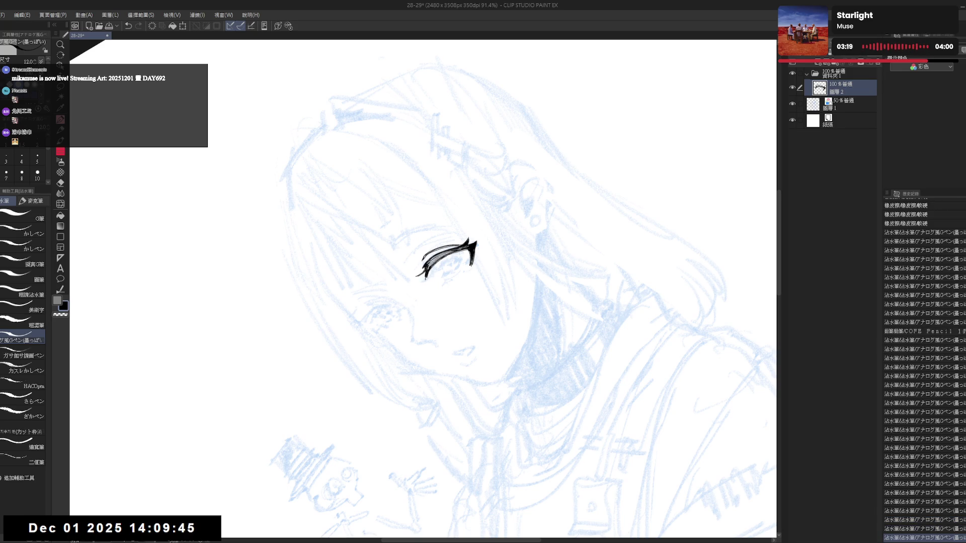
{"action": "key", "text": "h"}
{"action": "key", "text": "h"}
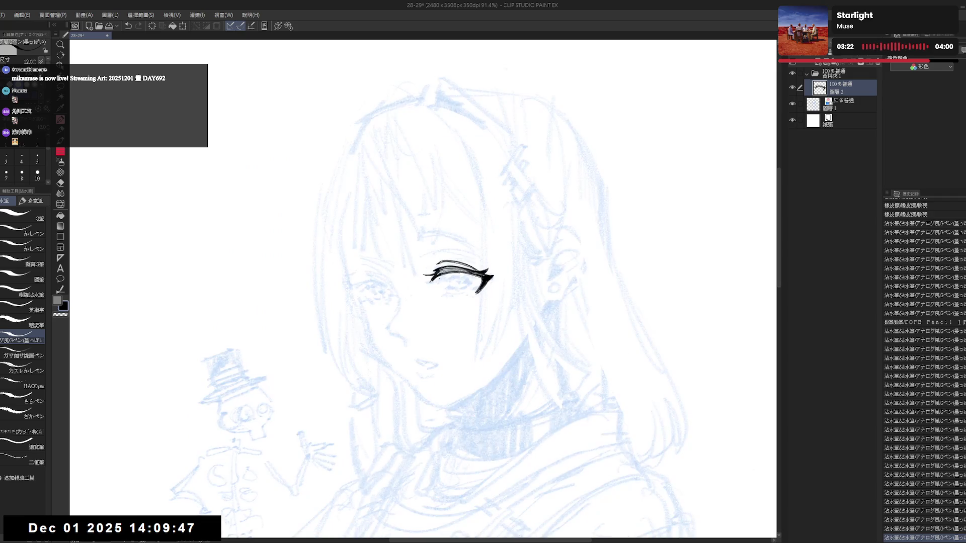
{"action": "key", "text": "e"}
{"action": "left_click_drag", "start_coordinate": [425, 278], "coordinate": [430, 280]}
{"action": "key", "text": "p"}
{"action": "scroll", "coordinate": [412, 282], "scroll_direction": "down", "scroll_amount": 1}
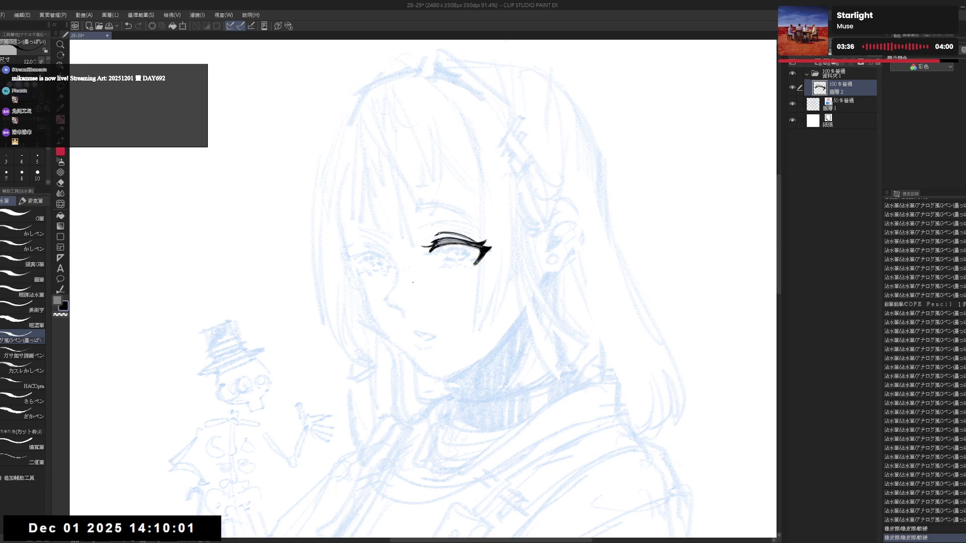
{"action": "left_click_drag", "start_coordinate": [444, 251], "coordinate": [438, 250]}
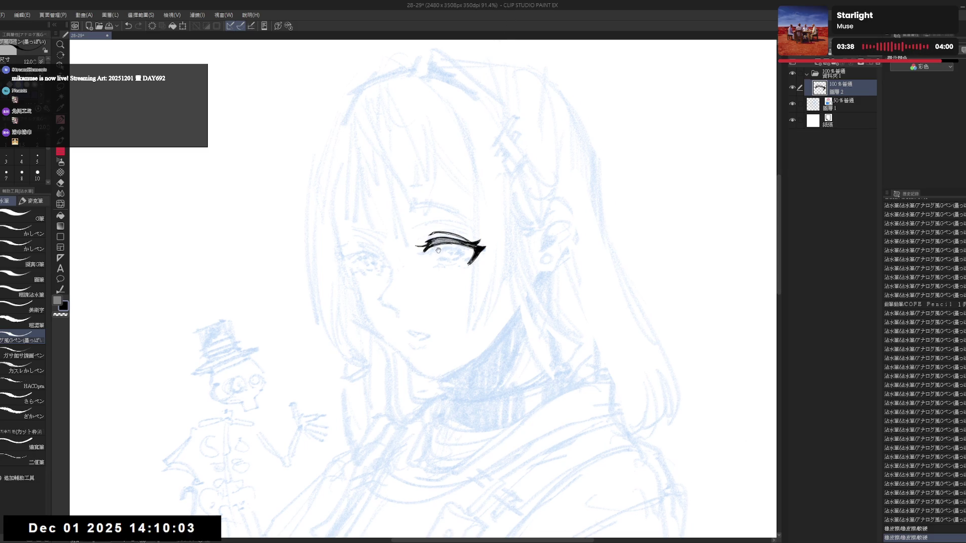
{"action": "key", "text": "ctrl+z"}
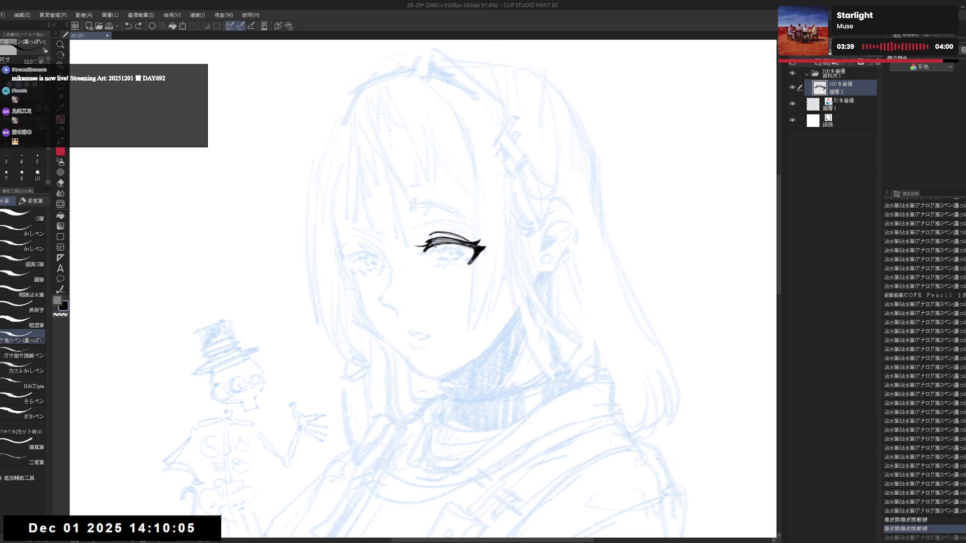
Step: Dab small ink details along the upper lash line
{"action": "left_click", "coordinate": [438, 248]}
{"action": "left_click", "coordinate": [438, 248]}
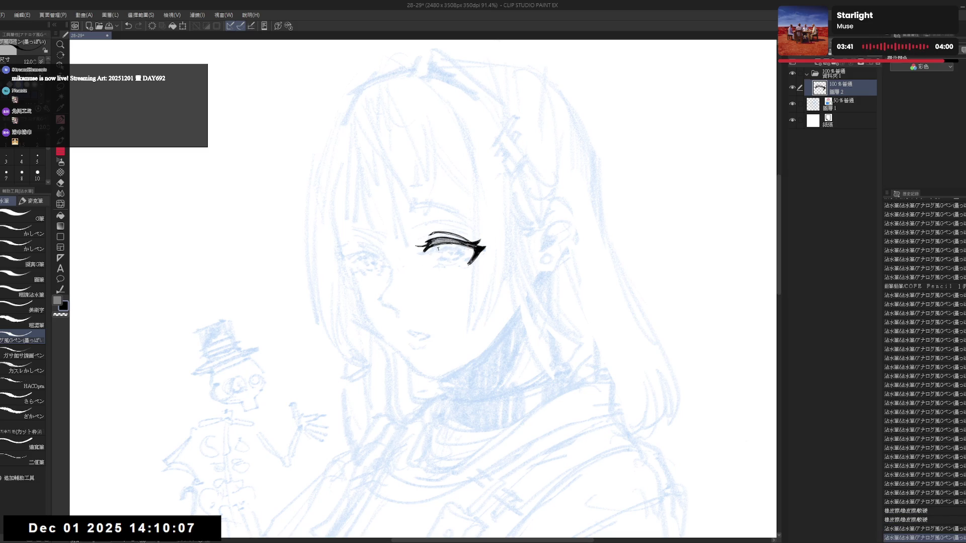
{"action": "left_click", "coordinate": [439, 248]}
{"action": "left_click", "coordinate": [438, 248]}
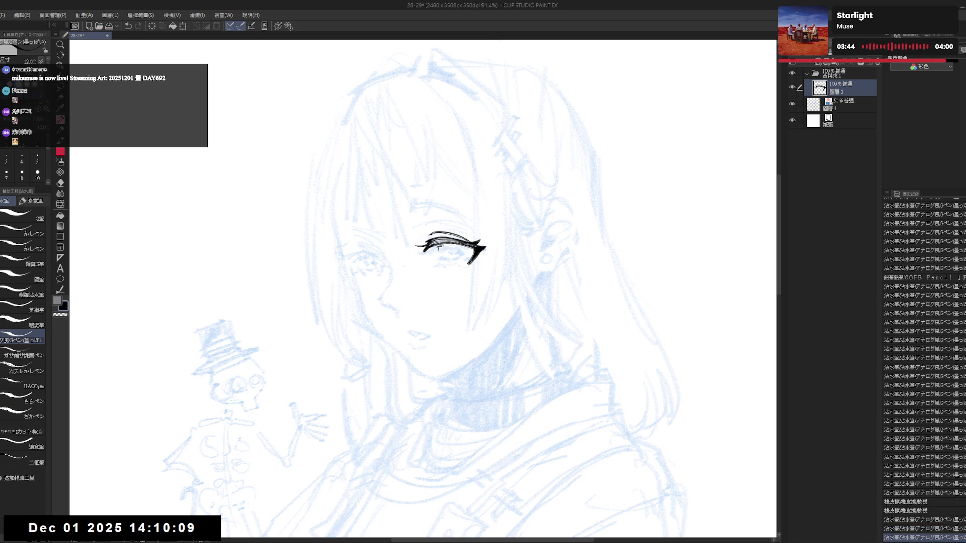
{"action": "key", "text": "minus"}
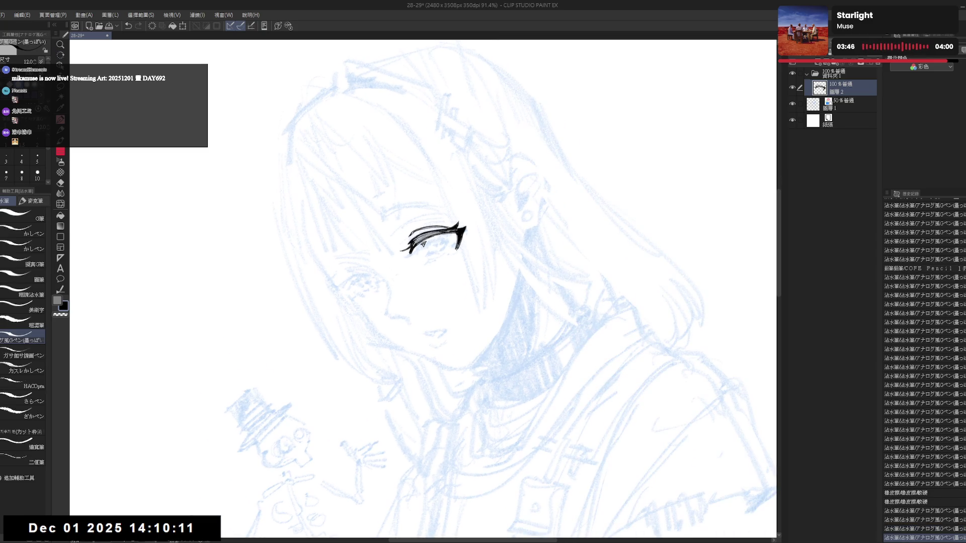
{"action": "left_click", "coordinate": [424, 244]}
{"action": "left_click", "coordinate": [424, 245]}
{"action": "key", "text": "asciicircum"}
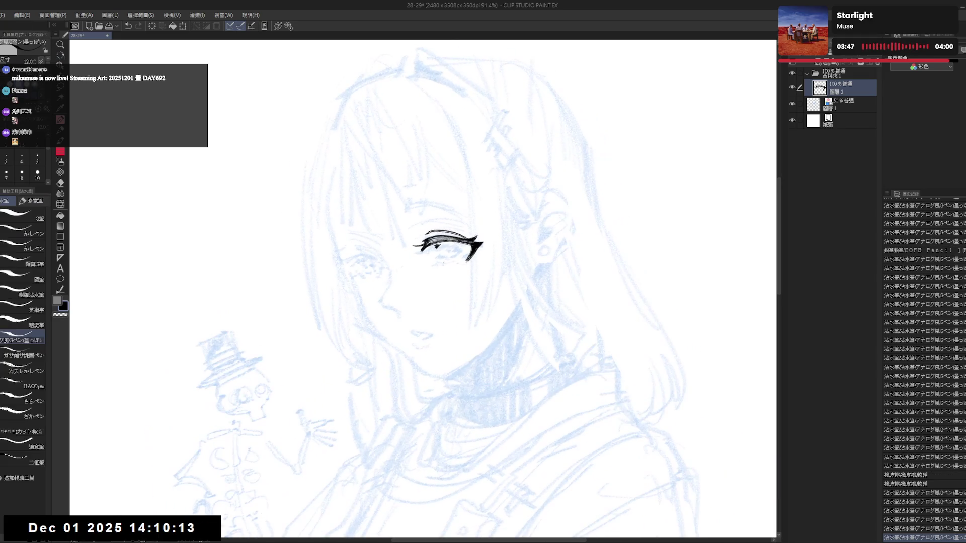
{"action": "left_click", "coordinate": [436, 249]}
{"action": "left_click", "coordinate": [437, 254]}
{"action": "key", "text": "ctrl+z"}
{"action": "key", "text": "ctrl+z"}
Step: Ink the curved line beneath the upper lashes
{"action": "left_click_drag", "start_coordinate": [436, 244], "coordinate": [439, 263]}
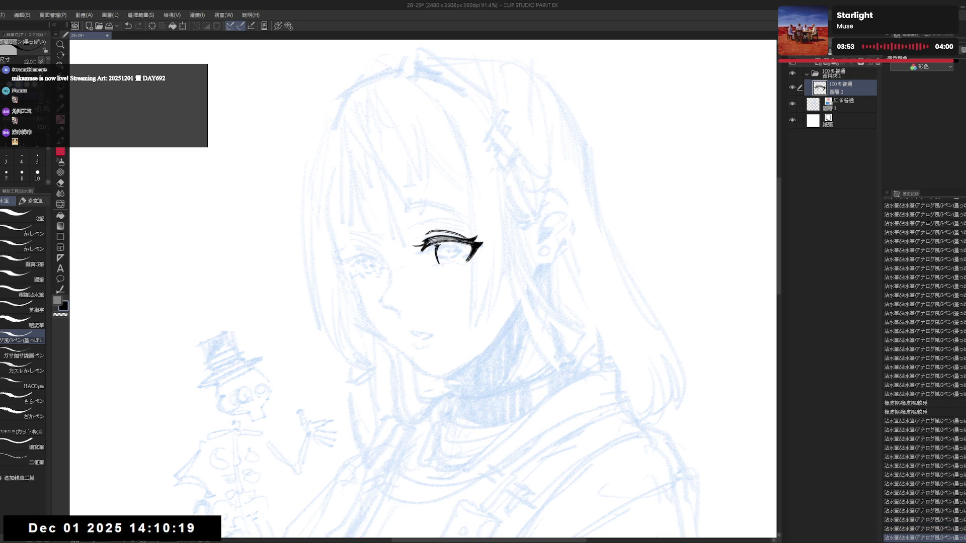
{"action": "key", "text": "h"}
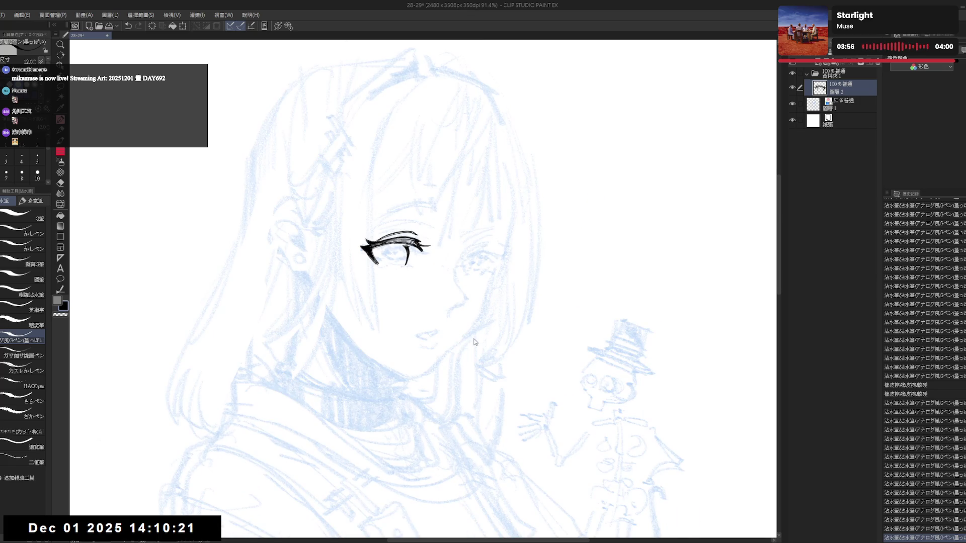
{"action": "key", "text": "h"}
{"action": "key", "text": "e"}
{"action": "key", "text": "p"}
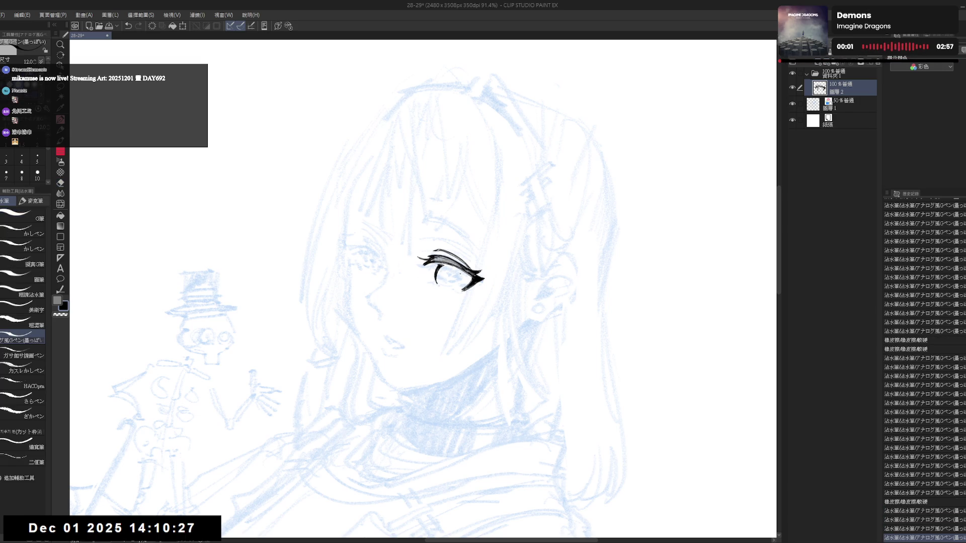
{"action": "key", "text": "asciicircum"}
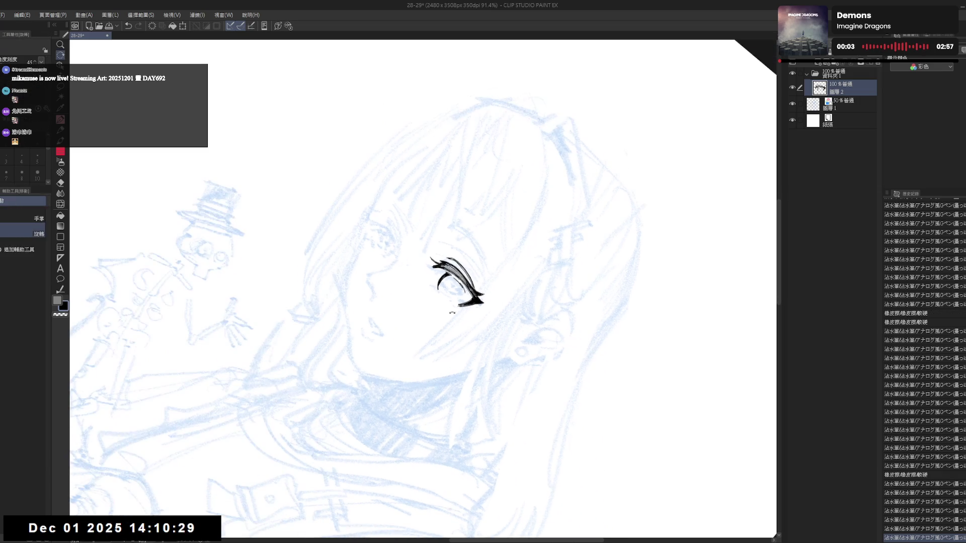
{"action": "key", "text": "ctrl+z"}
{"action": "left_click", "coordinate": [444, 321]}
{"action": "key", "text": "minus"}
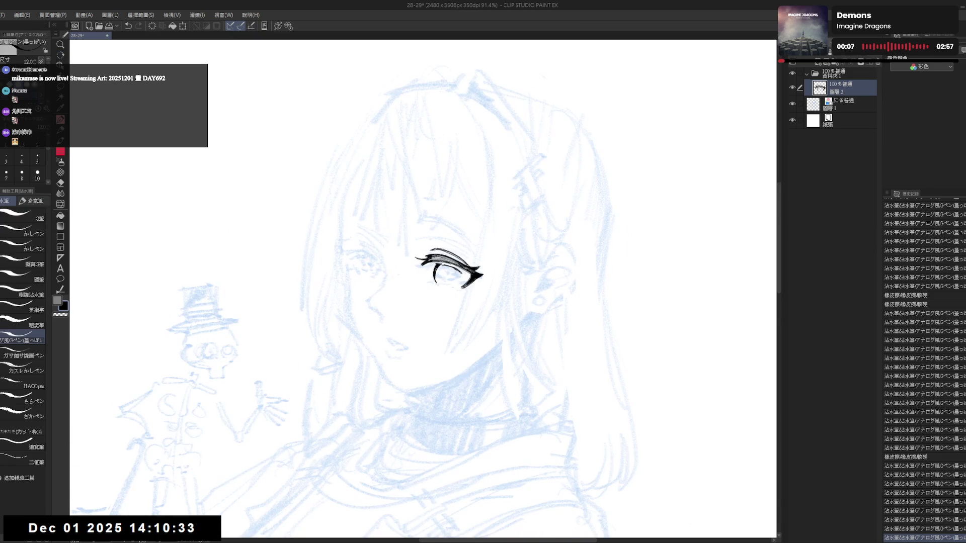
{"action": "left_click_drag", "start_coordinate": [438, 268], "coordinate": [450, 274]}
{"action": "left_click_drag", "start_coordinate": [440, 271], "coordinate": [456, 275]}
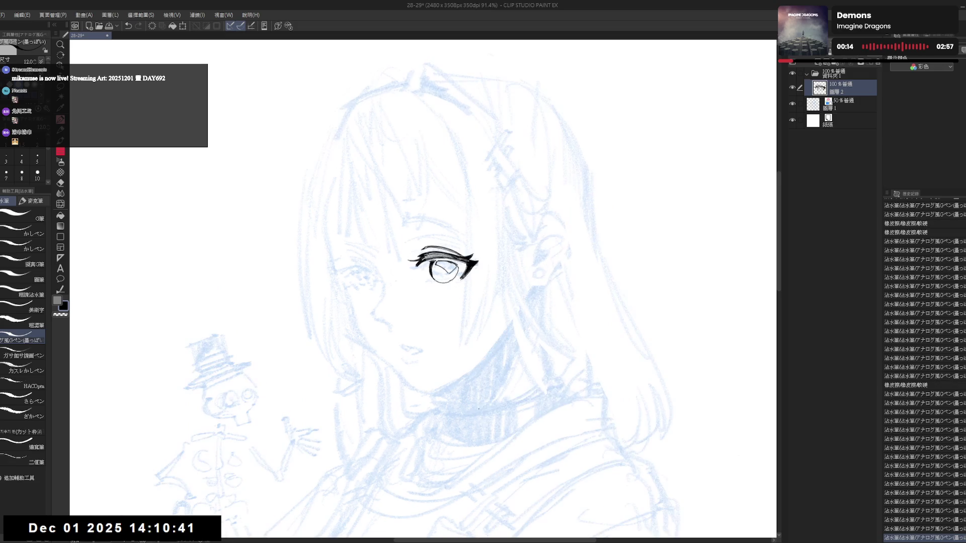
Step: Add fine pen strokes to the eye's lid and iris and erase stray ink around them
{"action": "key", "text": "h"}
{"action": "key", "text": "h"}
{"action": "key", "text": "asciicircum"}
{"action": "key", "text": "asciicircum"}
{"action": "key", "text": "asciicircum"}
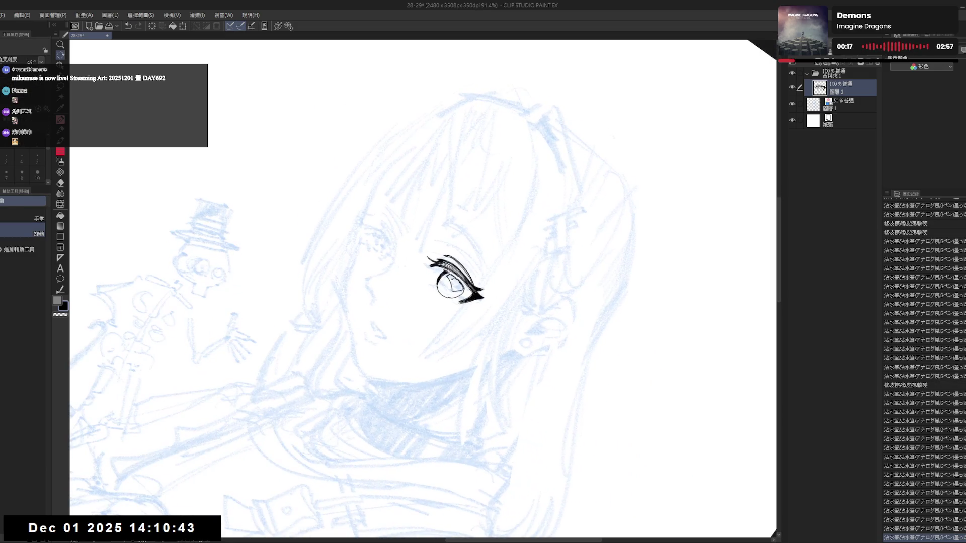
{"action": "left_click_drag", "start_coordinate": [442, 274], "coordinate": [460, 288]}
{"action": "left_click_drag", "start_coordinate": [458, 280], "coordinate": [462, 288]}
{"action": "key", "text": "r"}
{"action": "left_click_drag", "start_coordinate": [438, 335], "coordinate": [476, 327]}
{"action": "key", "text": "e"}
{"action": "left_click_drag", "start_coordinate": [444, 273], "coordinate": [482, 302]}
{"action": "key", "text": "r"}
{"action": "key", "text": "p"}
{"action": "mouse_move", "coordinate": [428, 259]}
{"action": "left_mouse_down"}
{"action": "mouse_move", "coordinate": [455, 254]}
{"action": "mouse_move", "coordinate": [459, 287]}
{"action": "left_mouse_up"}
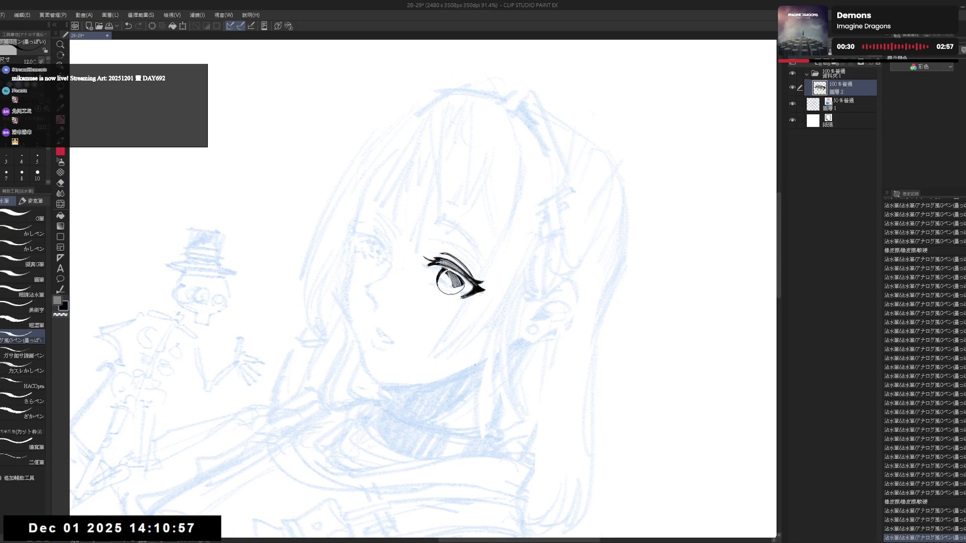
Step: Mirror, rotate and pan the view to check the finished eye
{"action": "key", "text": "h"}
{"action": "key", "text": "h"}
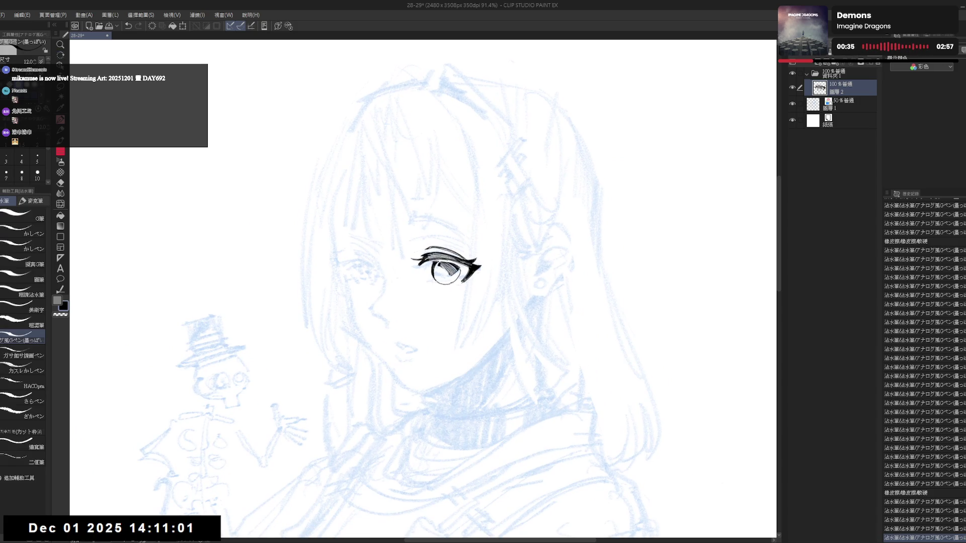
{"action": "key", "text": "minus"}
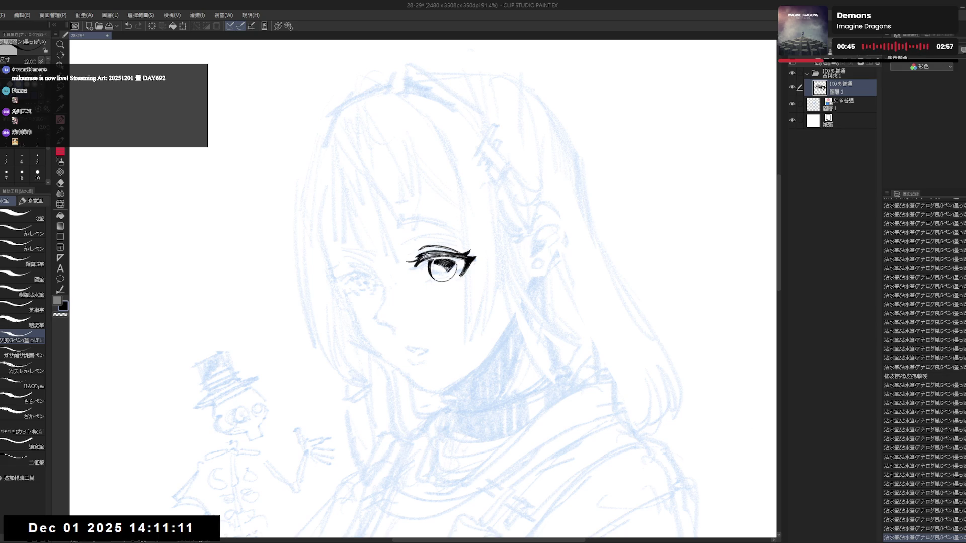
{"action": "key", "text": "asciicircum"}
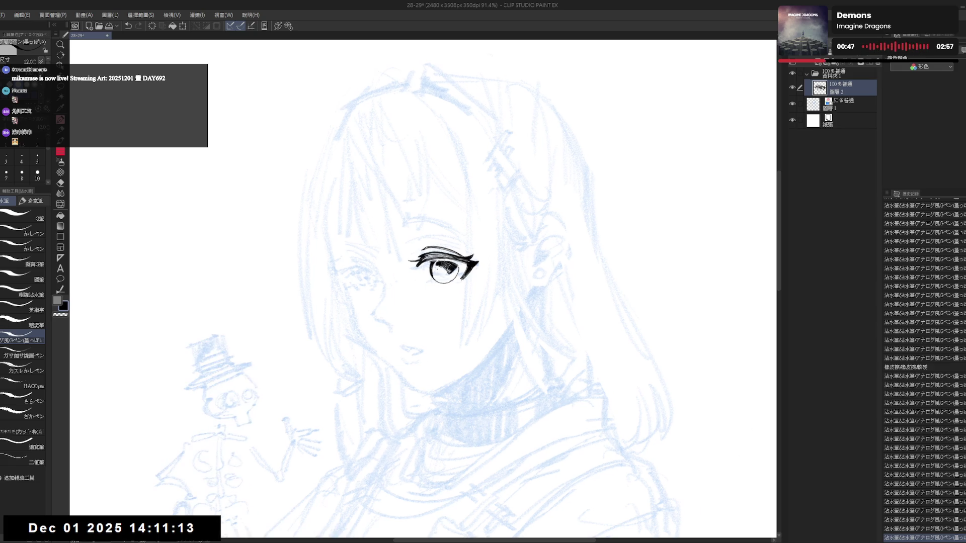
{"action": "left_click_drag", "start_coordinate": [450, 289], "coordinate": [436, 270]}
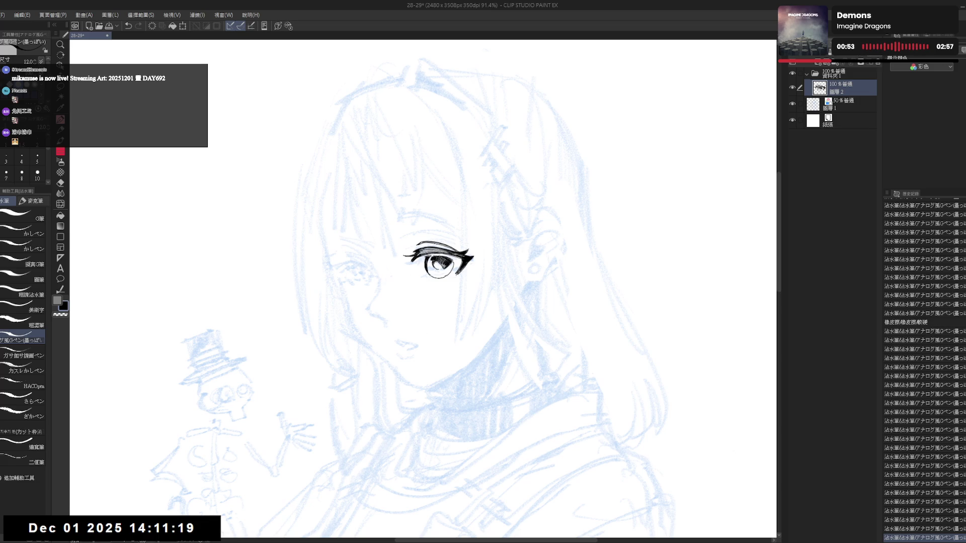
{"action": "left_click_drag", "start_coordinate": [438, 319], "coordinate": [432, 268]}
{"action": "scroll", "coordinate": [430, 238], "scroll_direction": "down", "scroll_amount": 3}
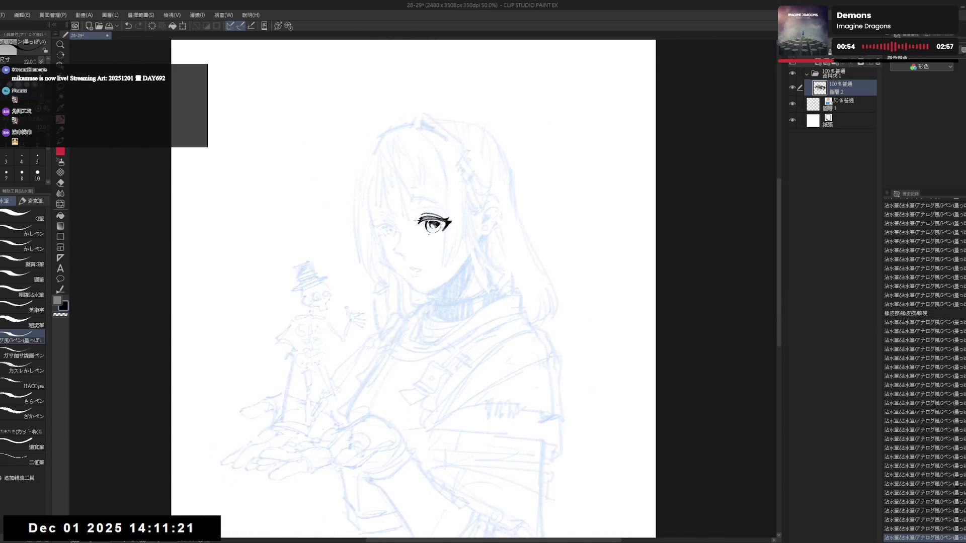
Step: Mirror and zoom the view, then erase small stray ink bits around the eye
{"action": "key", "text": "h"}
{"action": "scroll", "coordinate": [436, 221], "scroll_direction": "up", "scroll_amount": 2}
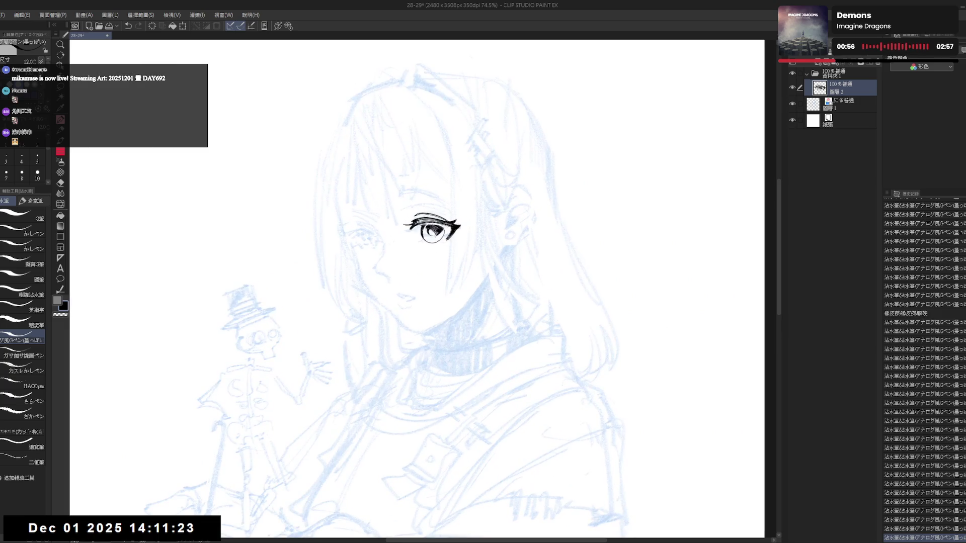
{"action": "key", "text": "asciicircum"}
{"action": "key", "text": "e"}
{"action": "left_click", "coordinate": [450, 238]}
{"action": "left_click", "coordinate": [450, 238]}
{"action": "left_click", "coordinate": [450, 238]}
{"action": "left_click", "coordinate": [450, 237]}
Step: Ink a stroke on the eye with the G-pen, then erase a small spot beside it
{"action": "key", "text": "p"}
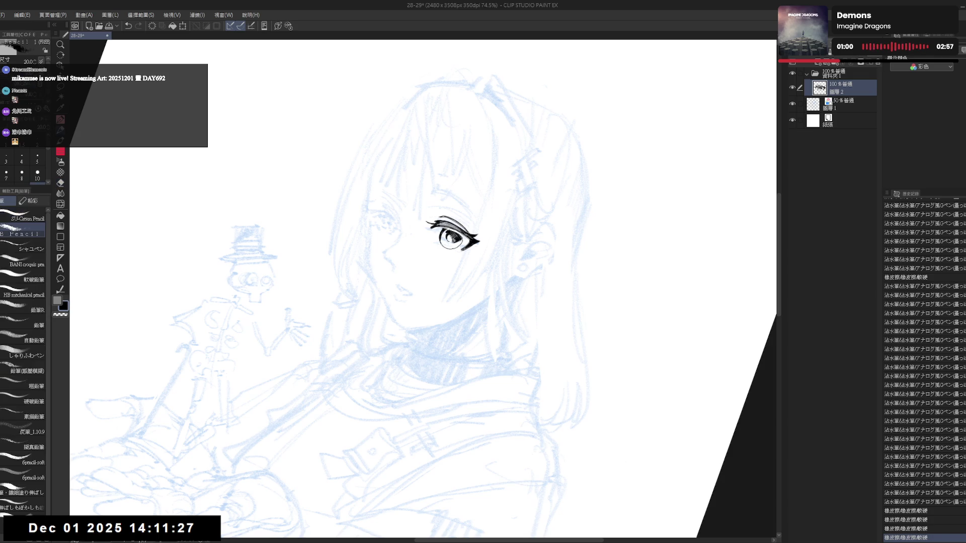
{"action": "key", "text": "p"}
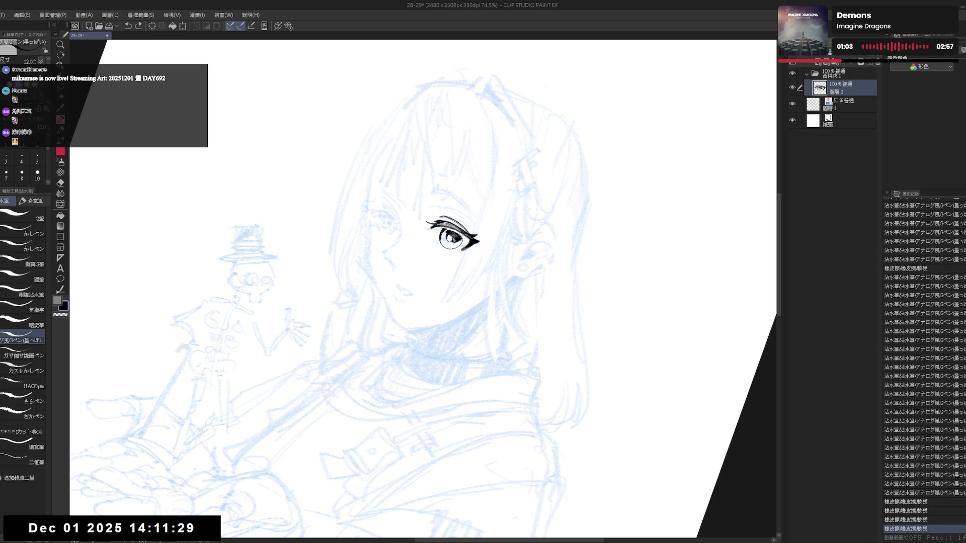
{"action": "left_click_drag", "start_coordinate": [443, 235], "coordinate": [455, 237]}
{"action": "key", "text": "ctrl+at"}
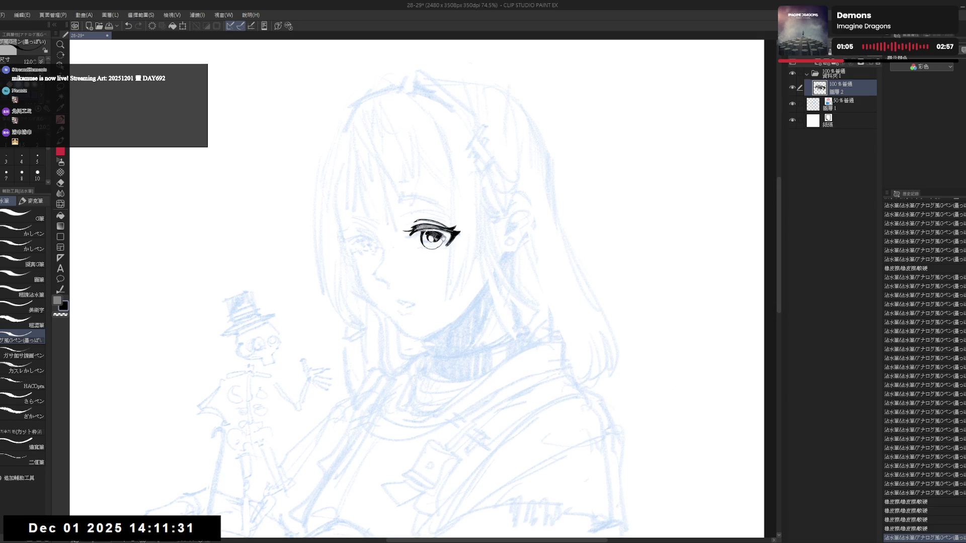
{"action": "key", "text": "e"}
{"action": "left_click", "coordinate": [439, 240]}
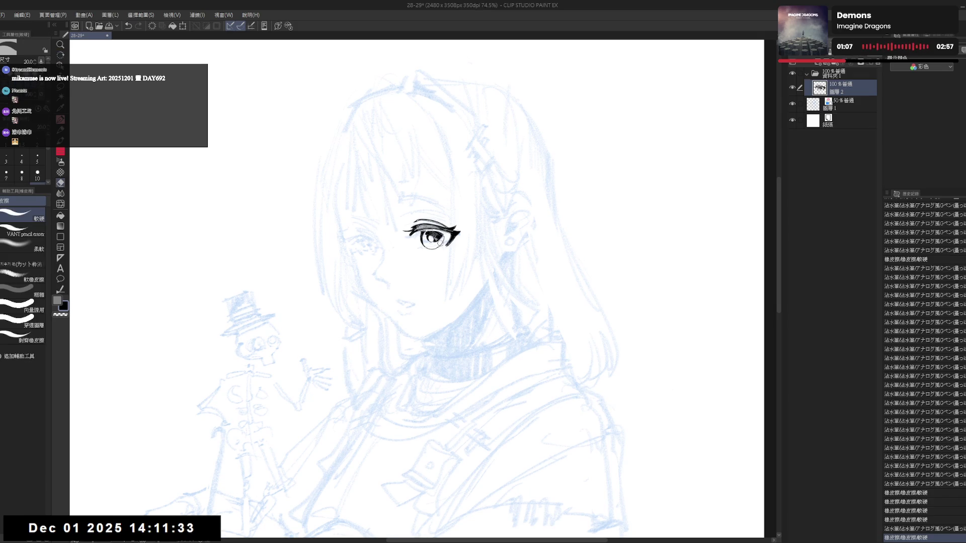
{"action": "key", "text": "p"}
Step: Tilt, mirror and reposition the view, then add tiny ink marks near the eye
{"action": "key", "text": "minus"}
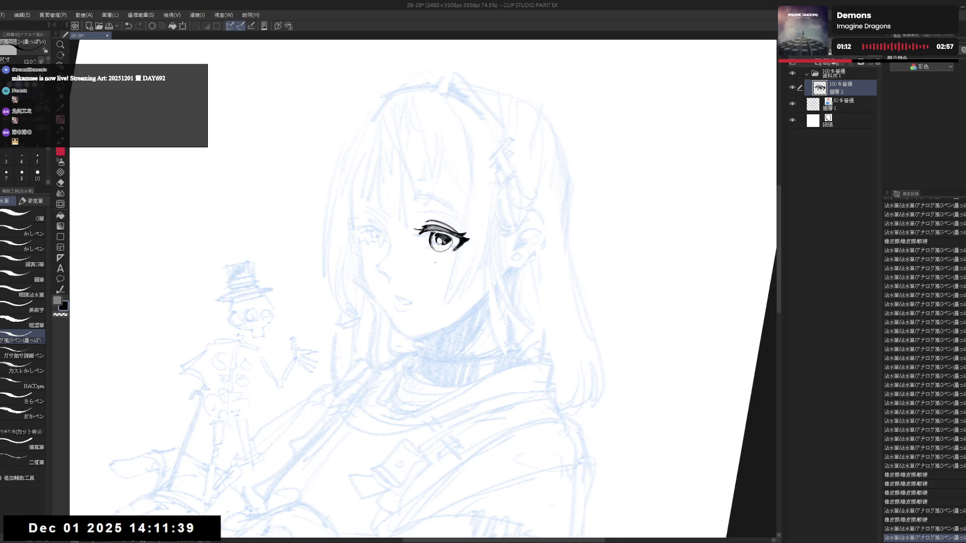
{"action": "key", "text": "h"}
{"action": "key", "text": "h"}
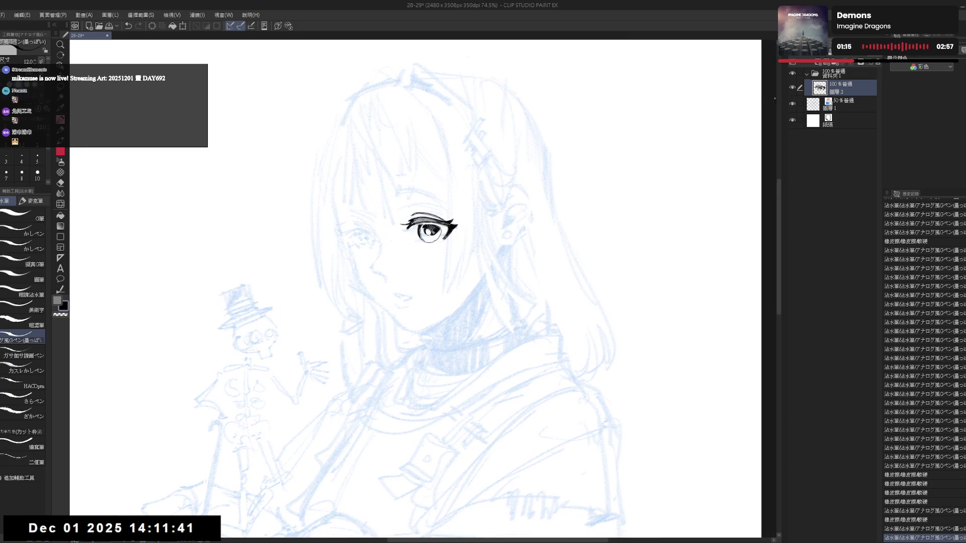
{"action": "left_click_drag", "start_coordinate": [449, 331], "coordinate": [480, 282]}
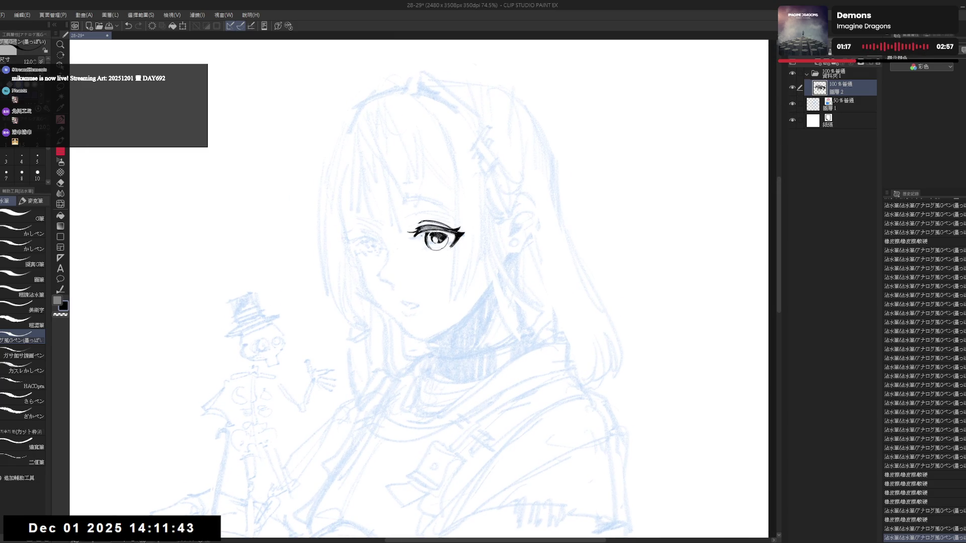
{"action": "left_click", "coordinate": [420, 248]}
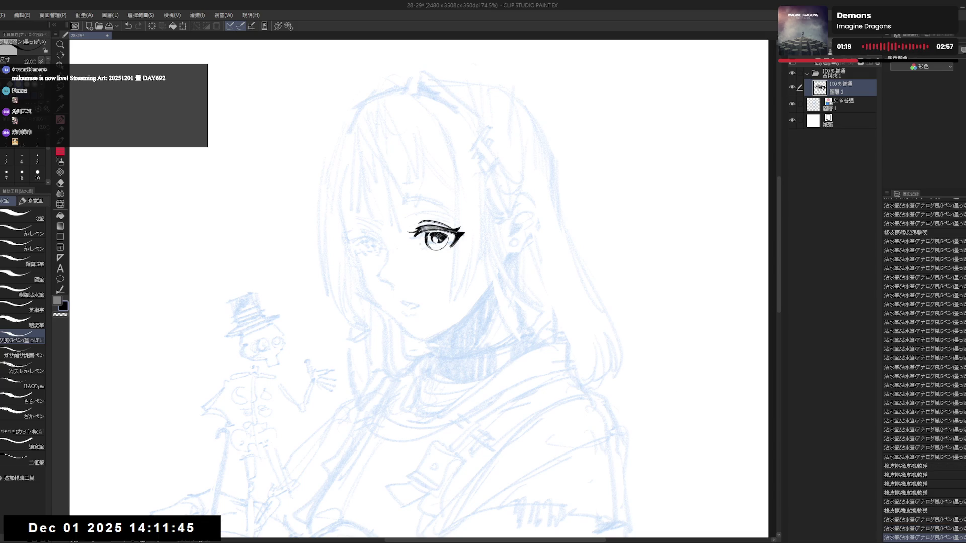
{"action": "left_click", "coordinate": [421, 245]}
{"action": "left_click", "coordinate": [422, 248]}
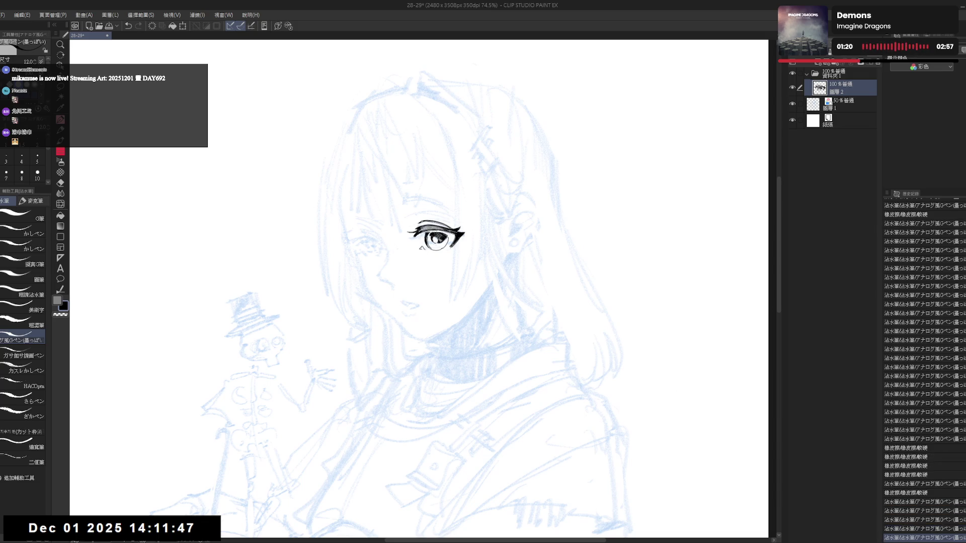
{"action": "left_click", "coordinate": [421, 248]}
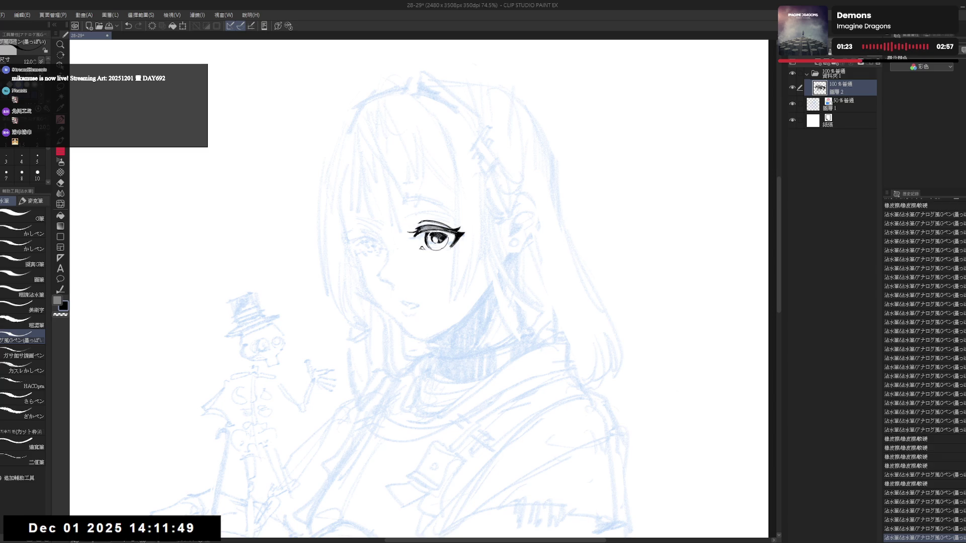
Step: Rotate the view for the eye, then reset rotation upright and zoom back out
{"action": "key", "text": "asciicircum"}
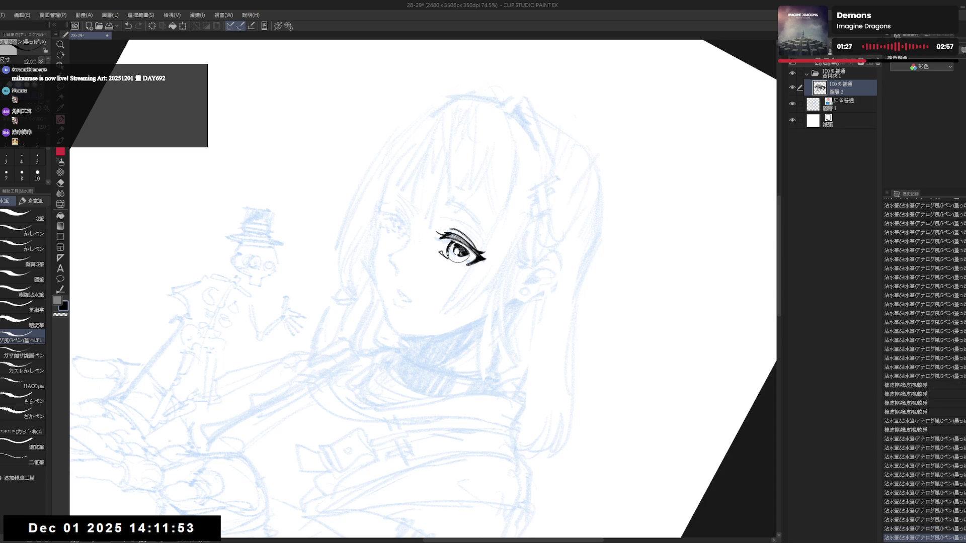
{"action": "key", "text": "r"}
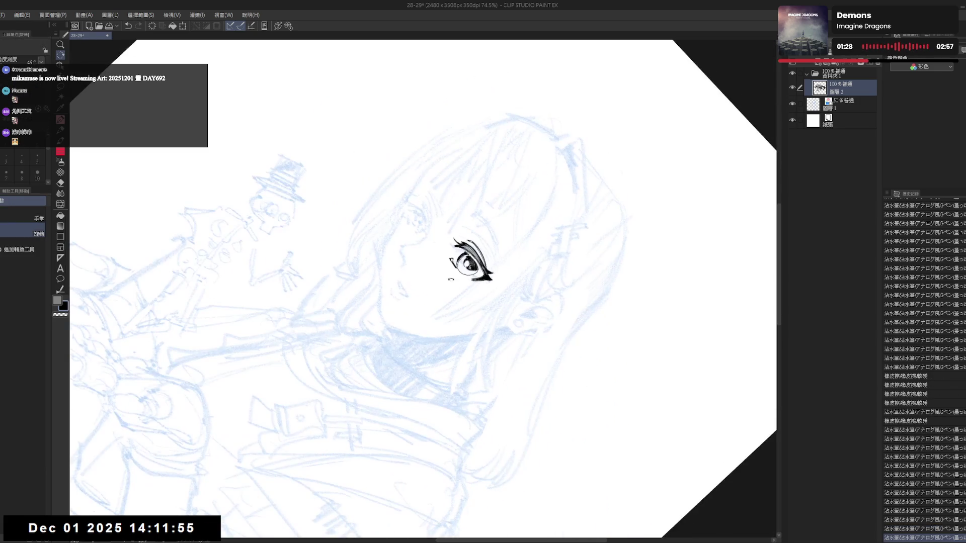
{"action": "key", "text": "e"}
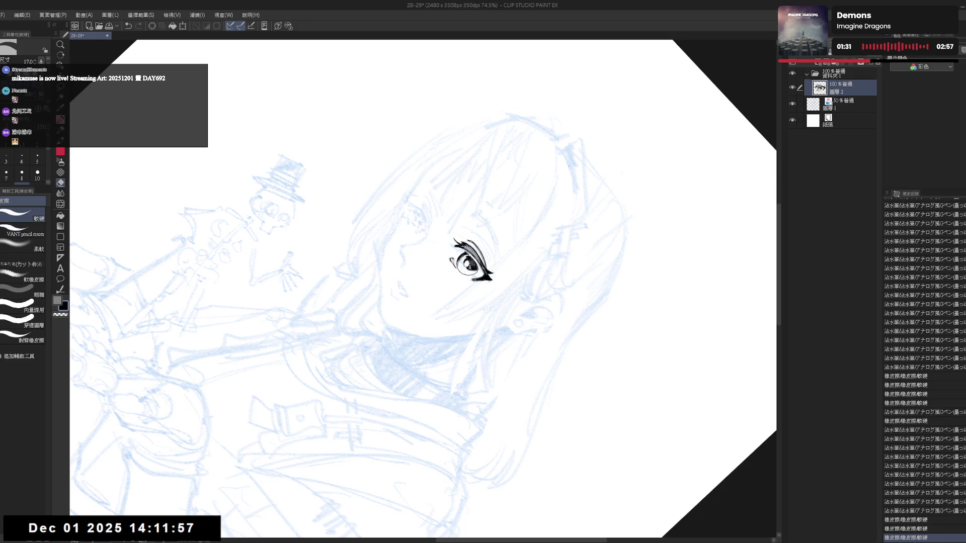
{"action": "key", "text": "p"}
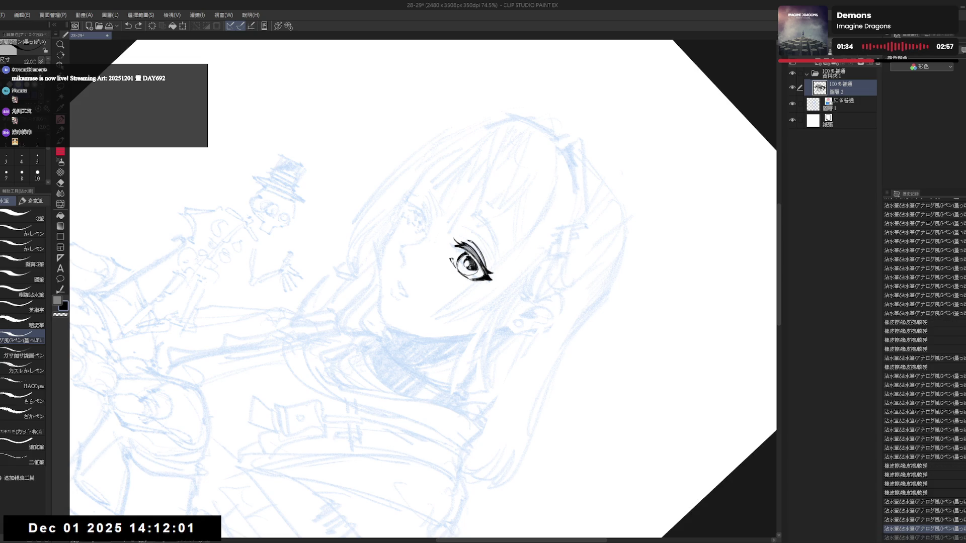
{"action": "key", "text": "at"}
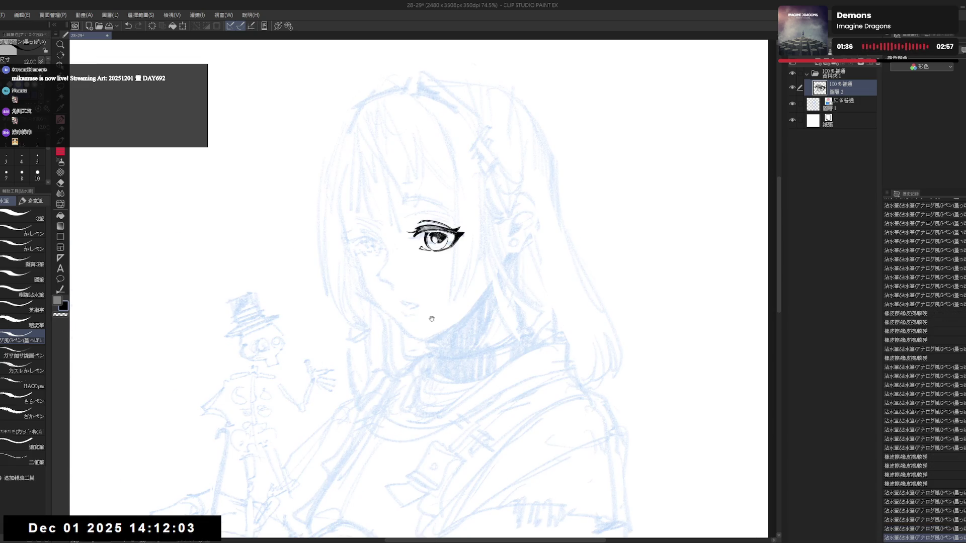
{"action": "scroll", "coordinate": [431, 319], "scroll_direction": "down", "scroll_amount": 5}
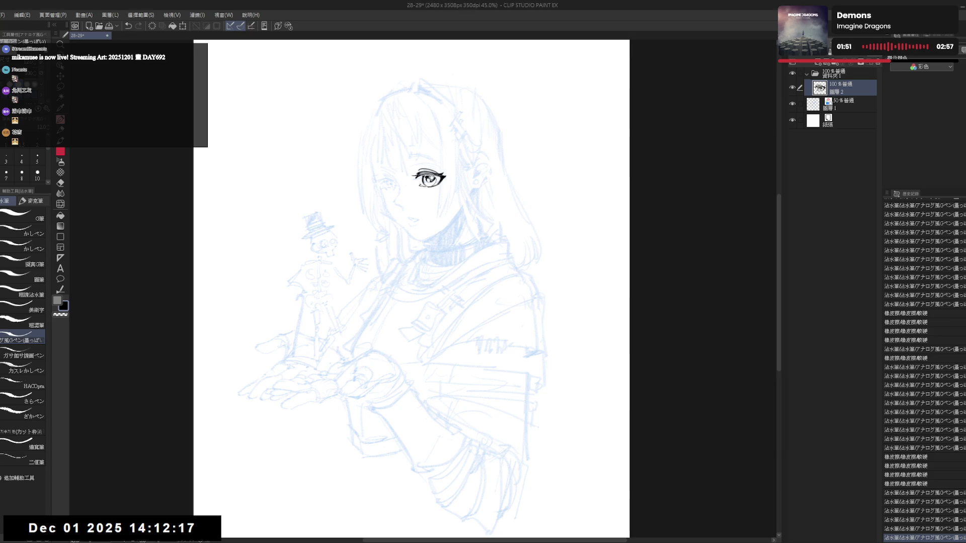
Step: Erase the dark fill from the iris and undo a stray G-pen stroke
{"action": "scroll", "coordinate": [377, 79], "scroll_direction": "up", "scroll_amount": 2}
{"action": "key", "text": "e"}
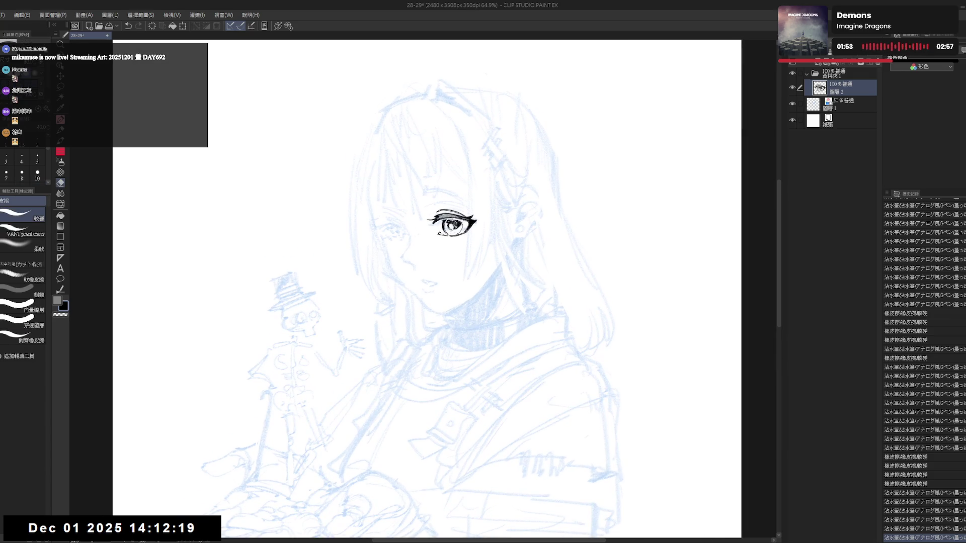
{"action": "mouse_move", "coordinate": [453, 224]}
{"action": "left_mouse_down"}
{"action": "mouse_move", "coordinate": [464, 229]}
{"action": "mouse_move", "coordinate": [453, 229]}
{"action": "left_mouse_up"}
{"action": "key", "text": "p"}
{"action": "key", "text": "ctrl+z"}
{"action": "key", "text": "ctrl+z"}
{"action": "key", "text": "ctrl+z"}
{"action": "key", "text": "ctrl+z"}
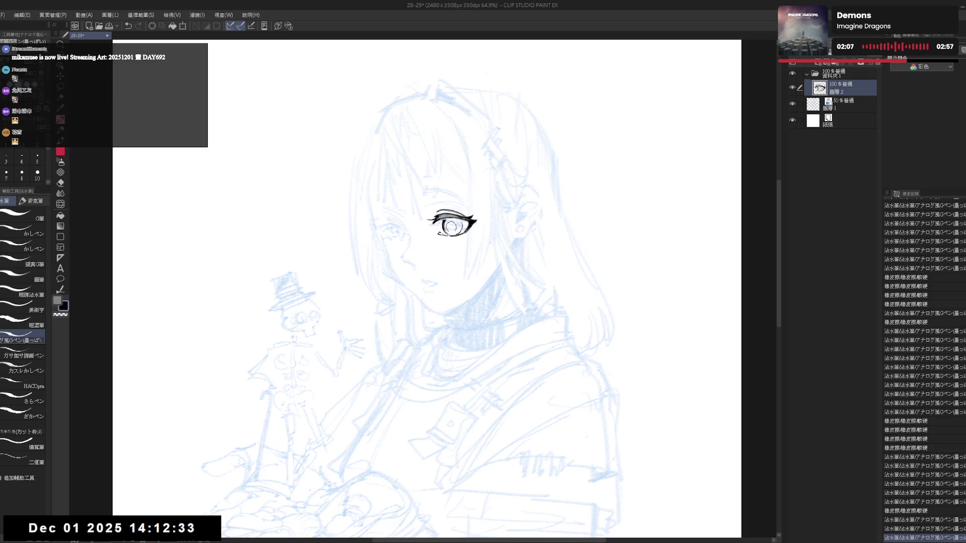
Step: Check the redrawn iris in a flipped view, undo and redo pen strokes, and reset rotation
{"action": "key", "text": "h"}
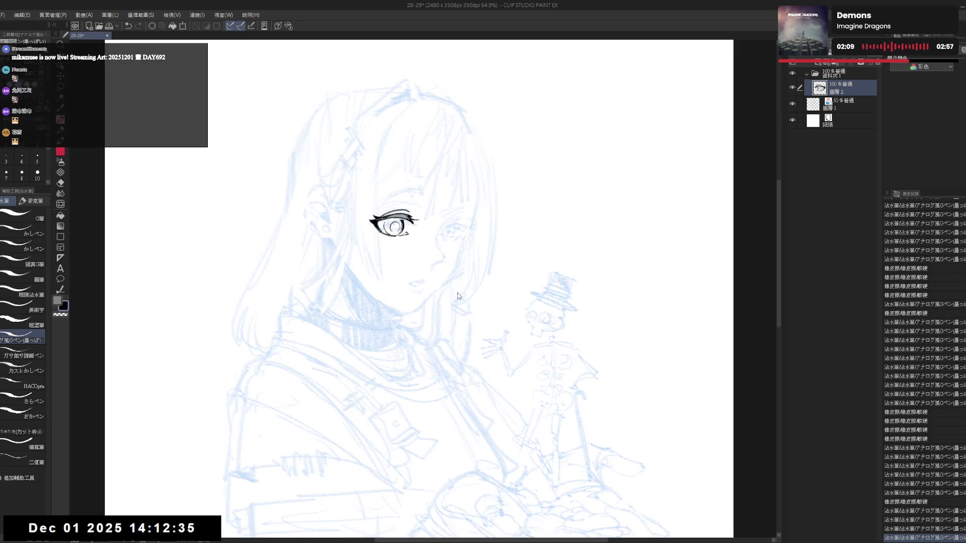
{"action": "key", "text": "h"}
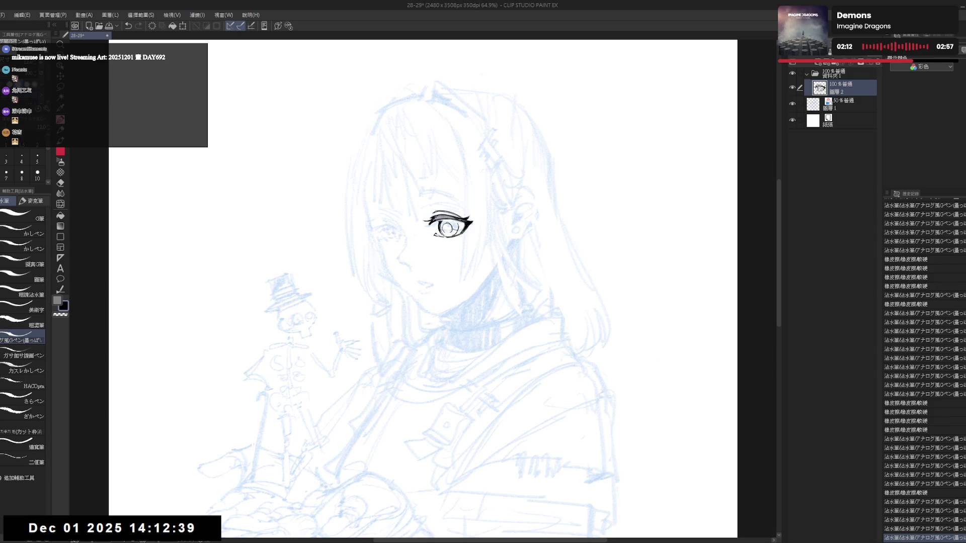
{"action": "key", "text": "ctrl+z"}
{"action": "key", "text": "ctrl+z"}
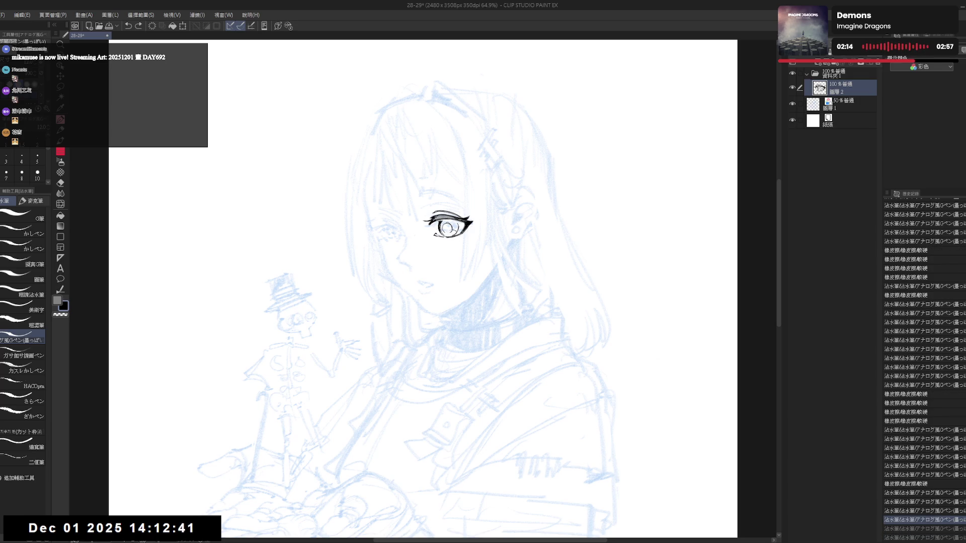
{"action": "key", "text": "ctrl+y"}
{"action": "key", "text": "asciicircum"}
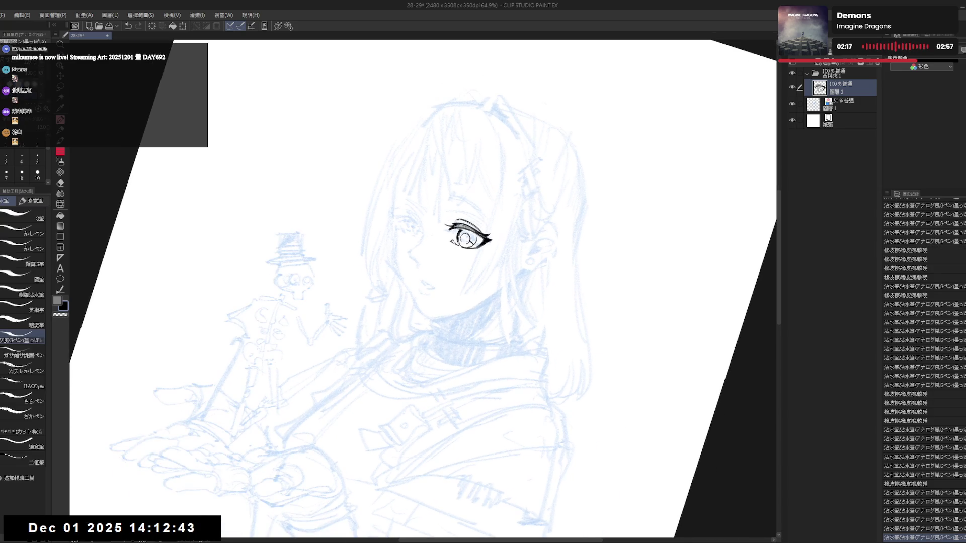
{"action": "key", "text": "asciicircum"}
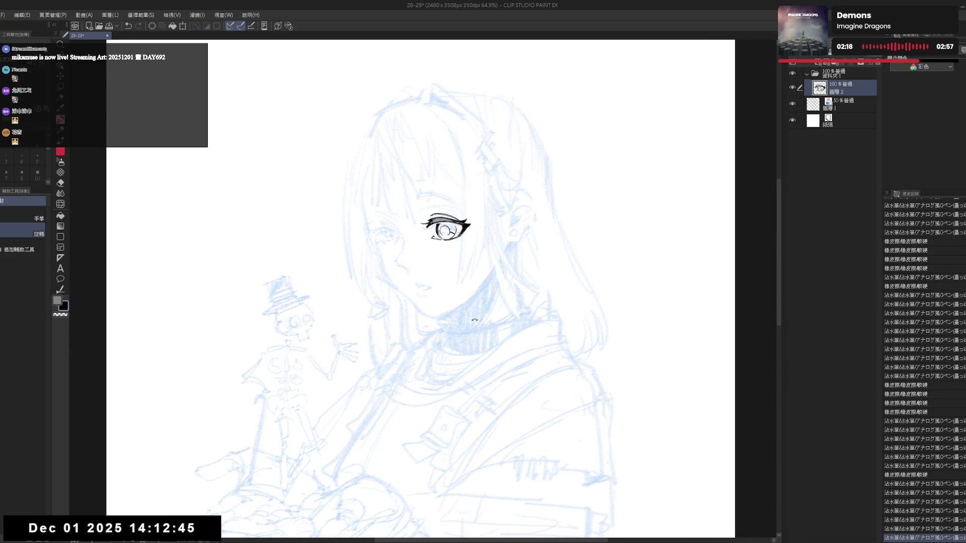
{"action": "key", "text": "ctrl+asciicircum"}
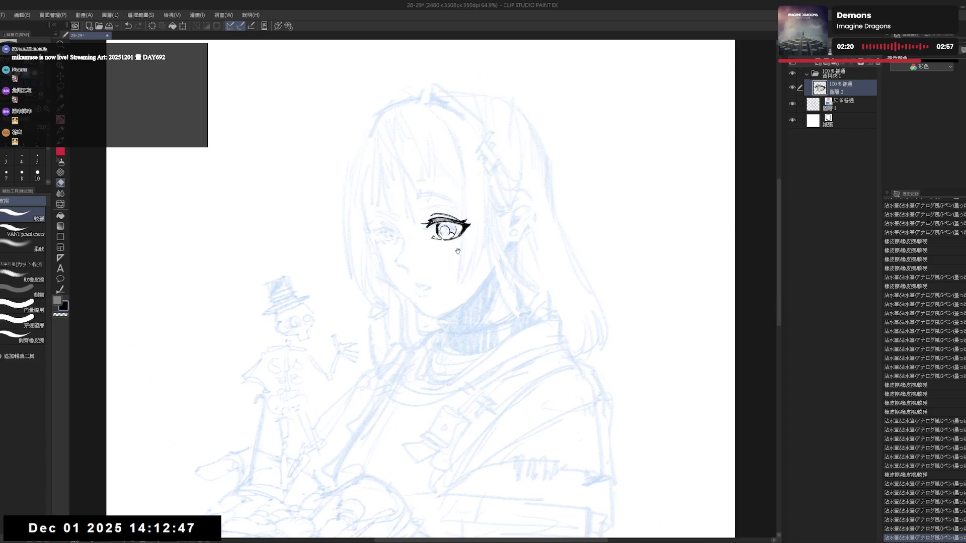
{"action": "scroll", "coordinate": [420, 328], "scroll_direction": "up", "scroll_amount": 2}
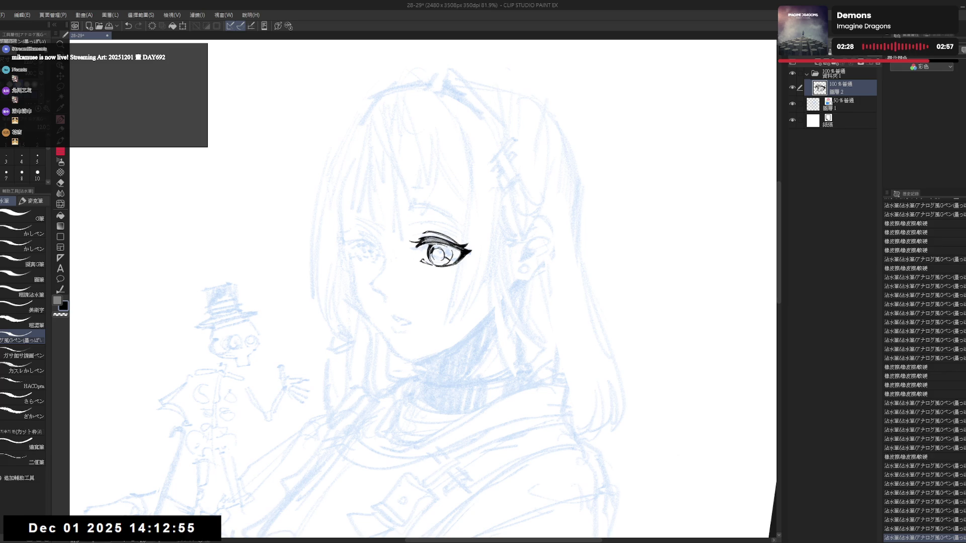
Step: Refill the iris solid black and ink a stroke along the eye
{"action": "key", "text": "g"}
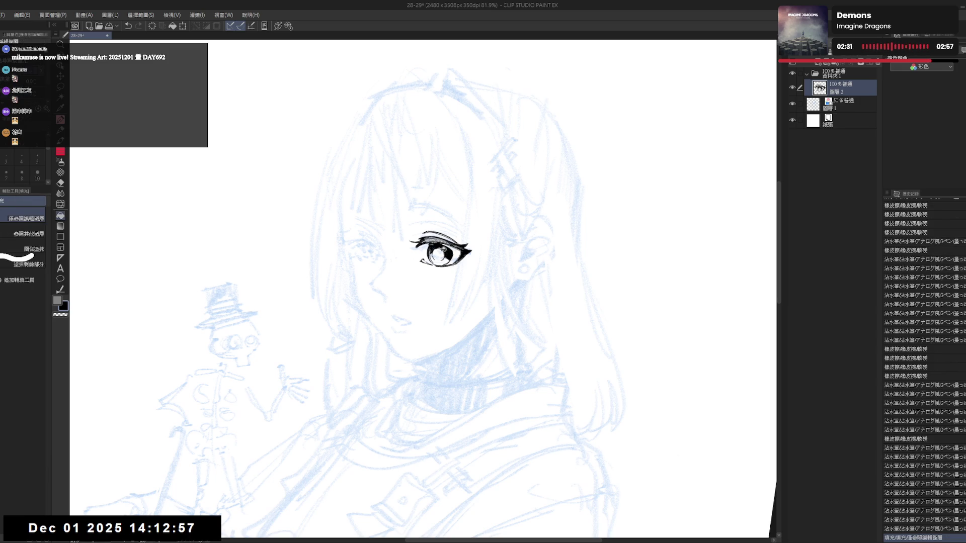
{"action": "left_click", "coordinate": [439, 252]}
{"action": "key", "text": "p"}
{"action": "key", "text": "ctrl+y"}
{"action": "key", "text": "g"}
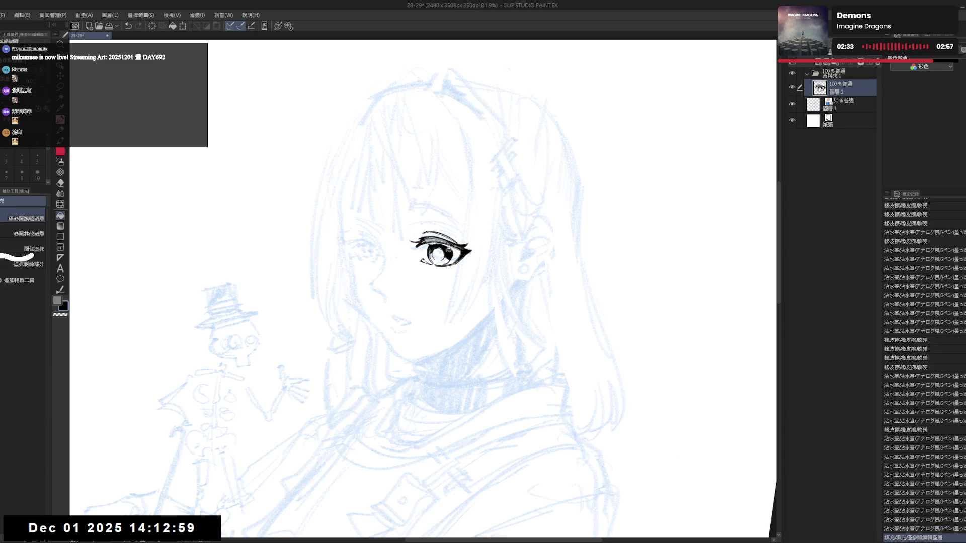
{"action": "key", "text": "p"}
{"action": "mouse_move", "coordinate": [439, 251]}
{"action": "left_mouse_down"}
{"action": "mouse_move", "coordinate": [447, 254]}
{"action": "mouse_move", "coordinate": [428, 254]}
{"action": "mouse_move", "coordinate": [442, 266]}
{"action": "mouse_move", "coordinate": [447, 302]}
{"action": "mouse_move", "coordinate": [463, 282]}
{"action": "left_mouse_up"}
{"action": "key", "text": "c"}
{"action": "key", "text": "c"}
Step: In a mirrored view, add a small stroke, erase stray ink and refine the lash lines
{"action": "key", "text": "h"}
{"action": "mouse_move", "coordinate": [436, 247]}
{"action": "left_mouse_down"}
{"action": "mouse_move", "coordinate": [412, 229]}
{"action": "mouse_move", "coordinate": [431, 253]}
{"action": "left_mouse_up"}
{"action": "scroll", "coordinate": [423, 252], "scroll_direction": "up", "scroll_amount": 2}
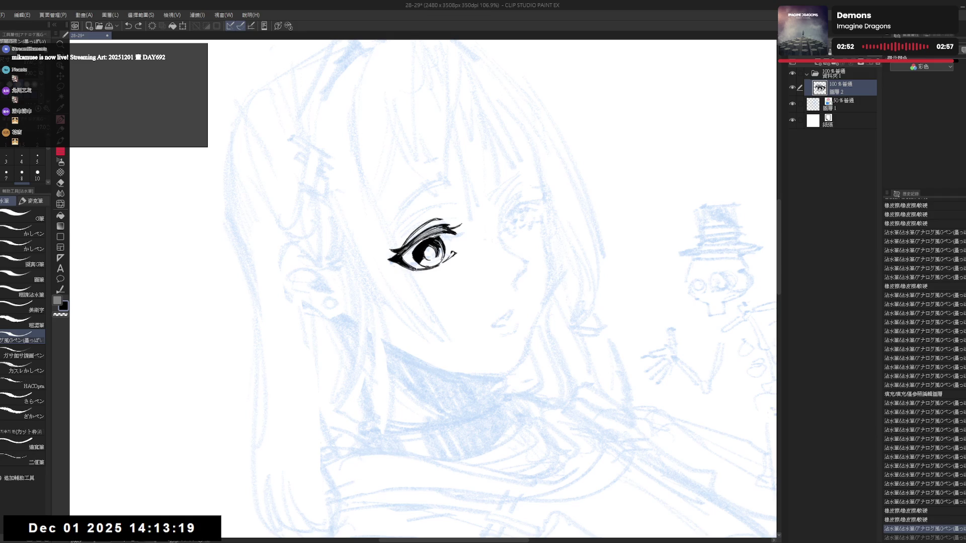
{"action": "key", "text": "e"}
{"action": "left_click_drag", "start_coordinate": [437, 246], "coordinate": [438, 261]}
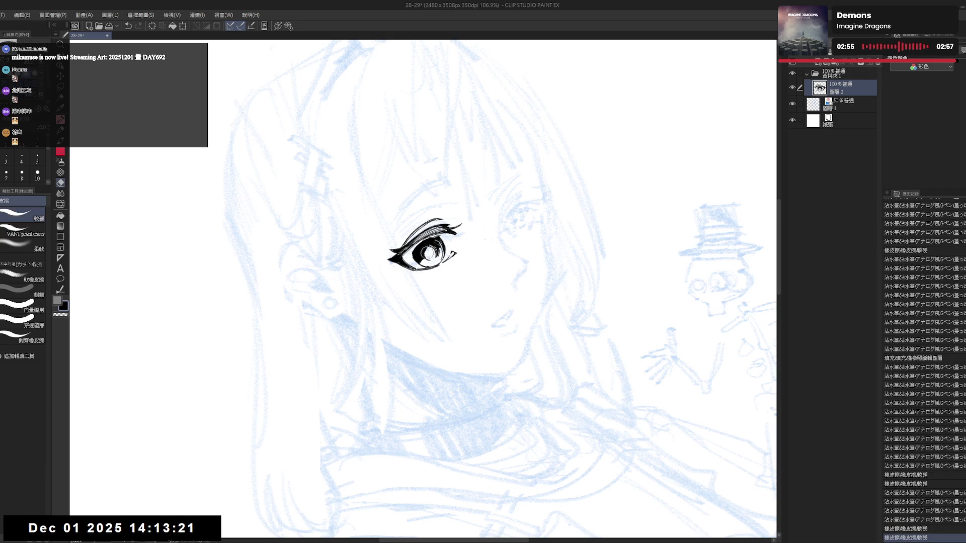
{"action": "key", "text": "p"}
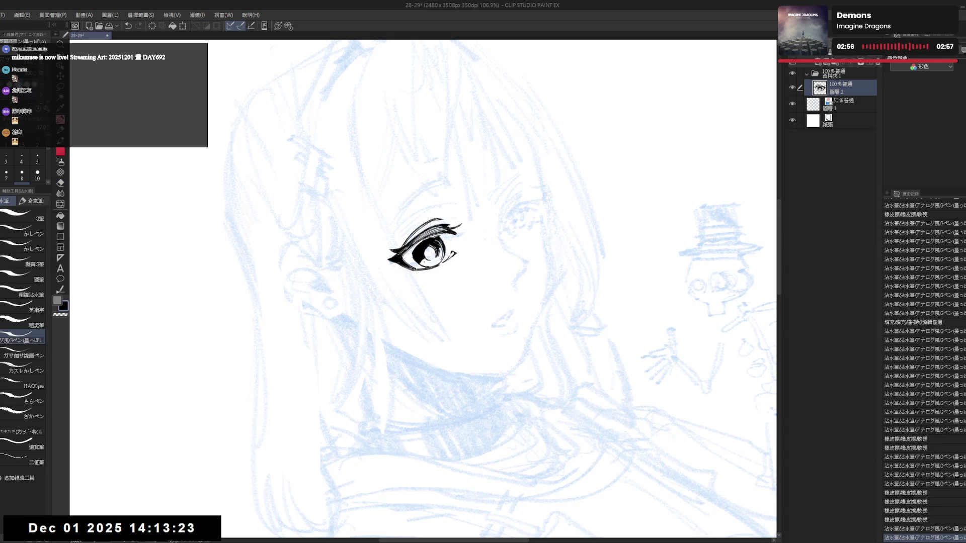
{"action": "left_click_drag", "start_coordinate": [425, 251], "coordinate": [425, 253]}
Step: Add fine strokes and small dabs to the eye while tilting and rotating the view
{"action": "mouse_move", "coordinate": [423, 289]}
{"action": "left_mouse_down"}
{"action": "mouse_move", "coordinate": [442, 282]}
{"action": "mouse_move", "coordinate": [403, 302]}
{"action": "mouse_move", "coordinate": [422, 289]}
{"action": "left_mouse_up"}
{"action": "left_click_drag", "start_coordinate": [425, 251], "coordinate": [427, 254]}
{"action": "left_click", "coordinate": [425, 252]}
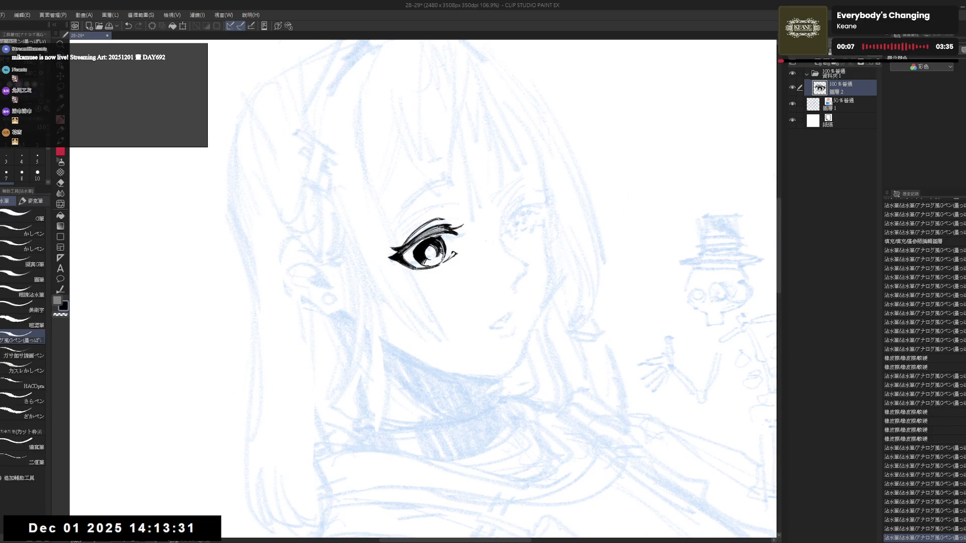
{"action": "left_click", "coordinate": [425, 252]}
{"action": "key", "text": "h"}
{"action": "left_click_drag", "start_coordinate": [421, 302], "coordinate": [416, 300]}
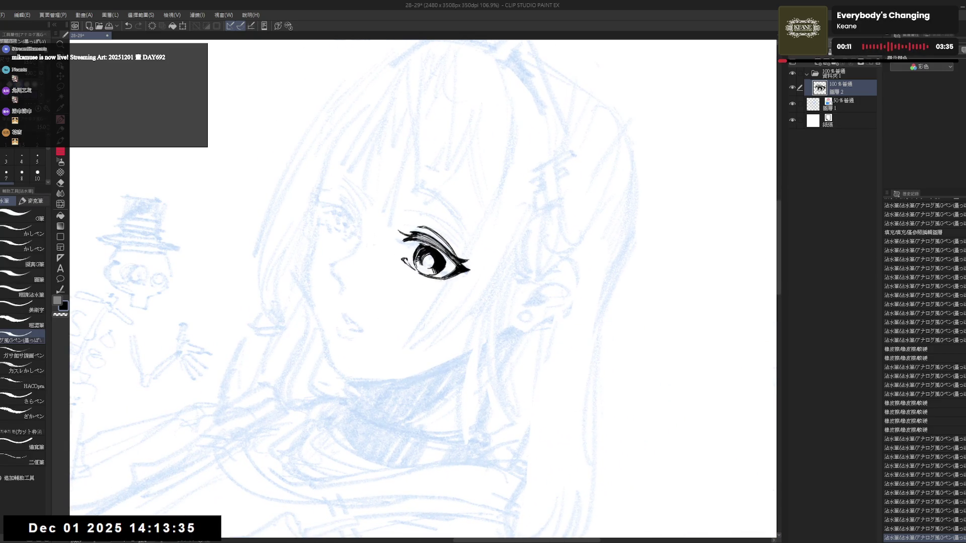
{"action": "mouse_move", "coordinate": [421, 302]}
{"action": "left_mouse_down"}
{"action": "mouse_move", "coordinate": [402, 292]}
{"action": "mouse_move", "coordinate": [383, 301]}
{"action": "left_mouse_up"}
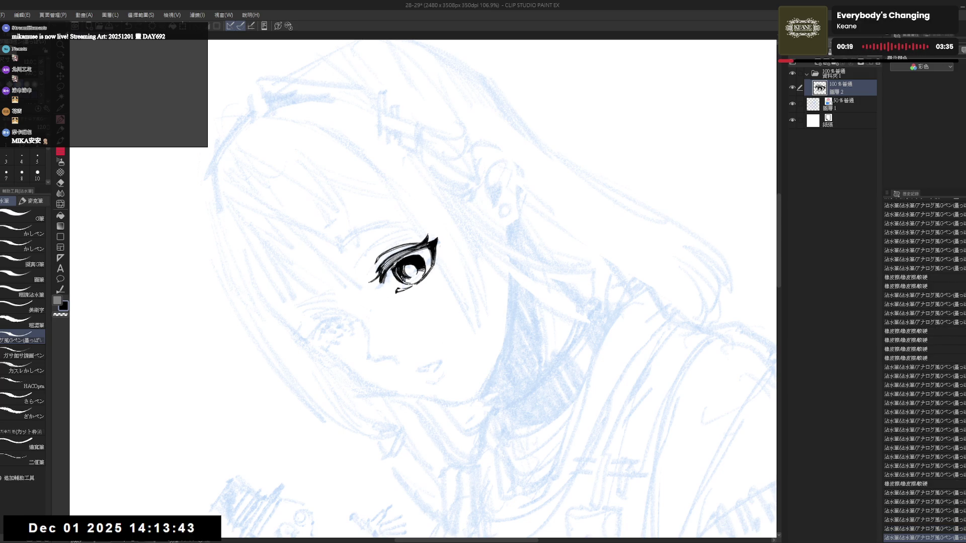
{"action": "mouse_move", "coordinate": [397, 307]}
{"action": "left_mouse_down"}
{"action": "mouse_move", "coordinate": [425, 292]}
{"action": "mouse_move", "coordinate": [417, 296]}
{"action": "left_mouse_up"}
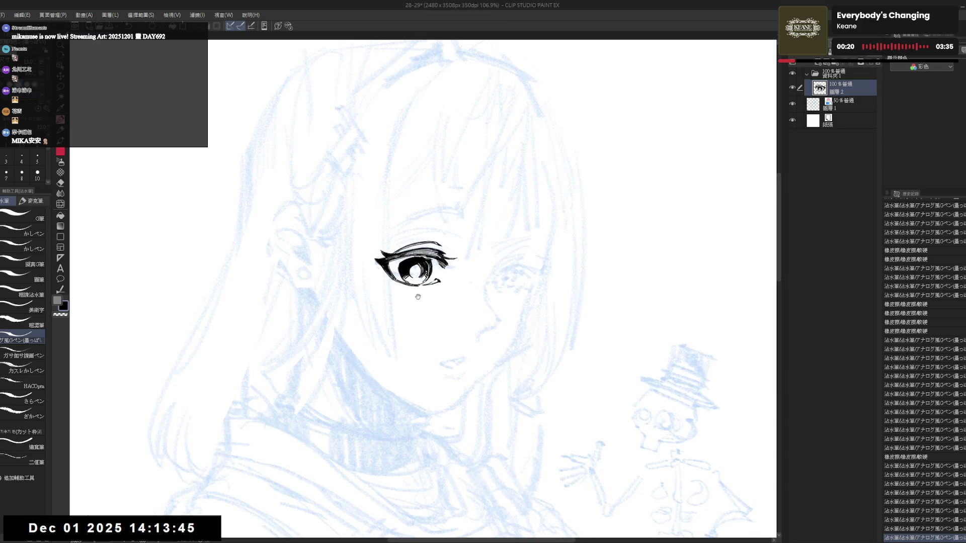
Step: Add short strokes to the eye's lashes from a flipped, tilted view
{"action": "key", "text": "h"}
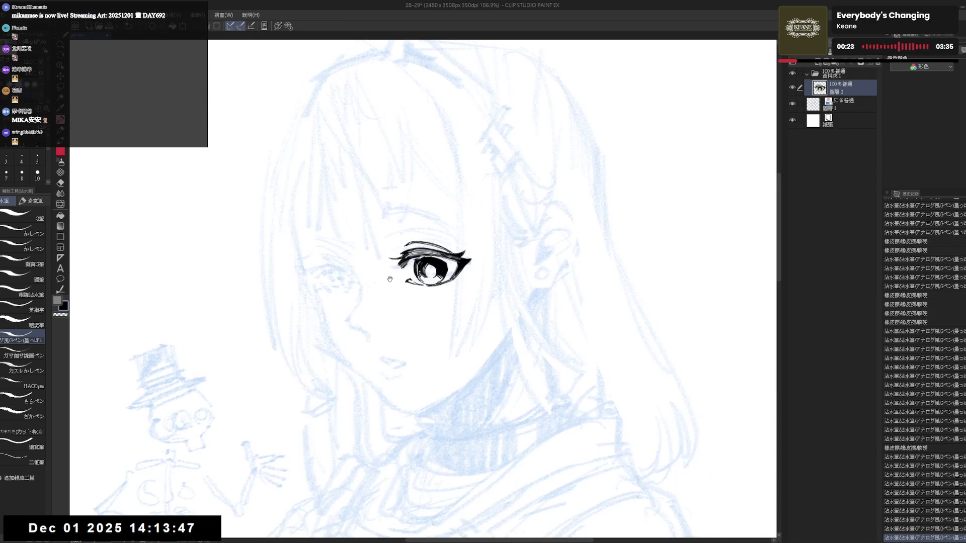
{"action": "key", "text": "asciicircum"}
{"action": "key", "text": "asciicircum"}
{"action": "key", "text": "asciicircum"}
{"action": "left_click_drag", "start_coordinate": [453, 284], "coordinate": [462, 299]}
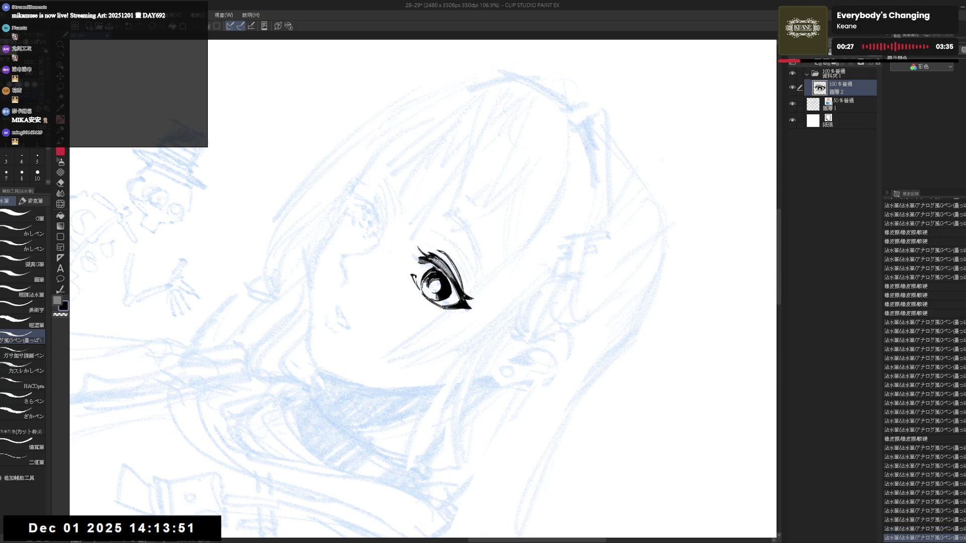
{"action": "key", "text": "h"}
{"action": "key", "text": "asciicircum"}
{"action": "key", "text": "asciicircum"}
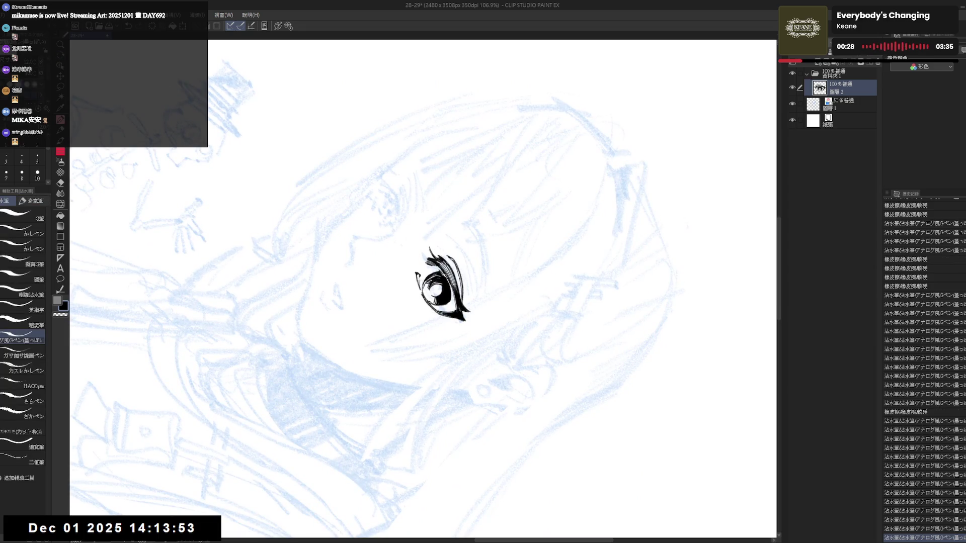
{"action": "left_click_drag", "start_coordinate": [443, 274], "coordinate": [450, 284]}
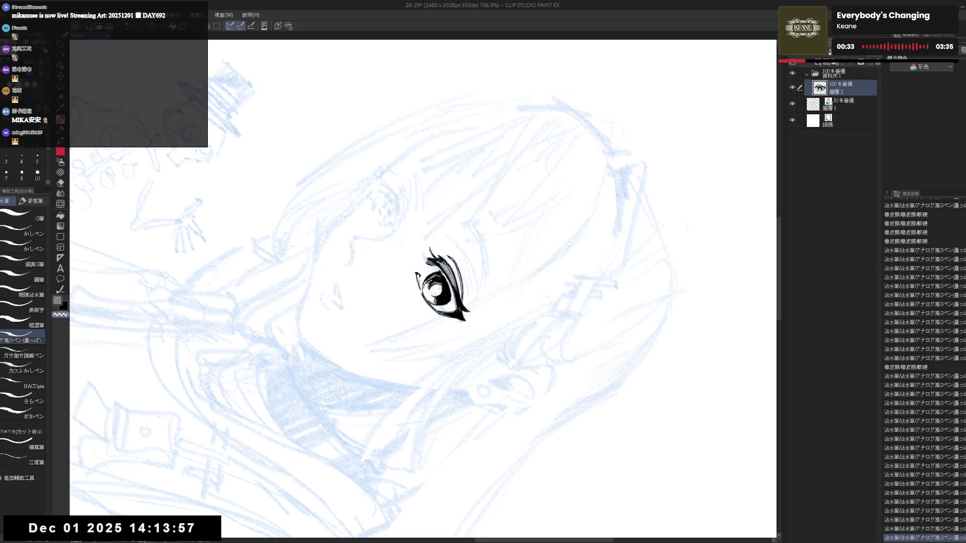
Step: Flip to check the lashes, undo two small strokes and restore one
{"action": "key", "text": "asciicircum"}
{"action": "key", "text": "asciicircum"}
{"action": "key", "text": "h"}
{"action": "key", "text": "h"}
{"action": "key", "text": "minus"}
{"action": "key", "text": "minus"}
{"action": "key", "text": "ctrl+z"}
{"action": "key", "text": "ctrl+z"}
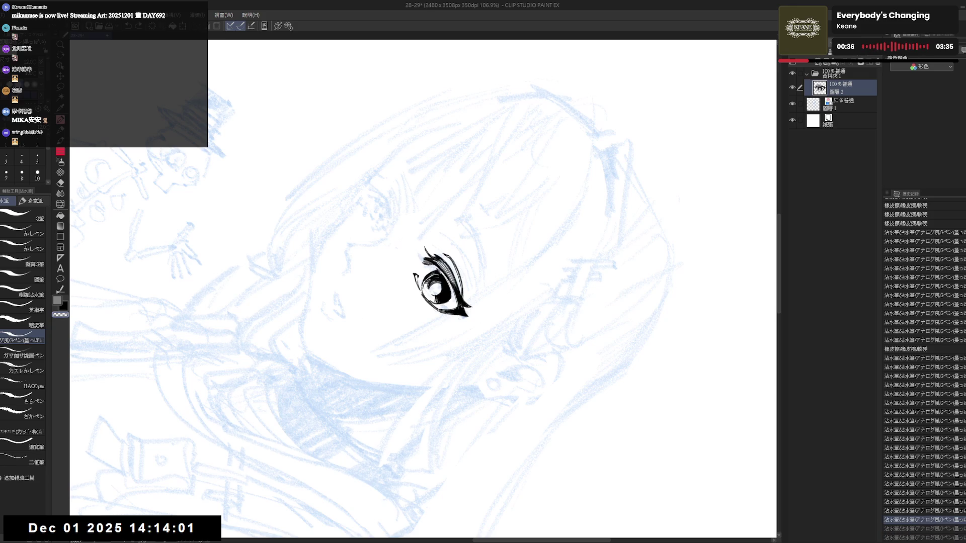
{"action": "key", "text": "ctrl+y"}
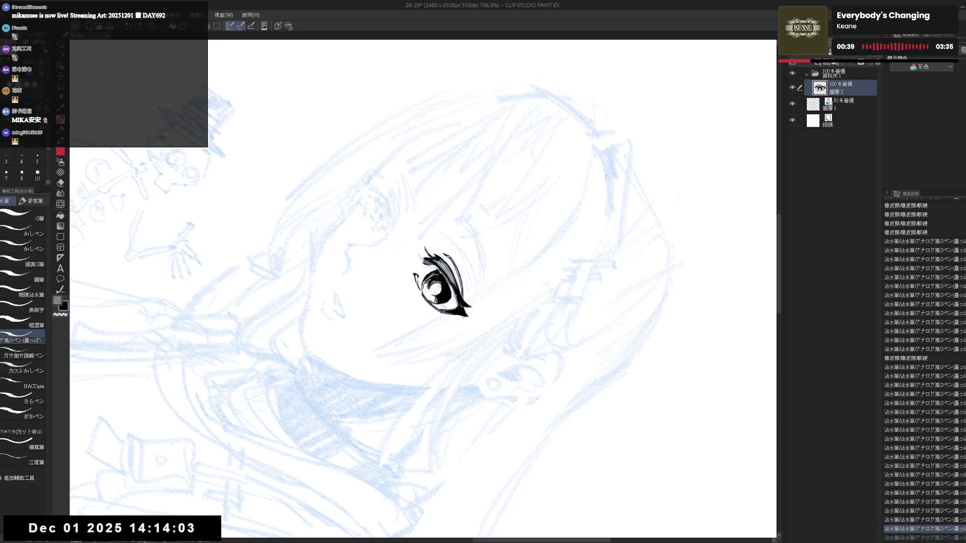
{"action": "key", "text": "minus"}
{"action": "key", "text": "minus"}
{"action": "key", "text": "minus"}
{"action": "key", "text": "asciicircum"}
{"action": "key", "text": "asciicircum"}
{"action": "key", "text": "asciicircum"}
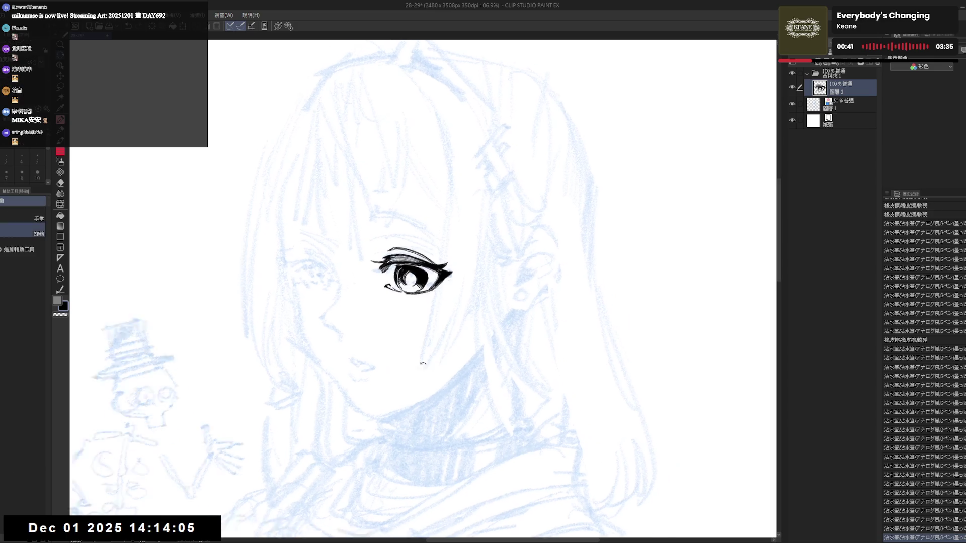
Step: Erase and redraw the eye's outer tail with short ink strokes
{"action": "key", "text": "e"}
{"action": "left_click_drag", "start_coordinate": [458, 287], "coordinate": [453, 296]}
{"action": "key", "text": "p"}
{"action": "key", "text": "e"}
{"action": "left_click_drag", "start_coordinate": [458, 285], "coordinate": [454, 296]}
{"action": "key", "text": "p"}
{"action": "left_click_drag", "start_coordinate": [456, 286], "coordinate": [453, 295]}
Step: Straighten the view, undo and redo the last small stroke, and zoom out
{"action": "key", "text": "ctrl+@"}
{"action": "key", "text": "minus"}
{"action": "key", "text": "minus"}
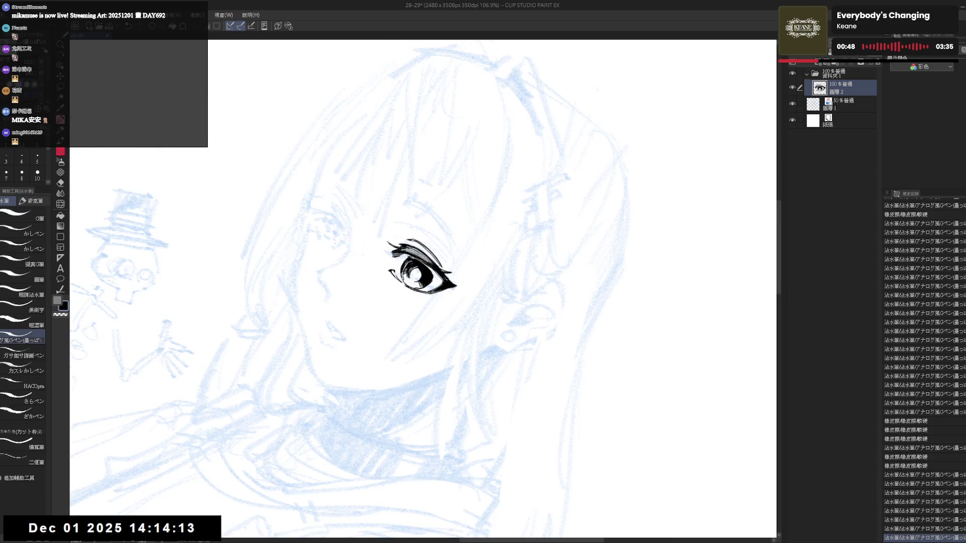
{"action": "key", "text": "r"}
{"action": "mouse_move", "coordinate": [397, 374]}
{"action": "left_mouse_down"}
{"action": "mouse_move", "coordinate": [427, 370]}
{"action": "mouse_move", "coordinate": [352, 327]}
{"action": "left_mouse_up"}
{"action": "key", "text": "p"}
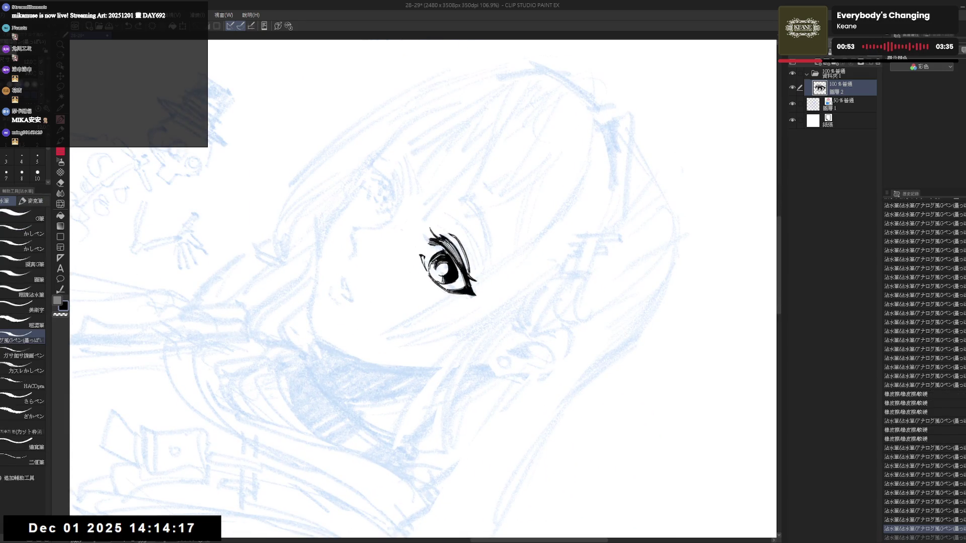
{"action": "key", "text": "ctrl+z"}
{"action": "key", "text": "ctrl+y"}
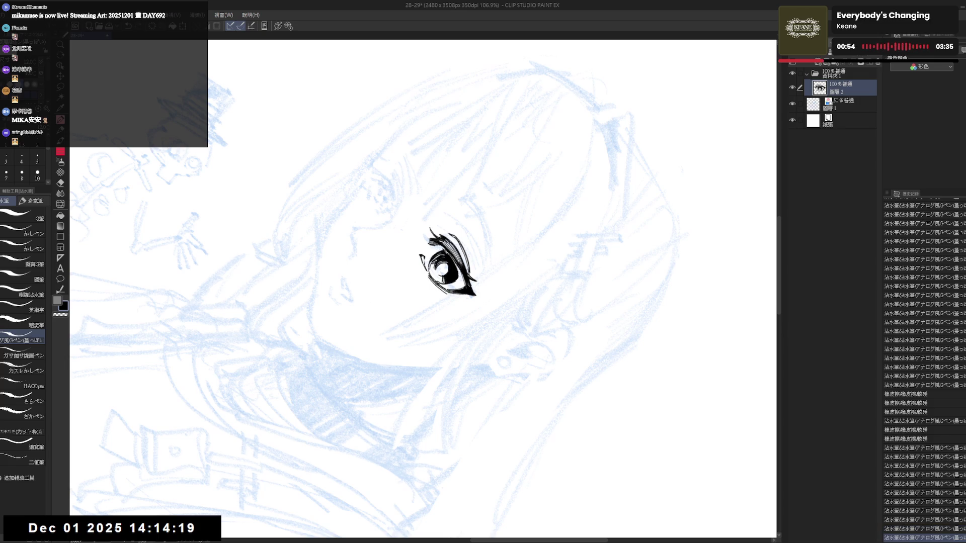
{"action": "key", "text": "ctrl+@"}
{"action": "key", "text": "e"}
{"action": "scroll", "coordinate": [448, 234], "scroll_direction": "down", "scroll_amount": 5}
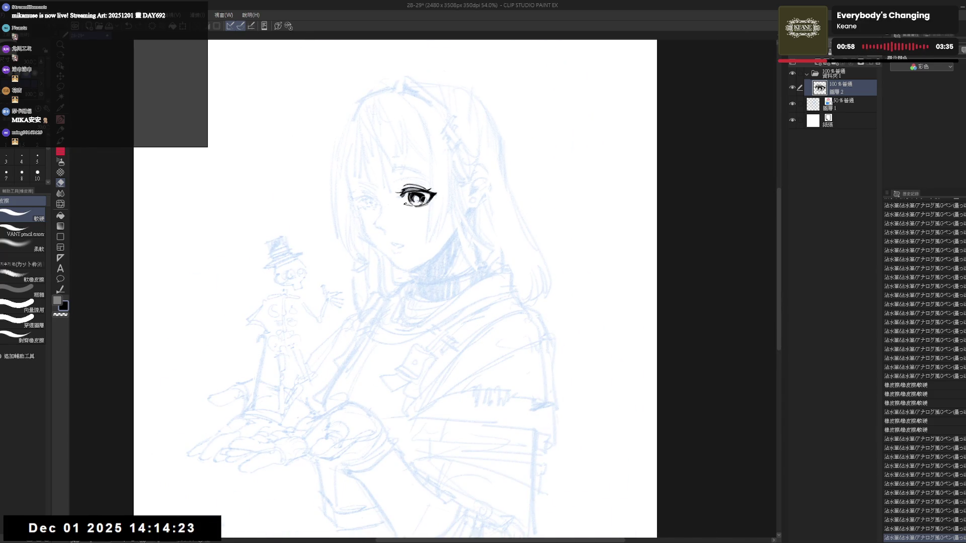
Step: Ink the second eye's upper lid line, undoing stray marks along the way
{"action": "scroll", "coordinate": [419, 227], "scroll_direction": "up", "scroll_amount": 3}
{"action": "key", "text": "p"}
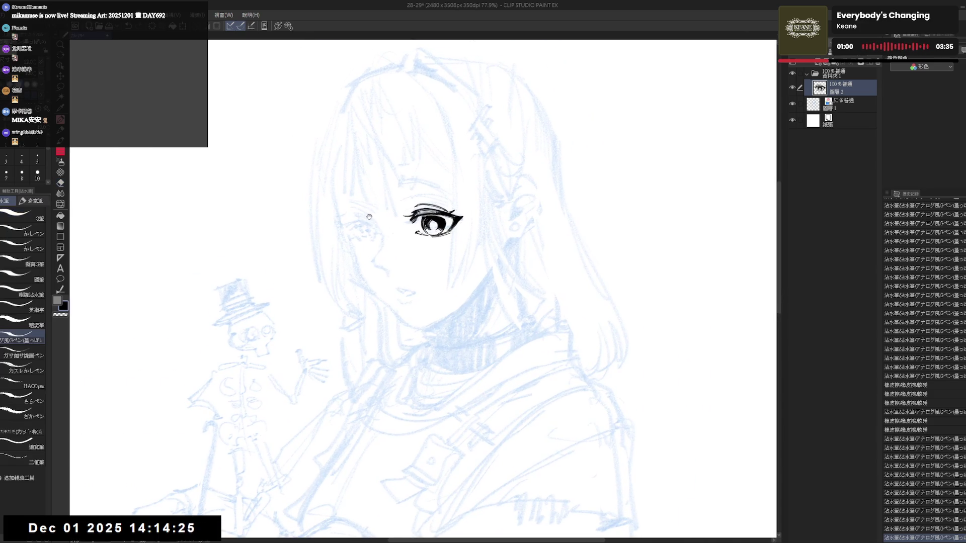
{"action": "left_click", "coordinate": [366, 221]}
{"action": "key", "text": "ctrl+z"}
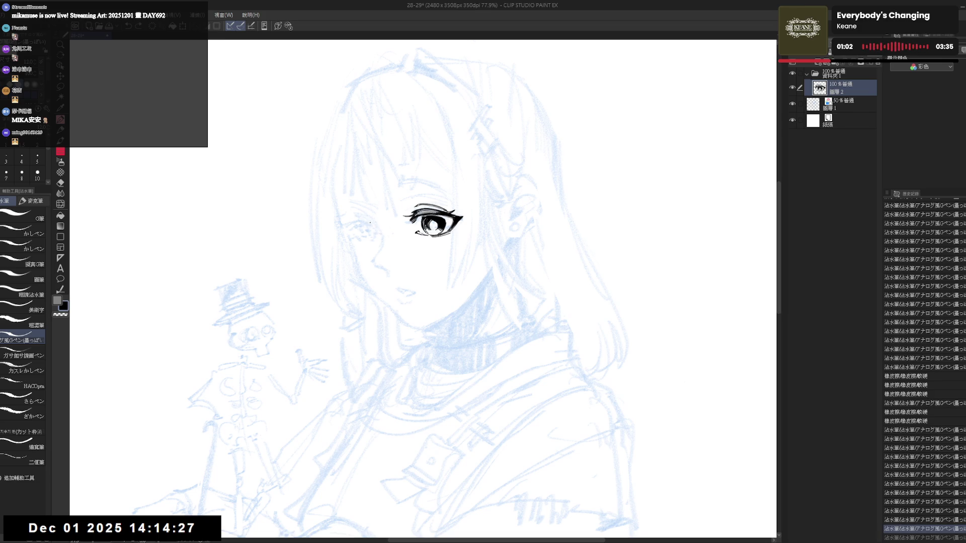
{"action": "mouse_move", "coordinate": [374, 211]}
{"action": "left_mouse_down"}
{"action": "mouse_move", "coordinate": [443, 199]}
{"action": "mouse_move", "coordinate": [498, 212]}
{"action": "left_mouse_up"}
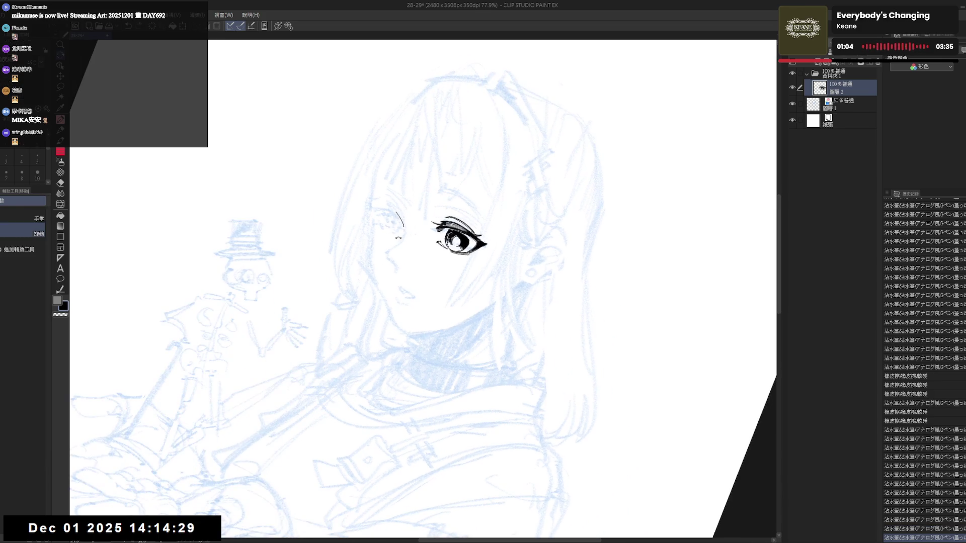
{"action": "key", "text": "p"}
{"action": "key", "text": "ctrl+z"}
{"action": "mouse_move", "coordinate": [396, 212]}
{"action": "left_mouse_down"}
{"action": "mouse_move", "coordinate": [404, 229]}
{"action": "mouse_move", "coordinate": [378, 232]}
{"action": "mouse_move", "coordinate": [383, 243]}
{"action": "left_mouse_up"}
{"action": "key", "text": "ctrl+at"}
Step: Erase small stray lines near the closed second eye
{"action": "key", "text": "e"}
{"action": "key", "text": "p"}
{"action": "left_click", "coordinate": [410, 336]}
{"action": "key", "text": "h"}
{"action": "key", "text": "h"}
{"action": "key", "text": "e"}
{"action": "left_click_drag", "start_coordinate": [382, 240], "coordinate": [393, 257]}
{"action": "key", "text": "p"}
{"action": "key", "text": "p"}
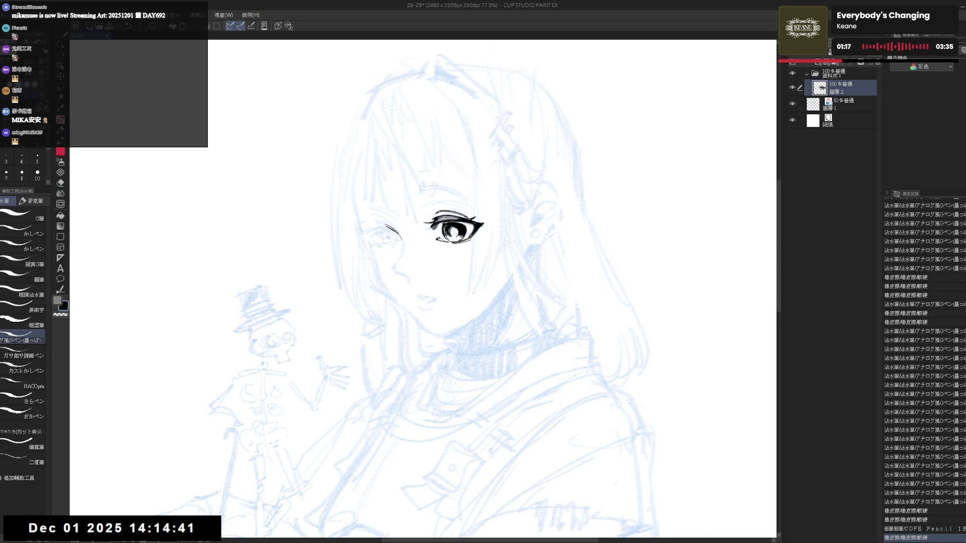
Step: Draw a short stroke near the second eye and a small mark below it
{"action": "mouse_move", "coordinate": [382, 224]}
{"action": "left_mouse_down"}
{"action": "mouse_move", "coordinate": [387, 231]}
{"action": "mouse_move", "coordinate": [373, 231]}
{"action": "left_mouse_up"}
{"action": "key", "text": "ctrl+z"}
{"action": "key", "text": "ctrl+y"}
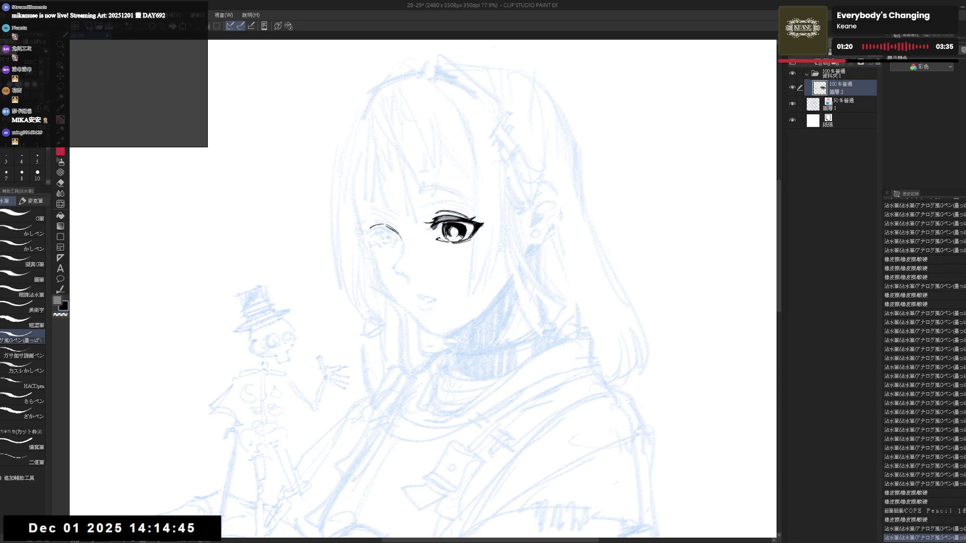
{"action": "left_click_drag", "start_coordinate": [367, 233], "coordinate": [376, 248]}
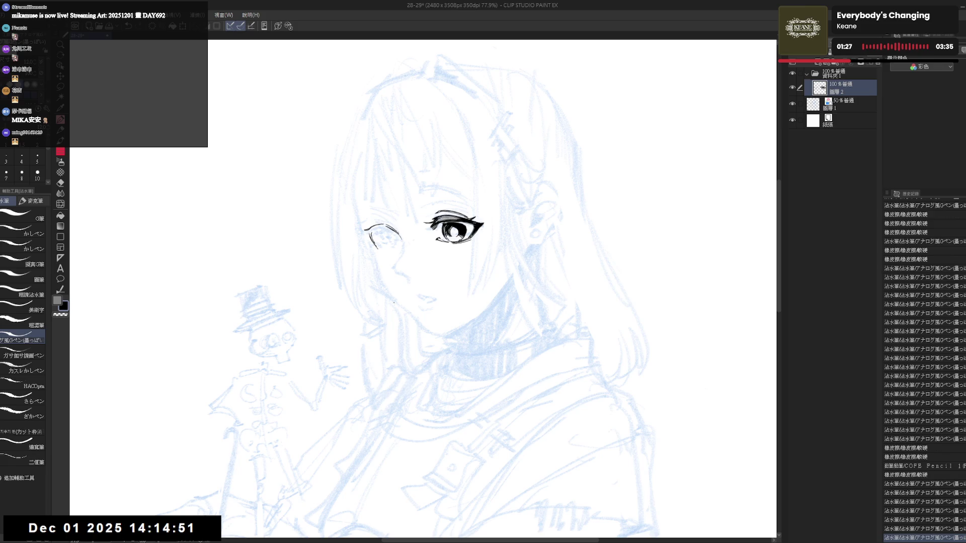
Step: Mirror to check symmetry, reset rotation upright, and erase a bit of the eye line
{"action": "key", "text": "h"}
{"action": "key", "text": "h"}
{"action": "left_click_drag", "start_coordinate": [465, 318], "coordinate": [366, 397]}
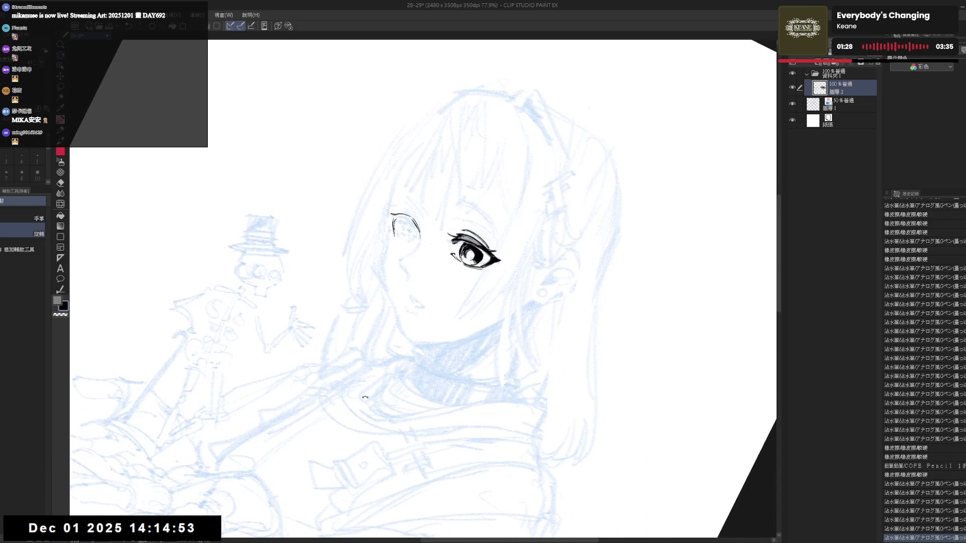
{"action": "left_click_drag", "start_coordinate": [442, 370], "coordinate": [438, 379]}
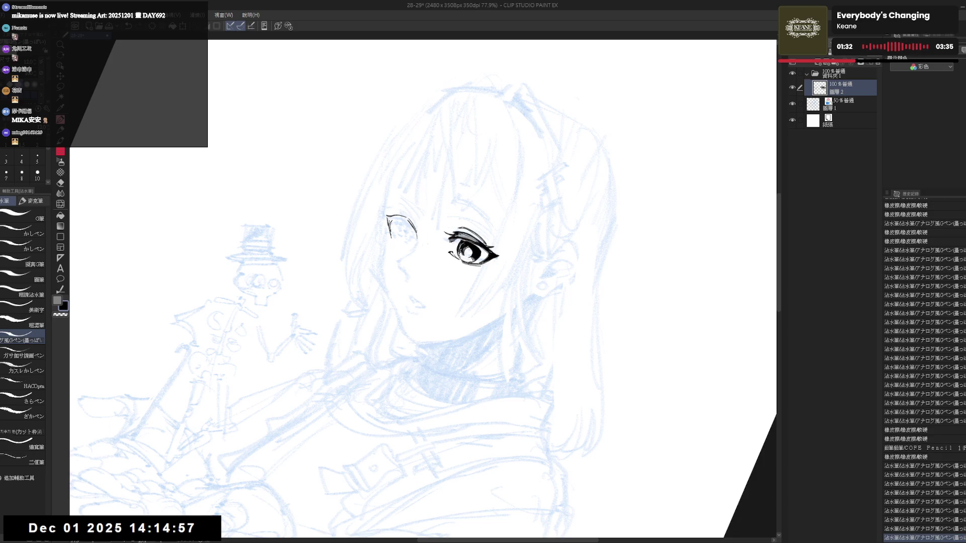
{"action": "key", "text": "ctrl+shift+r"}
{"action": "left_click_drag", "start_coordinate": [358, 234], "coordinate": [376, 235]}
{"action": "key", "text": "p"}
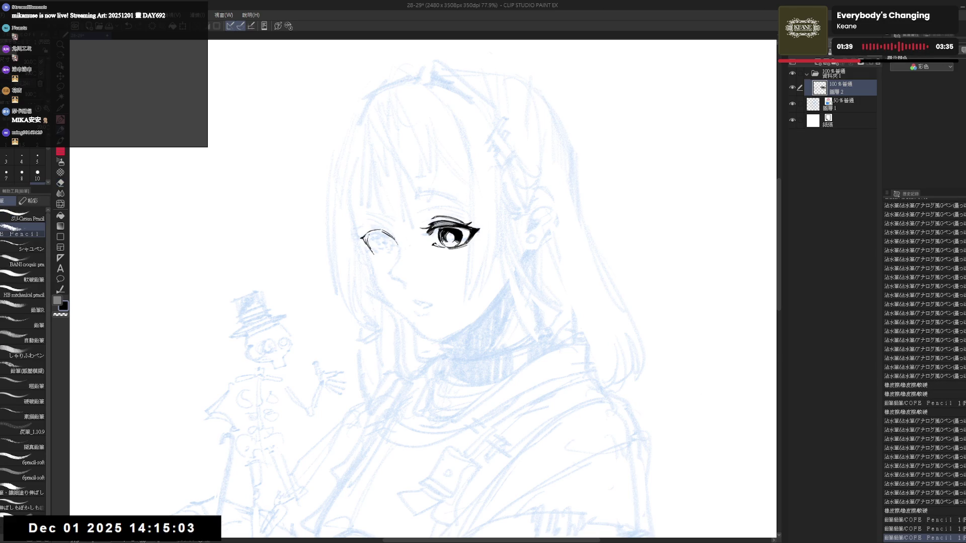
Step: Ink lines on the second eye and fill its dark area black
{"action": "key", "text": "p"}
{"action": "mouse_move", "coordinate": [363, 236]}
{"action": "left_mouse_down"}
{"action": "mouse_move", "coordinate": [375, 233]}
{"action": "mouse_move", "coordinate": [373, 254]}
{"action": "mouse_move", "coordinate": [379, 244]}
{"action": "left_mouse_up"}
{"action": "key", "text": "g"}
{"action": "left_click", "coordinate": [373, 244]}
{"action": "key", "text": "p"}
{"action": "key", "text": "e"}
{"action": "key", "text": "p"}
{"action": "key", "text": "ctrl+z"}
Step: Refine and clean small strokes at the left eye, then zoom out to the whole drawing
{"action": "key", "text": "h"}
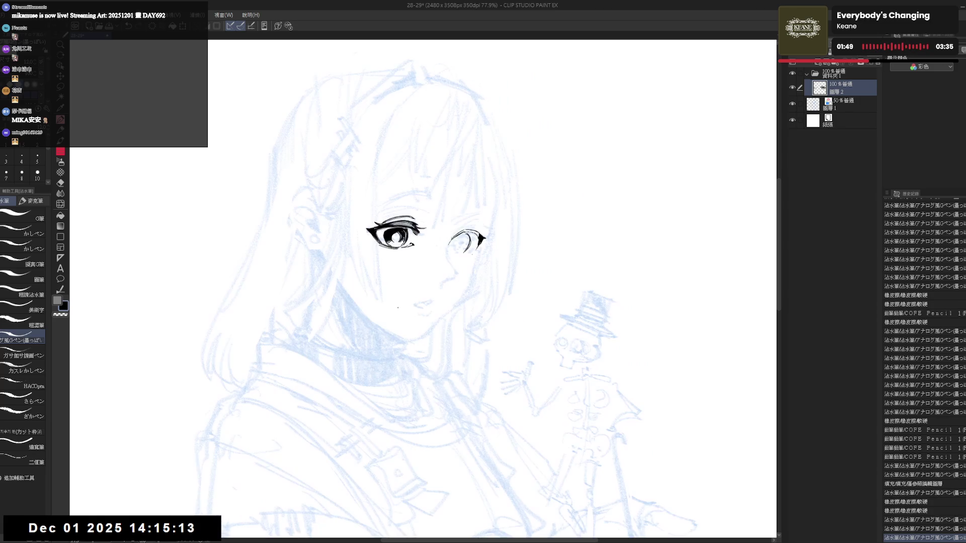
{"action": "key", "text": "h"}
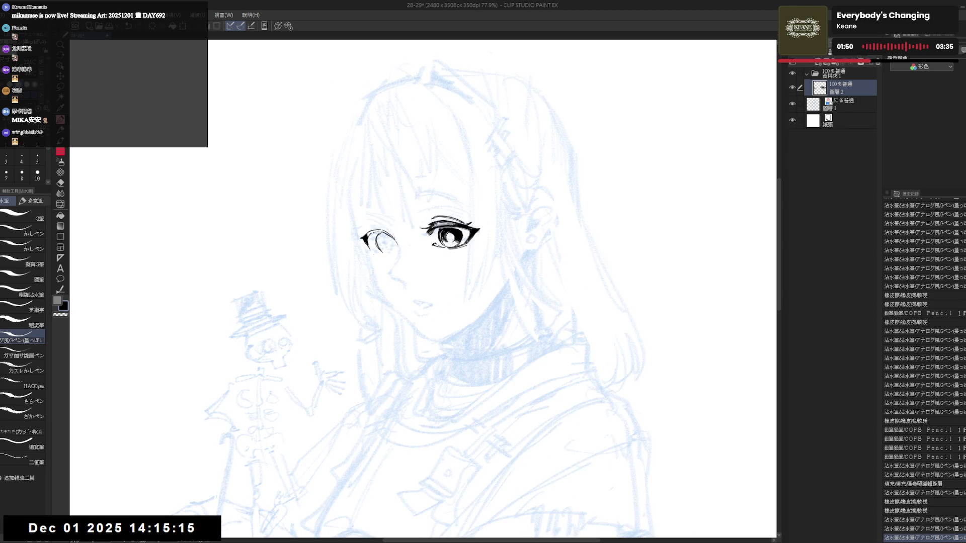
{"action": "left_click_drag", "start_coordinate": [372, 251], "coordinate": [380, 261]}
{"action": "left_click_drag", "start_coordinate": [370, 252], "coordinate": [375, 260]}
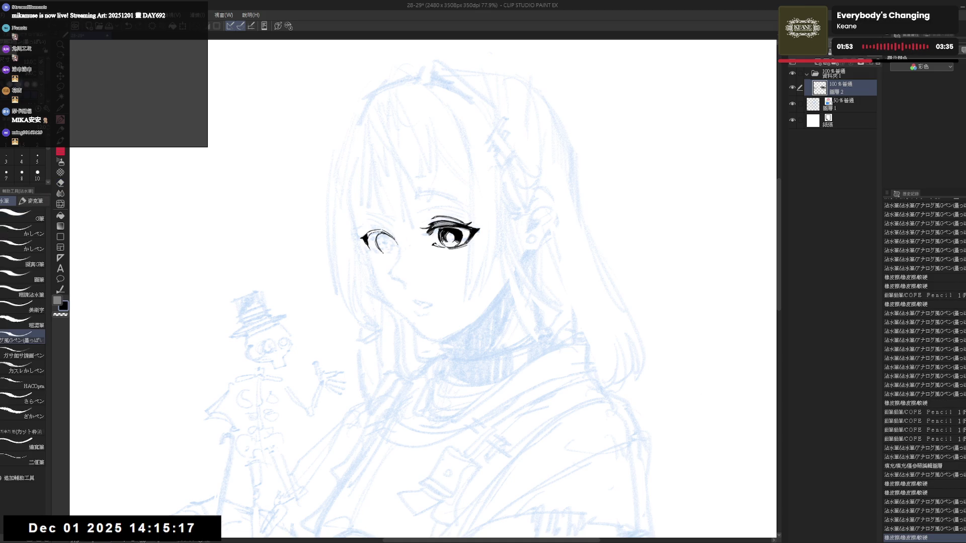
{"action": "key", "text": "ctrl+minus"}
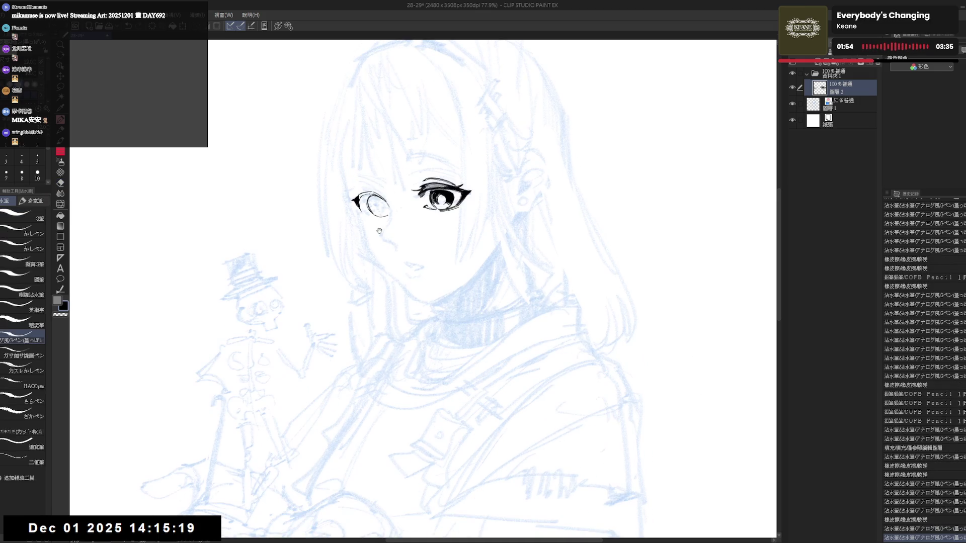
{"action": "key", "text": "ctrl+minus"}
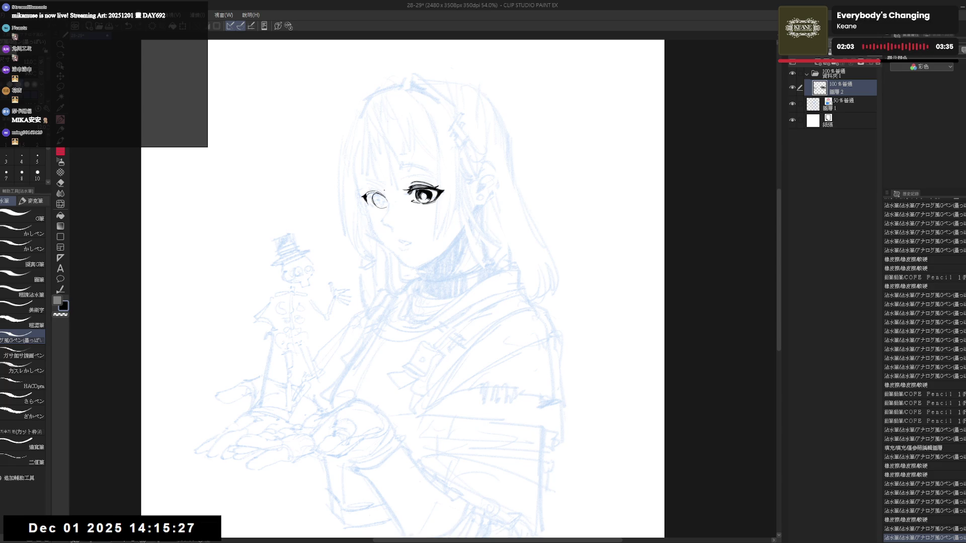
Step: Zoom in on the face, tilt the view, and ink a stroke below the left eye
{"action": "key", "text": "ctrl+plus"}
{"action": "key", "text": "ctrl+plus"}
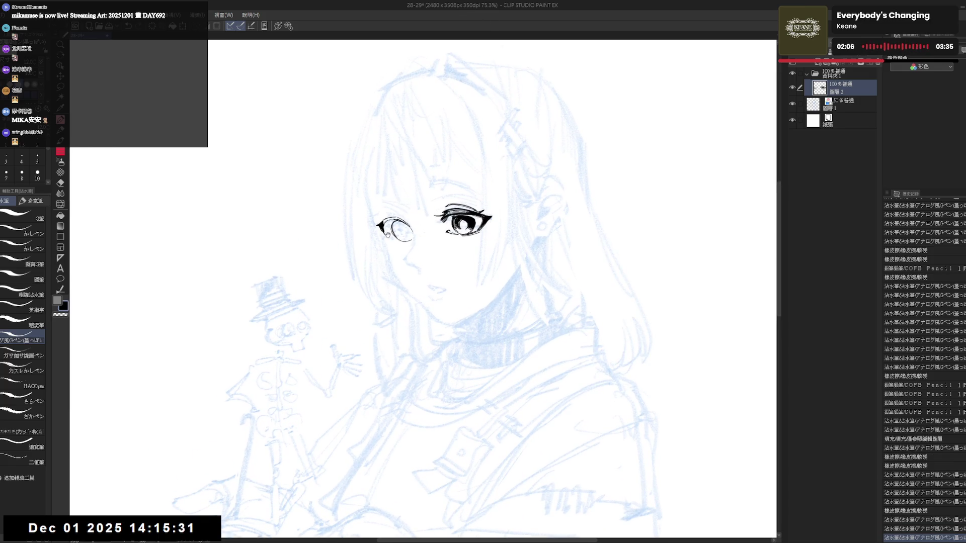
{"action": "key", "text": "minus"}
{"action": "key", "text": "minus"}
{"action": "key", "text": "minus"}
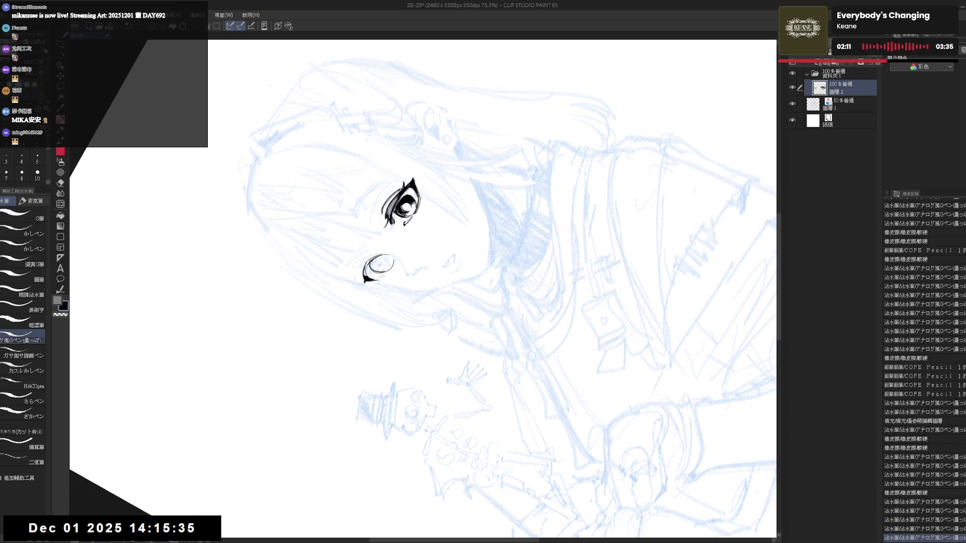
{"action": "key", "text": "asciicircum"}
{"action": "key", "text": "asciicircum"}
{"action": "key", "text": "asciicircum"}
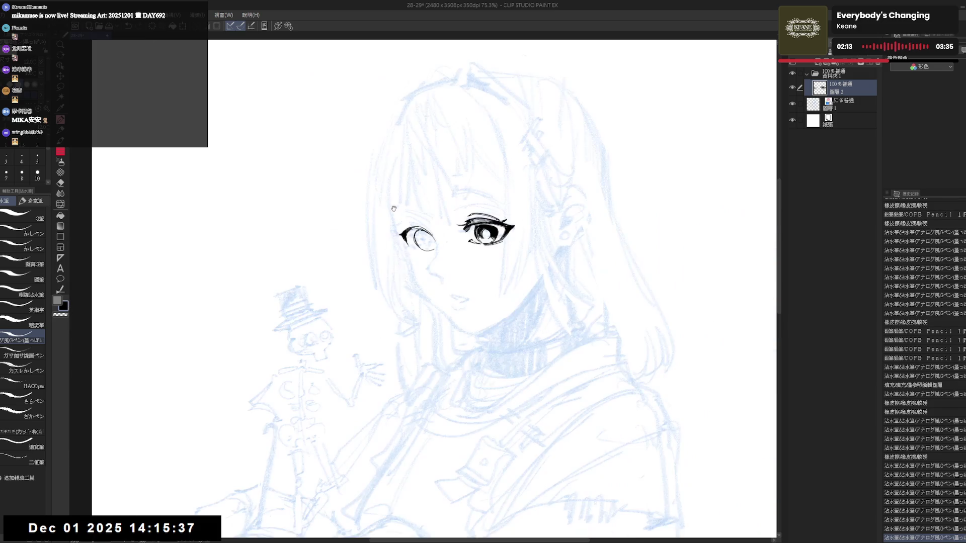
{"action": "key", "text": "asciicircum"}
{"action": "key", "text": "asciicircum"}
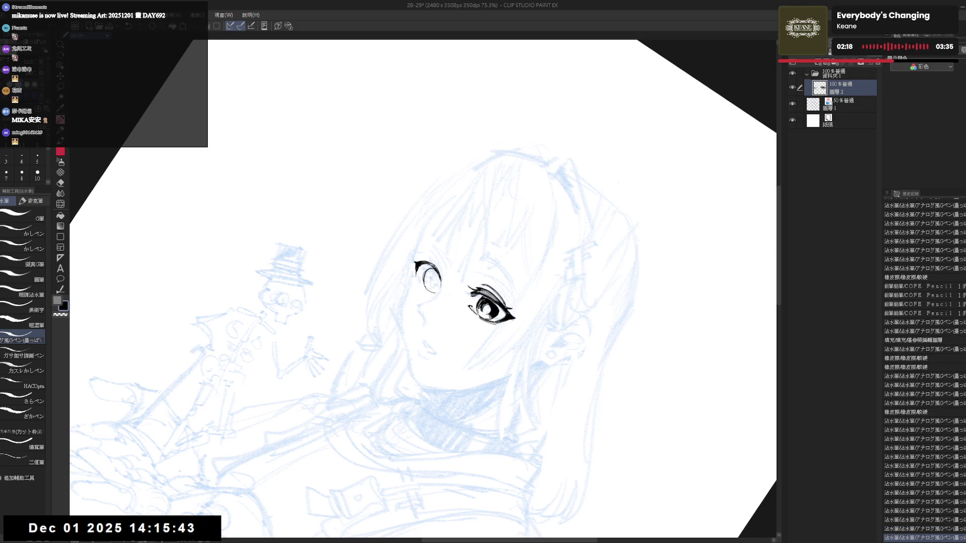
{"action": "key", "text": "e"}
{"action": "key", "text": "p"}
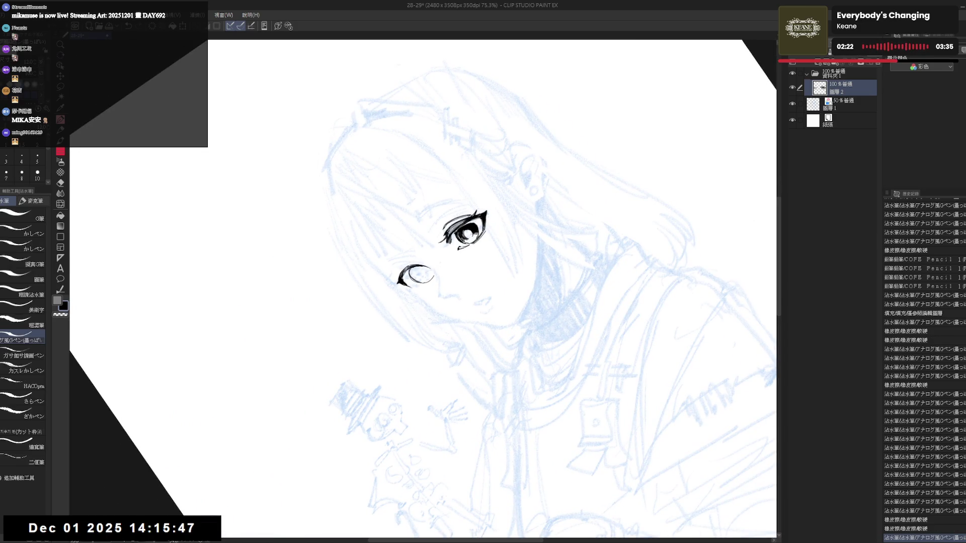
{"action": "left_click_drag", "start_coordinate": [336, 276], "coordinate": [347, 342]}
{"action": "key", "text": "ctrl+z"}
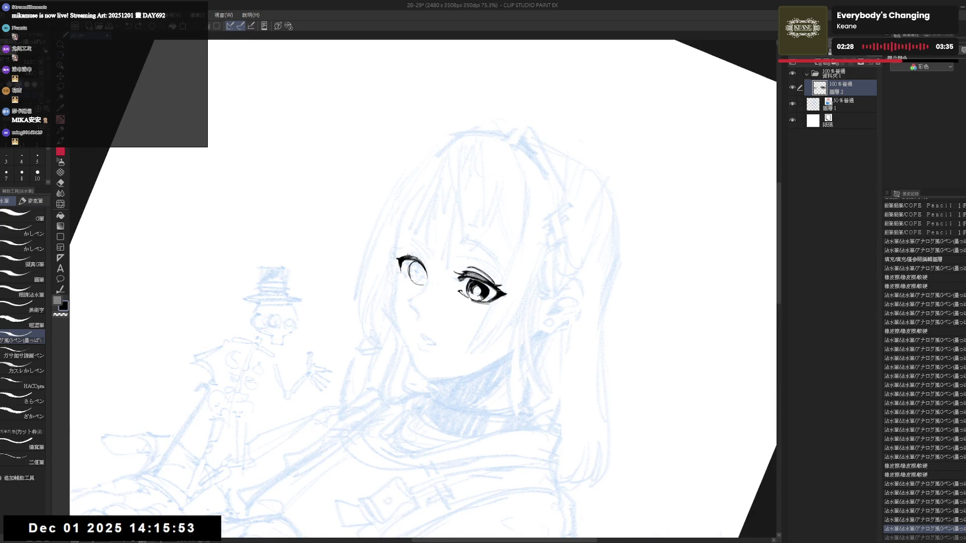
{"action": "key", "text": "ctrl+y"}
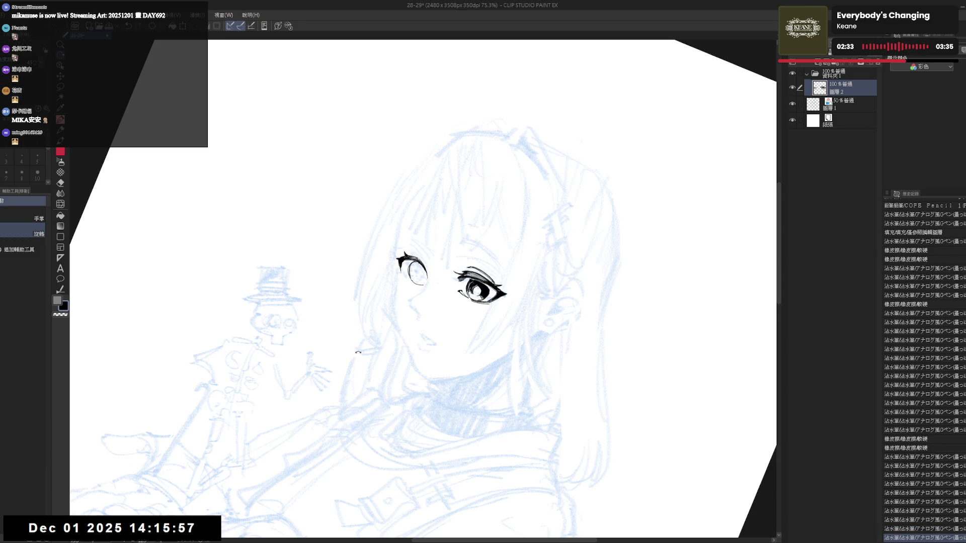
Step: Try small marks inside the left eye, undoing them and mirror-checking the face
{"action": "key", "text": "minus"}
{"action": "key", "text": "minus"}
{"action": "key", "text": "minus"}
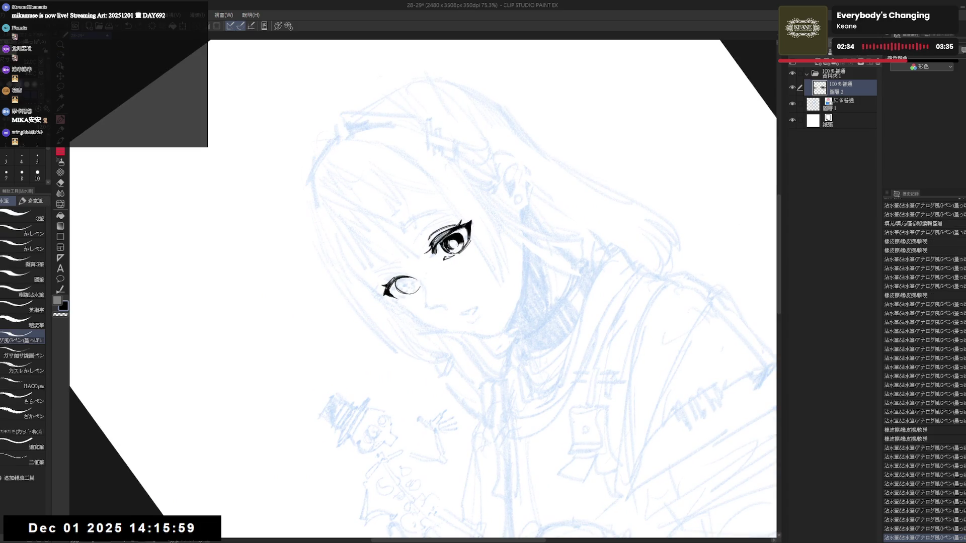
{"action": "key", "text": "asciicircum"}
{"action": "key", "text": "asciicircum"}
{"action": "key", "text": "asciicircum"}
{"action": "left_click", "coordinate": [410, 270]}
{"action": "key", "text": "ctrl+z"}
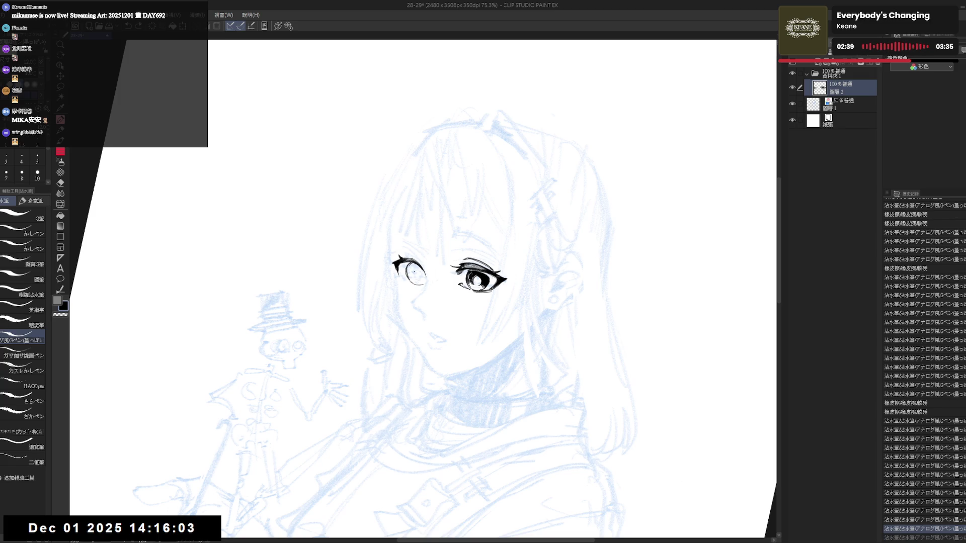
{"action": "left_click", "coordinate": [419, 273]}
{"action": "key", "text": "ctrl+z"}
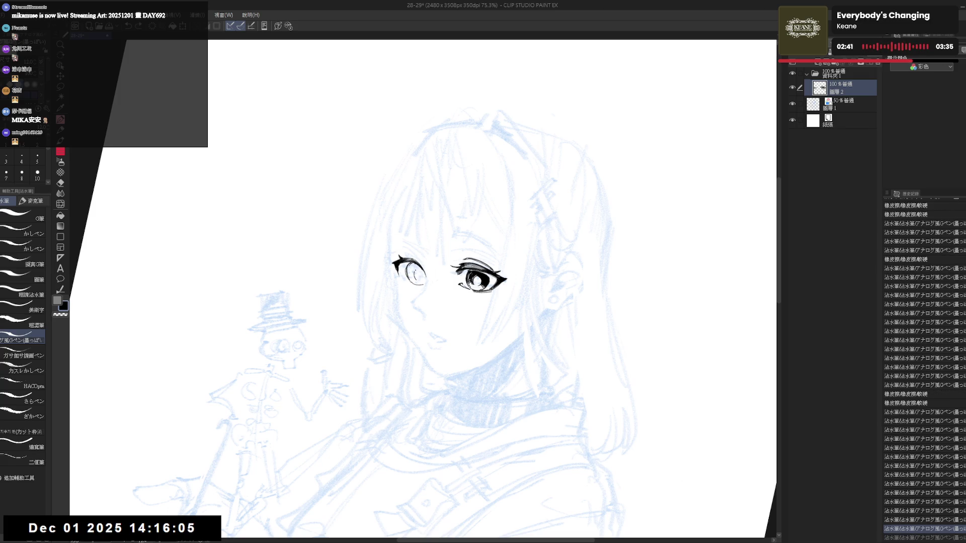
{"action": "left_click", "coordinate": [419, 275]}
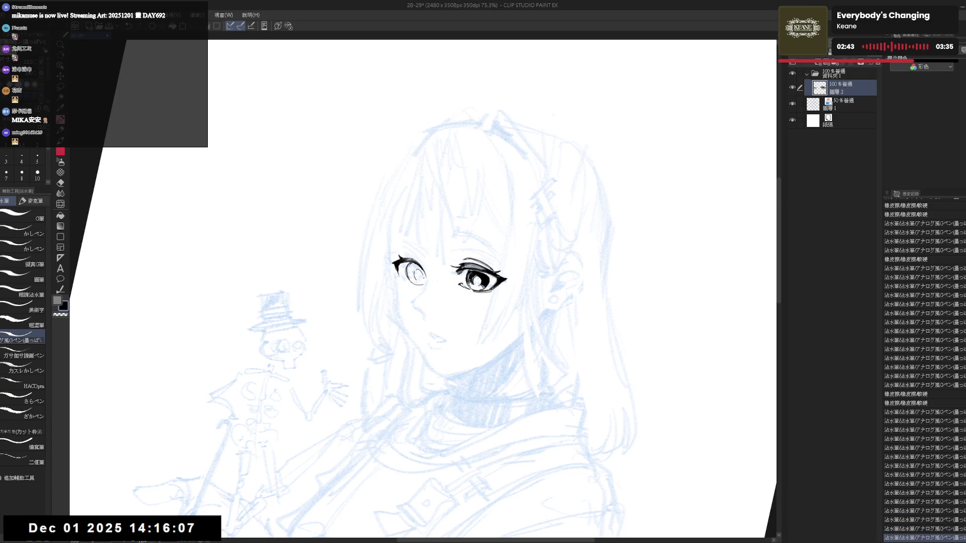
{"action": "key", "text": "h"}
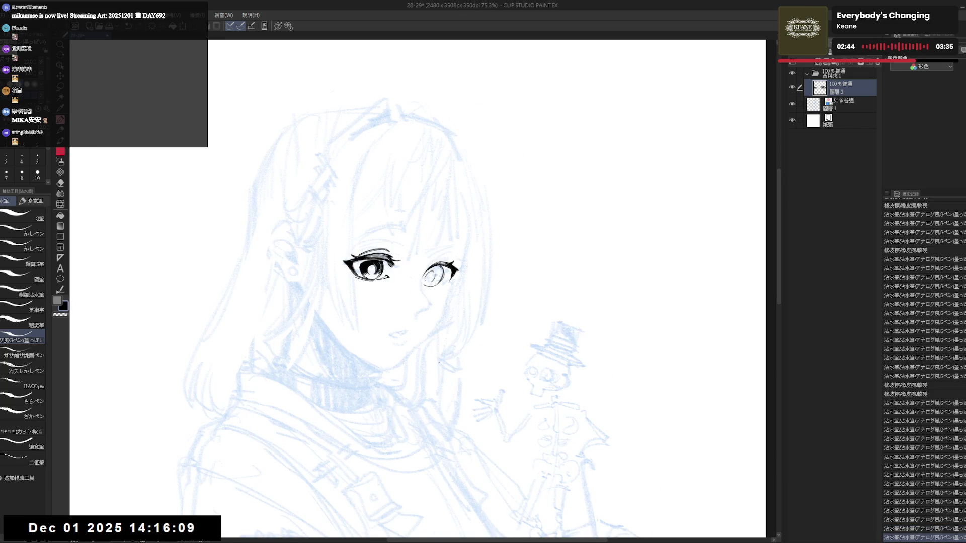
{"action": "key", "text": "h"}
{"action": "key", "text": "ctrl+z"}
{"action": "key", "text": "ctrl+z"}
{"action": "key", "text": "ctrl+z"}
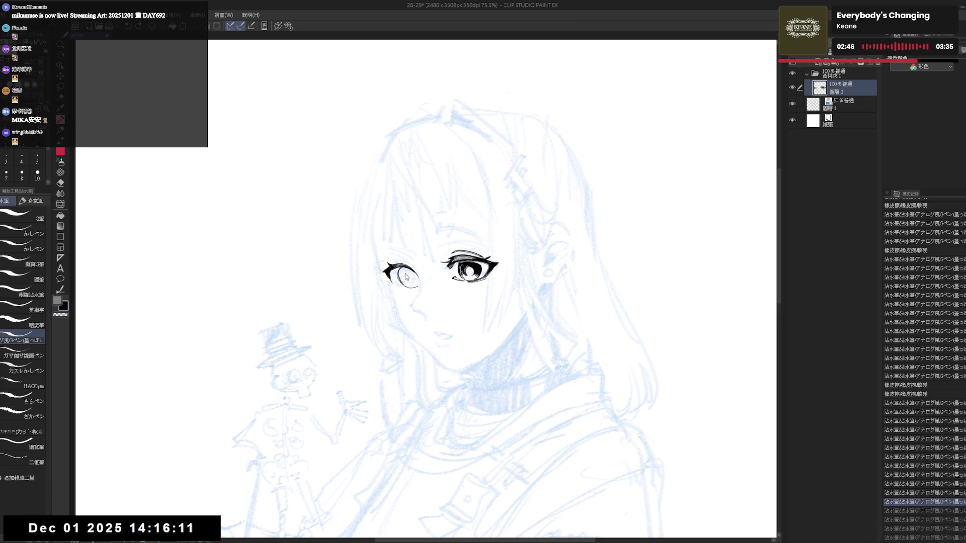
Step: Erase stray iris lines, ink a new stroke on the left eye, and clean nearby ink
{"action": "key", "text": "e"}
{"action": "mouse_move", "coordinate": [405, 284]}
{"action": "left_mouse_down"}
{"action": "mouse_move", "coordinate": [396, 270]}
{"action": "mouse_move", "coordinate": [404, 284]}
{"action": "left_mouse_up"}
{"action": "key", "text": "p"}
{"action": "mouse_move", "coordinate": [489, 287]}
{"action": "left_mouse_down"}
{"action": "mouse_move", "coordinate": [480, 286]}
{"action": "mouse_move", "coordinate": [472, 236]}
{"action": "left_mouse_up"}
{"action": "scroll", "coordinate": [472, 236], "scroll_direction": "down", "scroll_amount": 2}
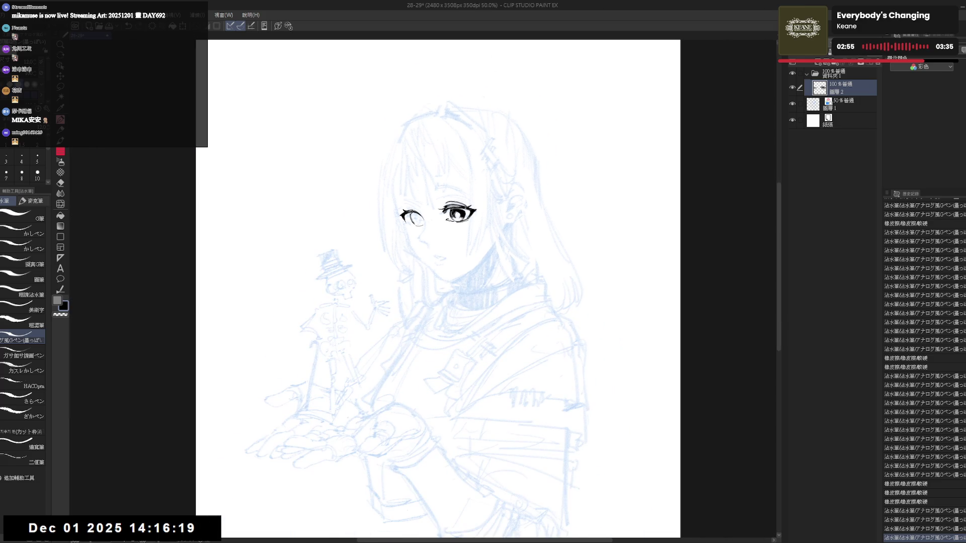
{"action": "scroll", "coordinate": [427, 226], "scroll_direction": "up", "scroll_amount": 1}
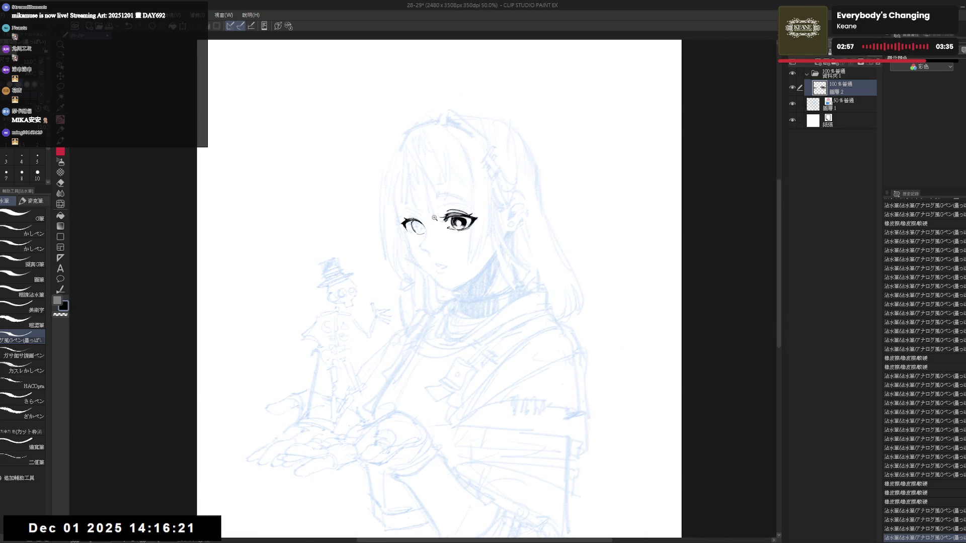
{"action": "key", "text": "e"}
{"action": "left_click_drag", "start_coordinate": [424, 222], "coordinate": [431, 232]}
Step: Lasso the right eye, widen it slightly with Ctrl+T scaling, then deselect
{"action": "key", "text": "p"}
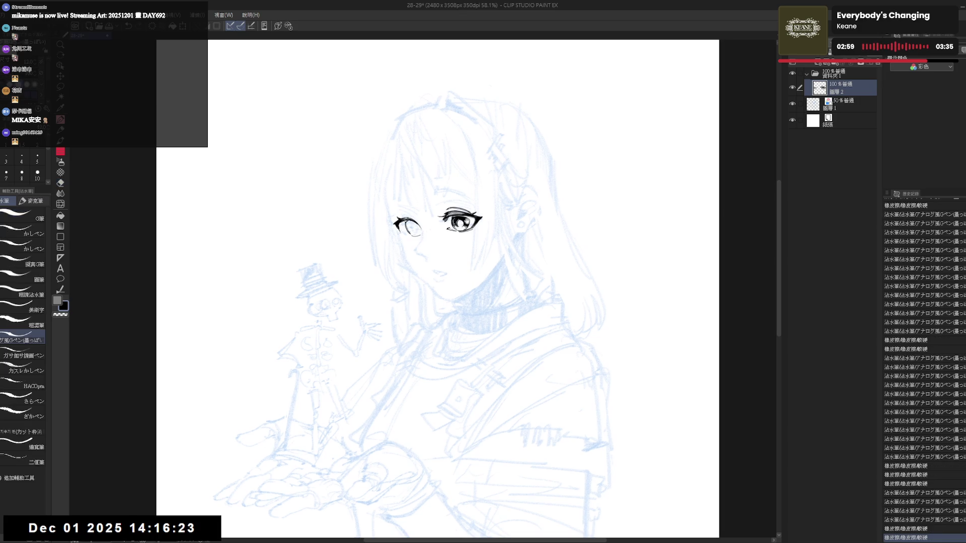
{"action": "key", "text": "m"}
{"action": "left_click_drag", "start_coordinate": [440, 194], "coordinate": [426, 222]}
{"action": "key", "text": "ctrl+t"}
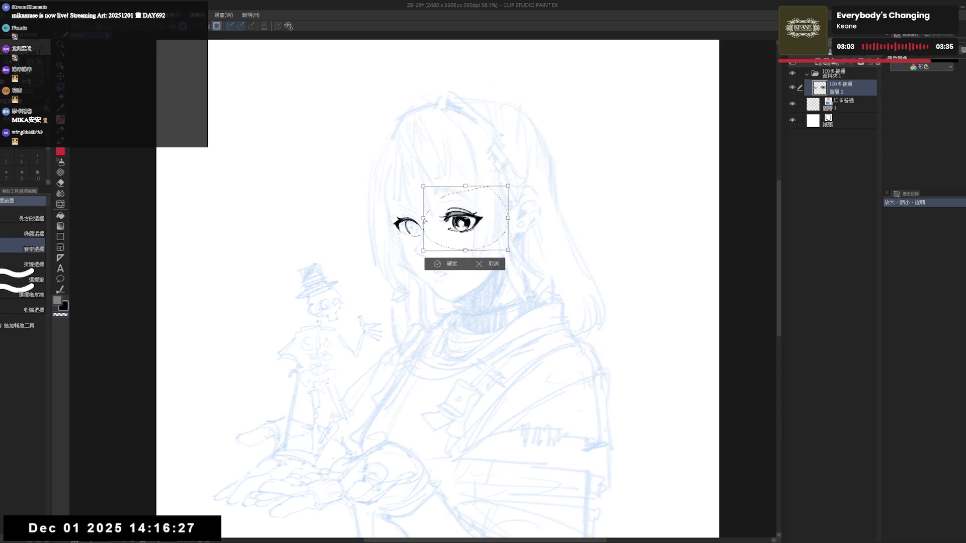
{"action": "left_click_drag", "start_coordinate": [509, 219], "coordinate": [512, 219]}
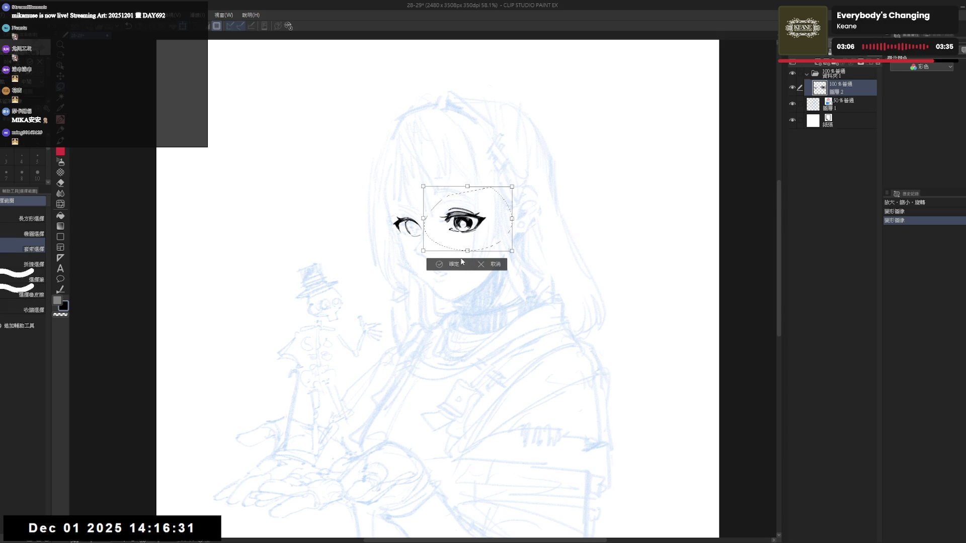
{"action": "left_click", "coordinate": [441, 264]}
{"action": "key", "text": "ctrl+d"}
Step: Erase a speck near the left eye and redraw a small stroke beside it
{"action": "key", "text": "h"}
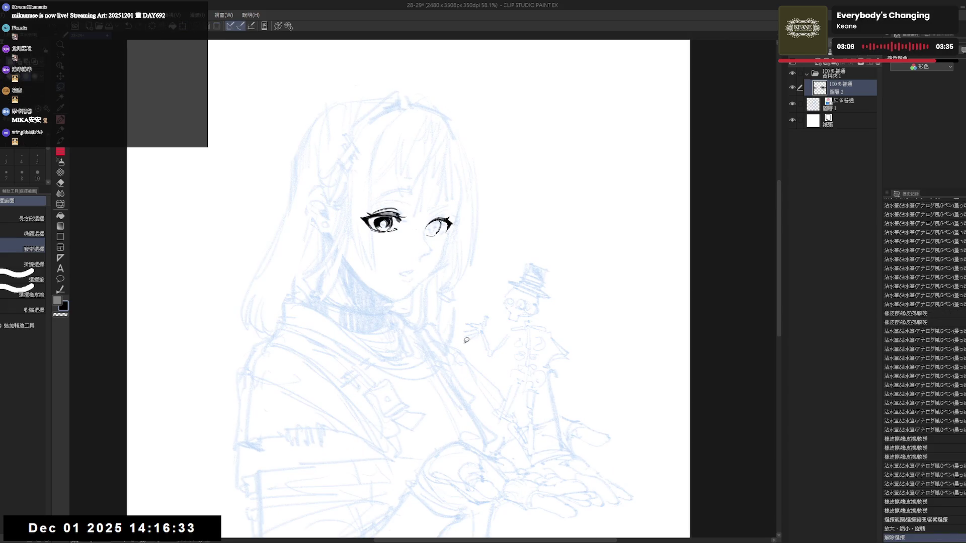
{"action": "key", "text": "h"}
{"action": "scroll", "coordinate": [422, 236], "scroll_direction": "up", "scroll_amount": 2}
{"action": "key", "text": "e"}
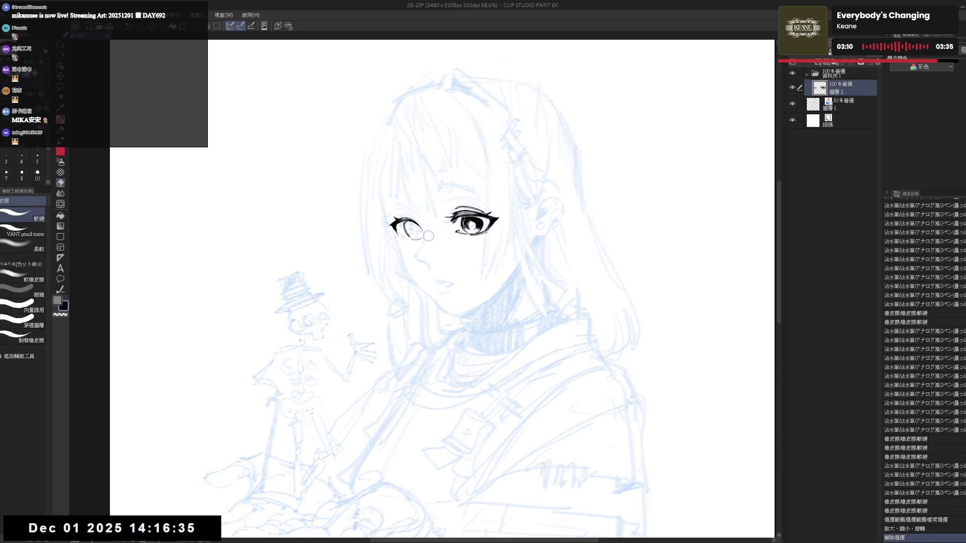
{"action": "left_click", "coordinate": [428, 236]}
{"action": "key", "text": "p"}
{"action": "left_click_drag", "start_coordinate": [411, 226], "coordinate": [424, 232]}
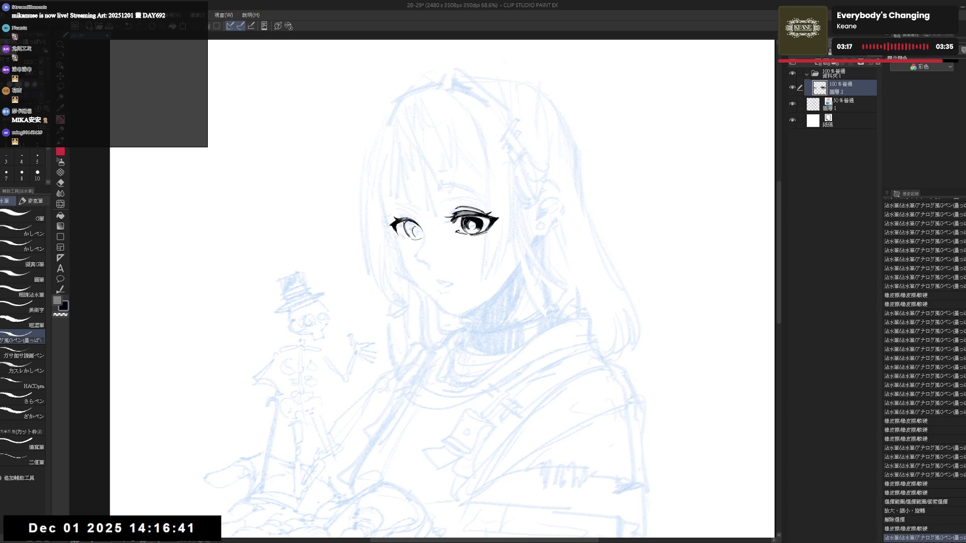
{"action": "key", "text": "ctrl+z"}
{"action": "key", "text": "ctrl+z"}
{"action": "left_click_drag", "start_coordinate": [415, 227], "coordinate": [420, 233]}
{"action": "key", "text": "ctrl+z"}
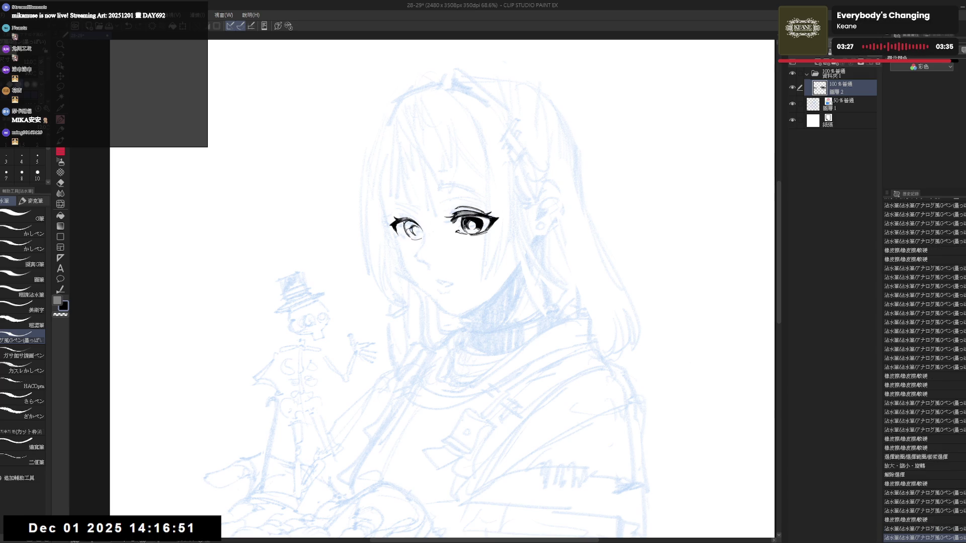
Step: Fill a closed area of the eye linework and touch up the left pupil
{"action": "key", "text": "g"}
{"action": "left_click", "coordinate": [423, 230]}
{"action": "key", "text": "h"}
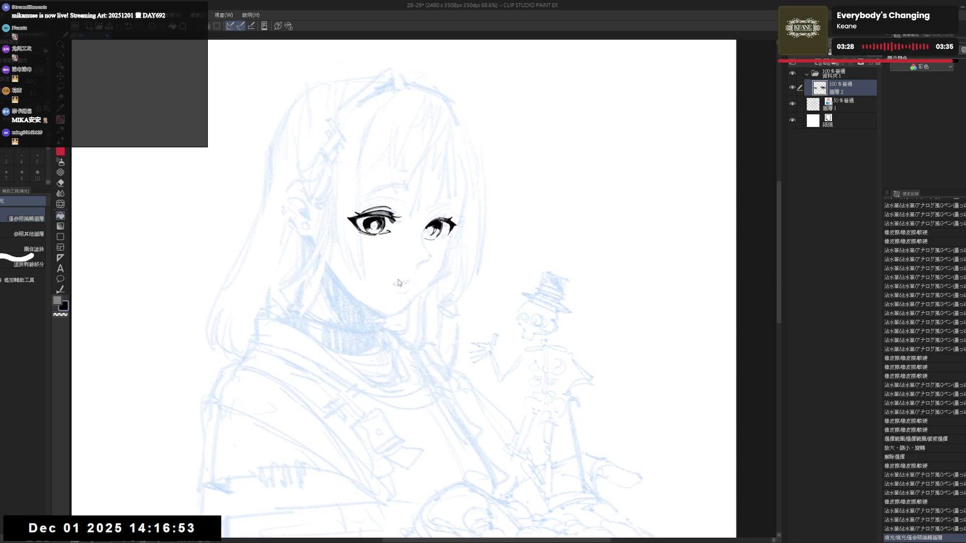
{"action": "key", "text": "h"}
{"action": "key", "text": "^"}
{"action": "key", "text": "e"}
{"action": "mouse_move", "coordinate": [435, 227]}
{"action": "left_mouse_down"}
{"action": "mouse_move", "coordinate": [444, 234]}
{"action": "mouse_move", "coordinate": [397, 321]}
{"action": "mouse_move", "coordinate": [415, 262]}
{"action": "left_mouse_up"}
{"action": "key", "text": "p"}
{"action": "key", "text": "r"}
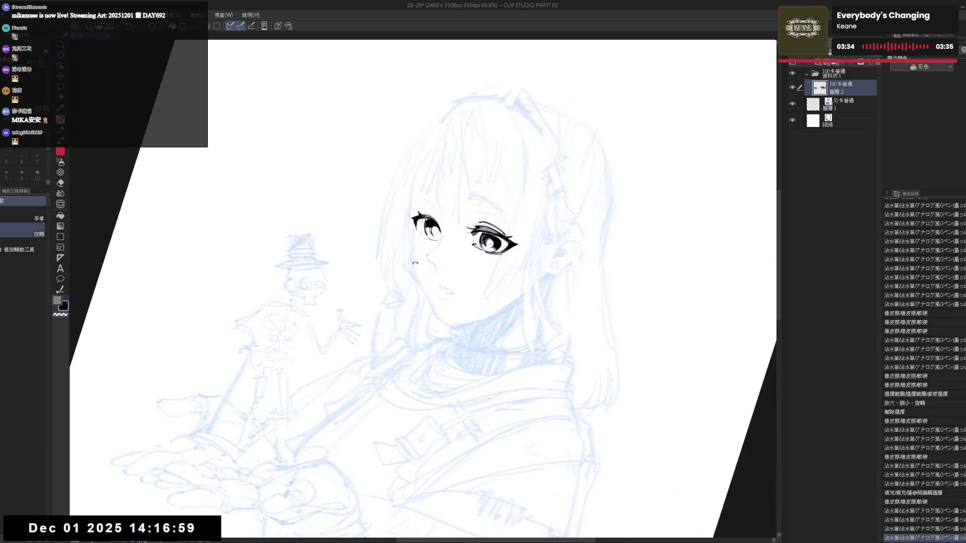
{"action": "key", "text": "p"}
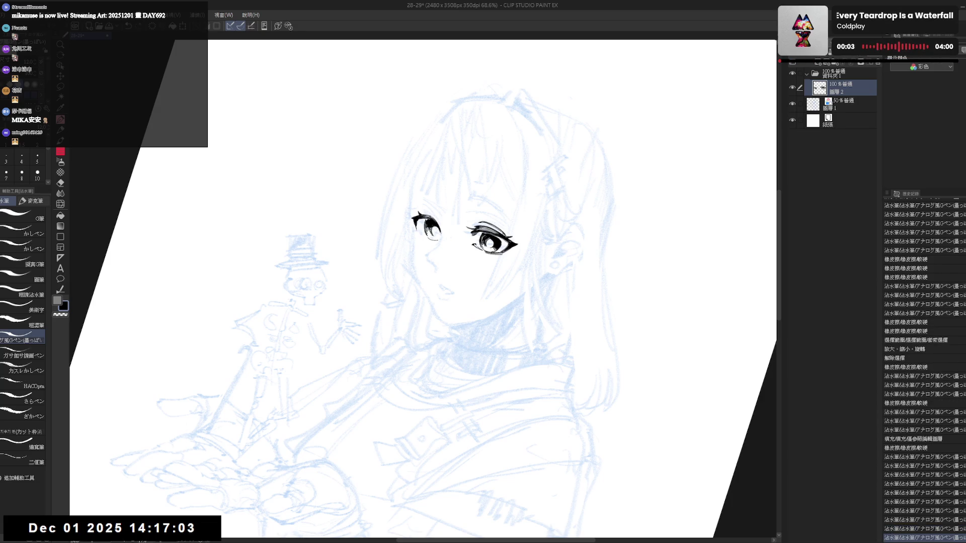
{"action": "key", "text": "ctrl+@"}
Step: Ink the left eye corner, comparing with and without the stroke, and add more strokes
{"action": "left_click_drag", "start_coordinate": [421, 236], "coordinate": [394, 233]}
{"action": "key", "text": "ctrl+z"}
{"action": "key", "text": "ctrl+y"}
{"action": "key", "text": "ctrl+z"}
{"action": "key", "text": "ctrl+y"}
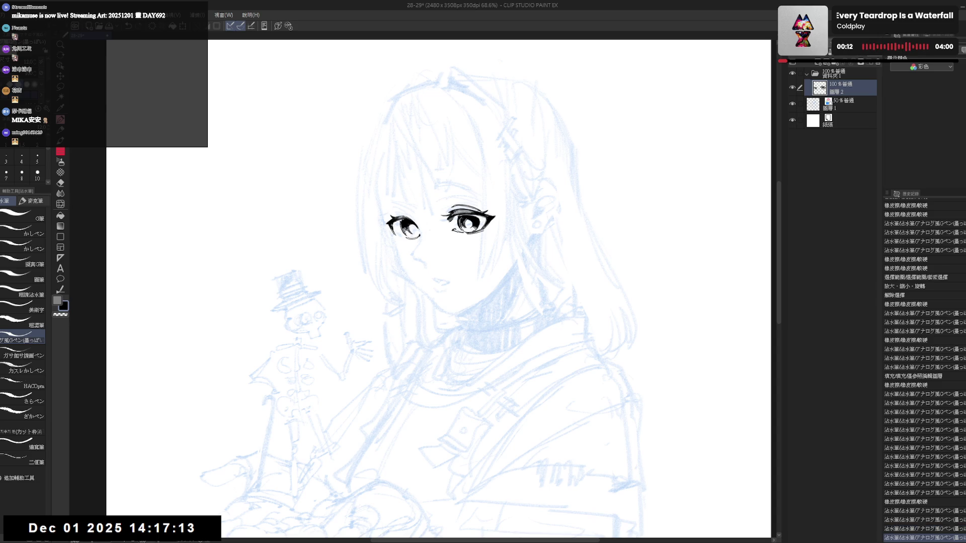
{"action": "left_click_drag", "start_coordinate": [390, 226], "coordinate": [394, 233]}
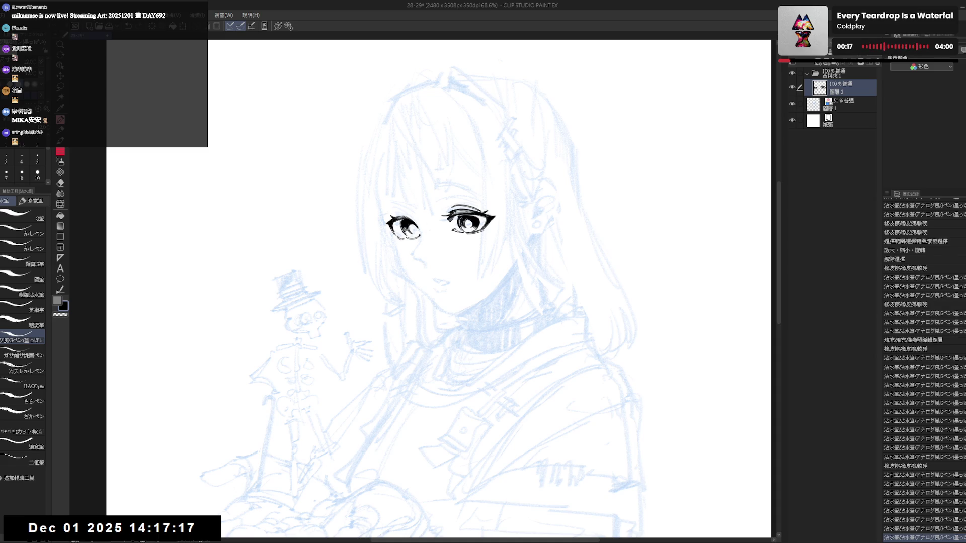
{"action": "key", "text": "h"}
{"action": "key", "text": "h"}
{"action": "key", "text": "asciicircum"}
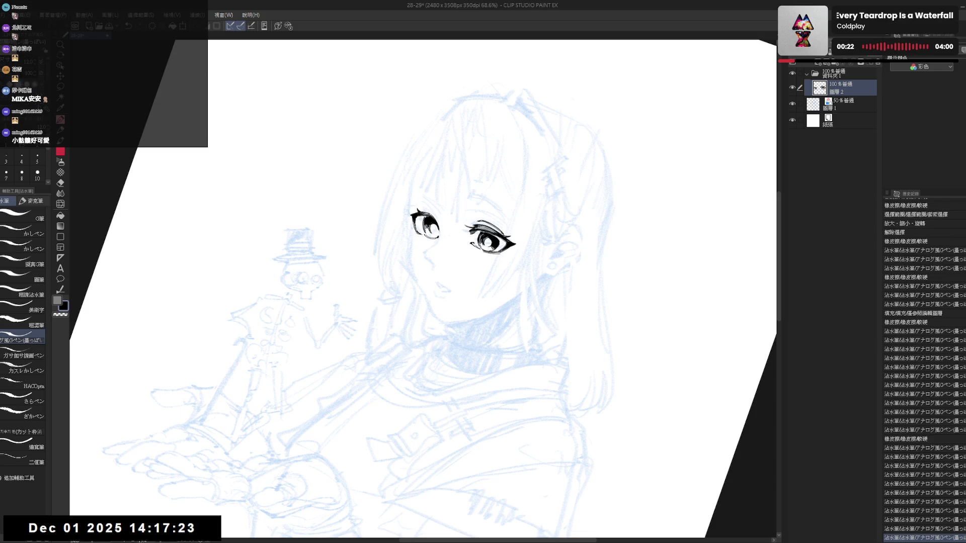
Step: Level the view rotation and recentre the canvas on the face
{"action": "key", "text": "ctrl+@"}
{"action": "left_click_drag", "start_coordinate": [448, 201], "coordinate": [443, 197]}
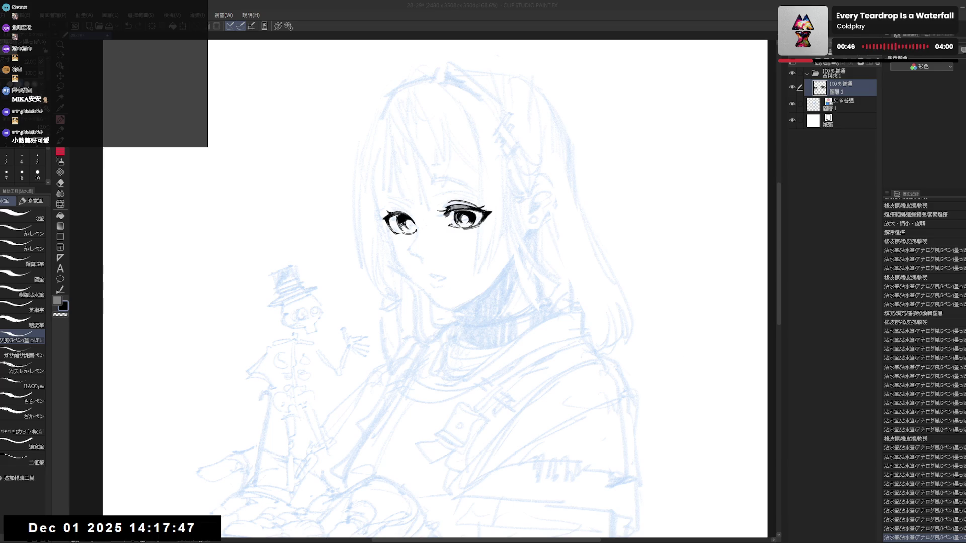
{"action": "left_click_drag", "start_coordinate": [439, 207], "coordinate": [445, 218]}
{"action": "mouse_move", "coordinate": [429, 256]}
{"action": "left_mouse_down"}
{"action": "mouse_move", "coordinate": [484, 177]}
{"action": "mouse_move", "coordinate": [466, 209]}
{"action": "mouse_move", "coordinate": [488, 236]}
{"action": "mouse_move", "coordinate": [464, 247]}
{"action": "mouse_move", "coordinate": [480, 259]}
{"action": "left_mouse_up"}
{"action": "key", "text": "p"}
{"action": "key", "text": "e"}
{"action": "key", "text": "p"}
Step: Fill gaps in the nose line with black and rework the nose's lower tail
{"action": "key", "text": "p"}
{"action": "key", "text": "g"}
{"action": "left_click", "coordinate": [468, 200]}
{"action": "left_click", "coordinate": [468, 200]}
{"action": "key", "text": "e"}
{"action": "key", "text": "p"}
{"action": "scroll", "coordinate": [467, 287], "scroll_direction": "up", "scroll_amount": 3}
{"action": "key", "text": "ctrl+z"}
{"action": "key", "text": "ctrl+z"}
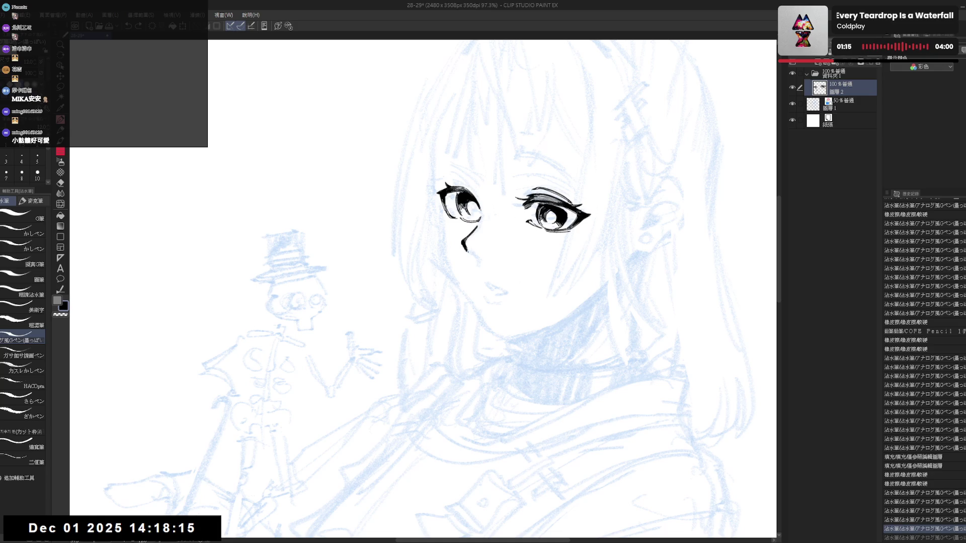
{"action": "mouse_move", "coordinate": [471, 247]}
{"action": "left_mouse_down"}
{"action": "mouse_move", "coordinate": [484, 263]}
{"action": "mouse_move", "coordinate": [461, 252]}
{"action": "left_mouse_up"}
{"action": "key", "text": "ctrl+z"}
{"action": "key", "text": "e"}
{"action": "key", "text": "p"}
{"action": "key", "text": "ctrl+z"}
Step: Mirror-check the face, then lasso-select the right eye
{"action": "key", "text": "h"}
{"action": "key", "text": "h"}
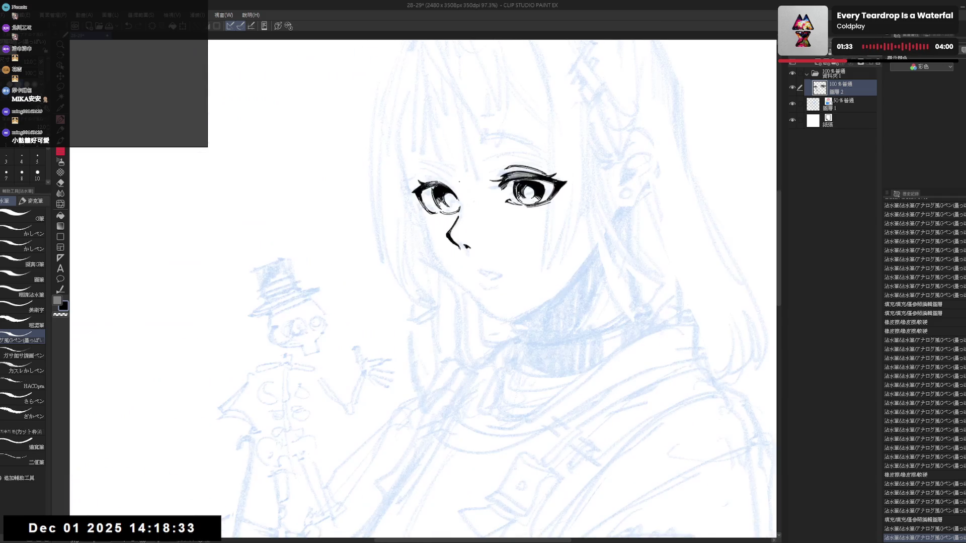
{"action": "mouse_move", "coordinate": [466, 208]}
{"action": "left_mouse_down"}
{"action": "mouse_move", "coordinate": [477, 221]}
{"action": "mouse_move", "coordinate": [474, 212]}
{"action": "left_mouse_up"}
{"action": "scroll", "coordinate": [468, 182], "scroll_direction": "down", "scroll_amount": 2}
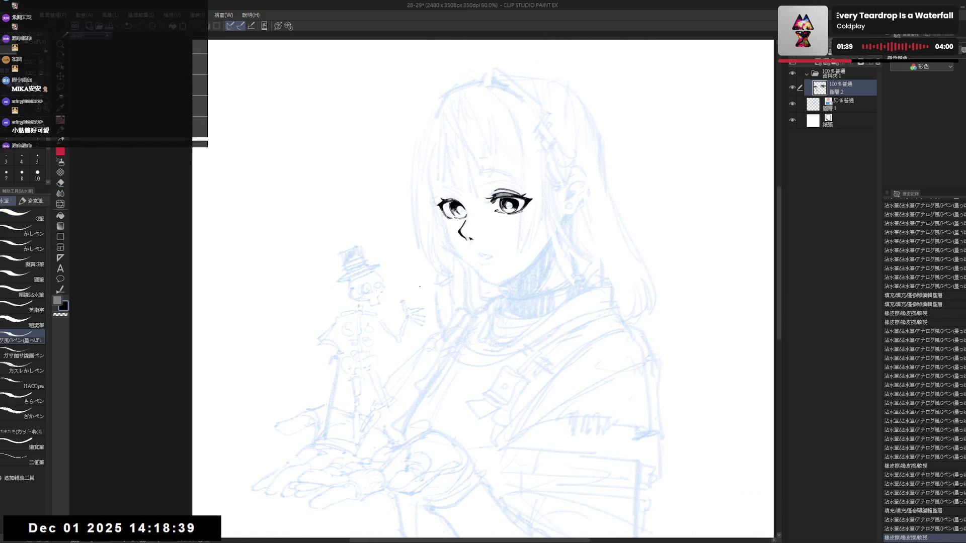
{"action": "key", "text": "h"}
{"action": "key", "text": "h"}
{"action": "left_click_drag", "start_coordinate": [466, 216], "coordinate": [458, 221]}
{"action": "key", "text": "m"}
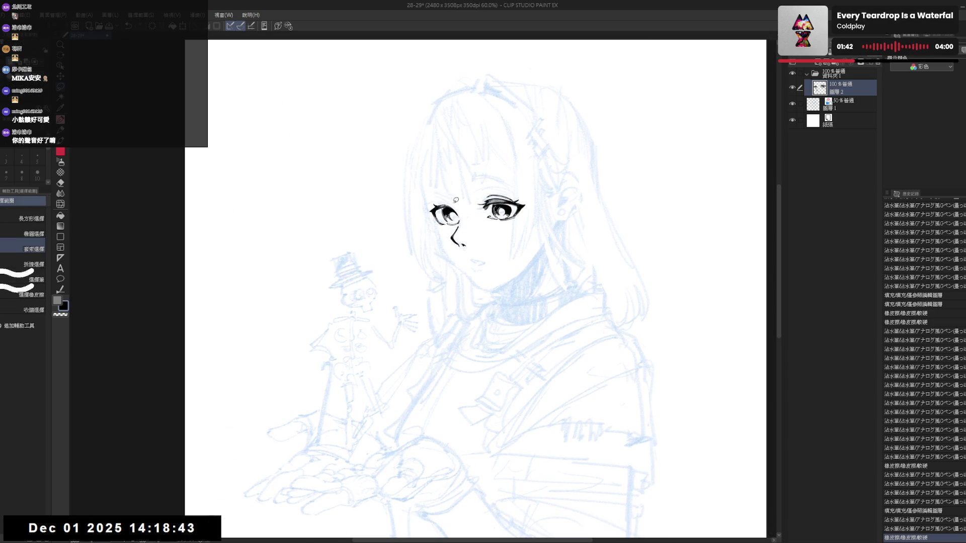
{"action": "mouse_move", "coordinate": [543, 198]}
{"action": "left_mouse_down"}
{"action": "mouse_move", "coordinate": [527, 185]}
{"action": "mouse_move", "coordinate": [520, 215]}
{"action": "mouse_move", "coordinate": [478, 211]}
{"action": "left_mouse_up"}
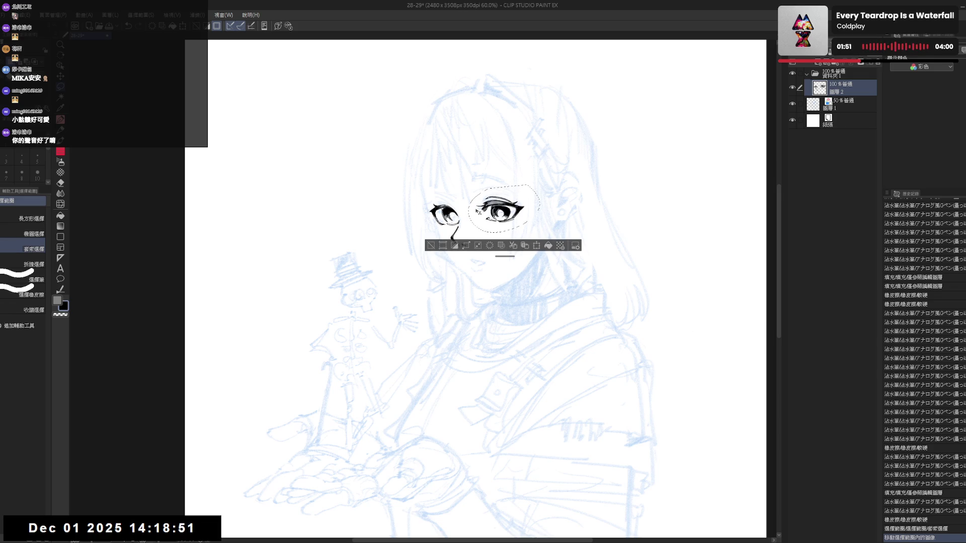
Step: Clear the selection, mirror-check the face, and add ink strokes around the eyes
{"action": "key", "text": "ctrl+d"}
{"action": "key", "text": "h"}
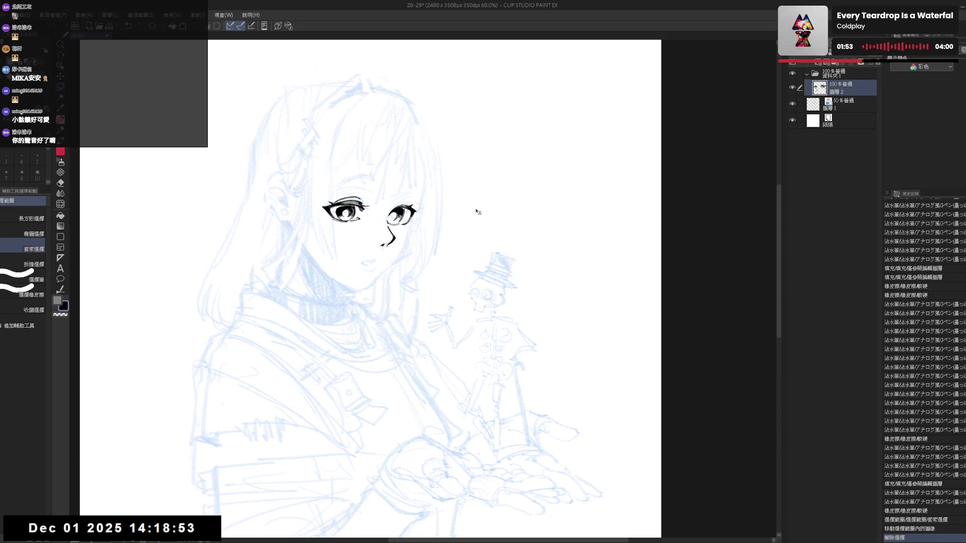
{"action": "key", "text": "h"}
{"action": "key", "text": "p"}
{"action": "left_click_drag", "start_coordinate": [451, 201], "coordinate": [475, 221]}
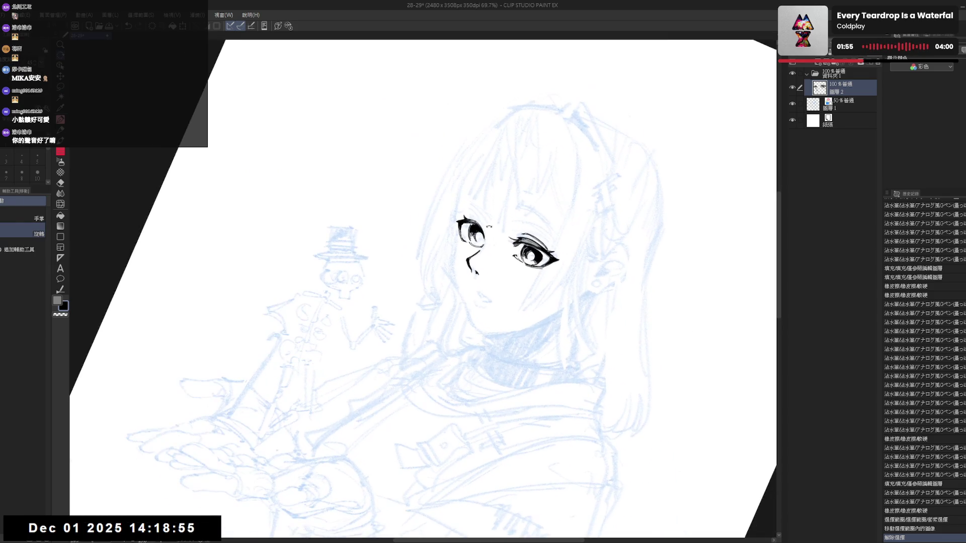
{"action": "key", "text": "c"}
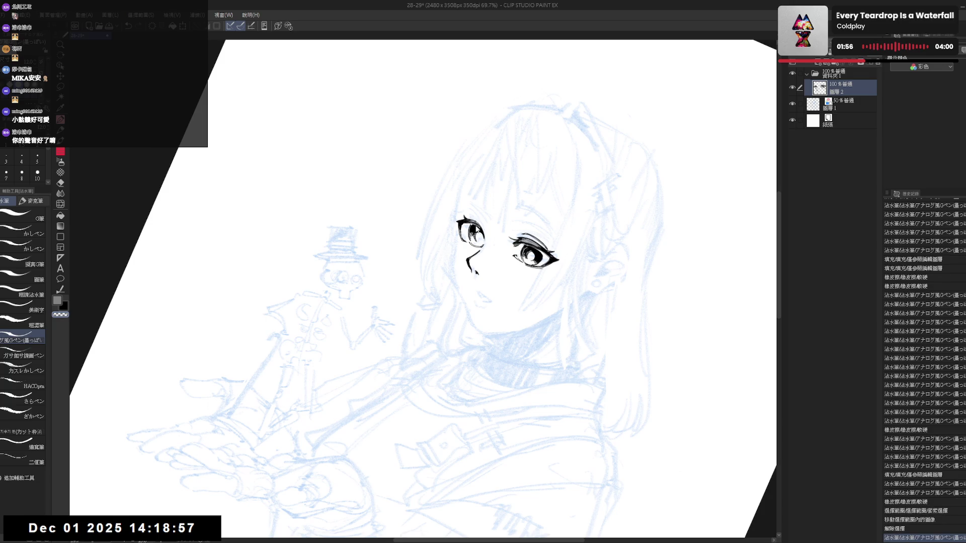
{"action": "left_click_drag", "start_coordinate": [465, 254], "coordinate": [470, 261]}
{"action": "mouse_move", "coordinate": [518, 242]}
{"action": "left_mouse_down"}
{"action": "mouse_move", "coordinate": [526, 246]}
{"action": "mouse_move", "coordinate": [488, 246]}
{"action": "left_mouse_up"}
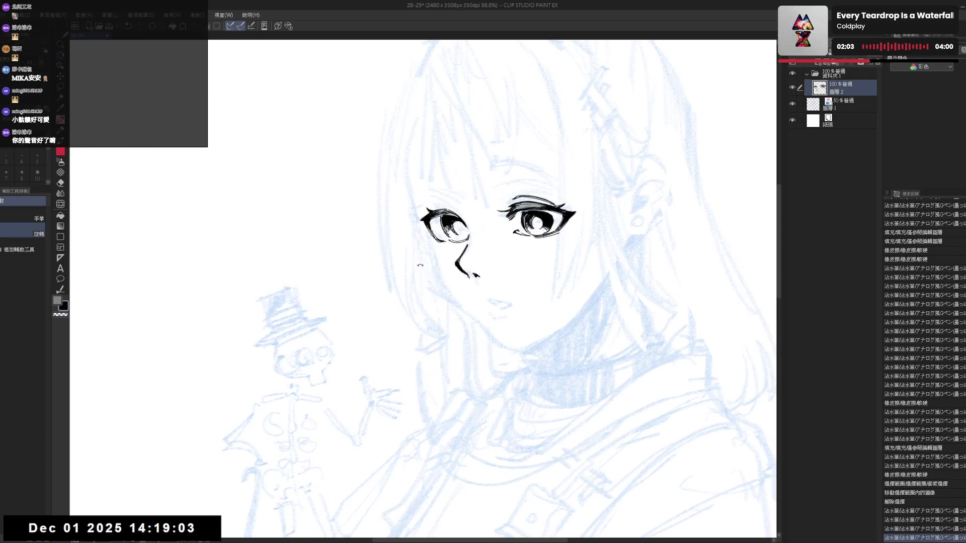
Step: Erase small marks near the left eye and ink detail inside the right iris
{"action": "key", "text": "e"}
{"action": "left_click_drag", "start_coordinate": [410, 211], "coordinate": [448, 231]}
{"action": "key", "text": "p"}
{"action": "left_click_drag", "start_coordinate": [482, 171], "coordinate": [491, 176]}
{"action": "left_click_drag", "start_coordinate": [407, 214], "coordinate": [412, 224]}
{"action": "mouse_move", "coordinate": [503, 252]}
{"action": "left_mouse_down"}
{"action": "mouse_move", "coordinate": [466, 328]}
{"action": "mouse_move", "coordinate": [433, 347]}
{"action": "left_mouse_up"}
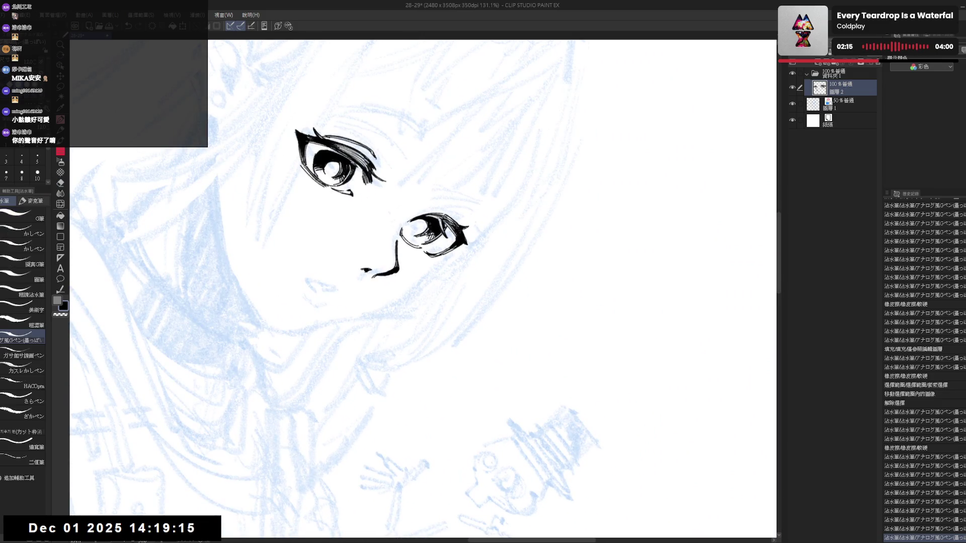
{"action": "key", "text": "e"}
{"action": "mouse_move", "coordinate": [452, 230]}
{"action": "left_mouse_down"}
{"action": "mouse_move", "coordinate": [457, 245]}
{"action": "mouse_move", "coordinate": [424, 225]}
{"action": "left_mouse_up"}
{"action": "key", "text": "p"}
Step: Ink the right eye's lower-lash strokes on a tilted view, then straighten the view
{"action": "key", "text": "minus"}
{"action": "key", "text": "minus"}
{"action": "key", "text": "minus"}
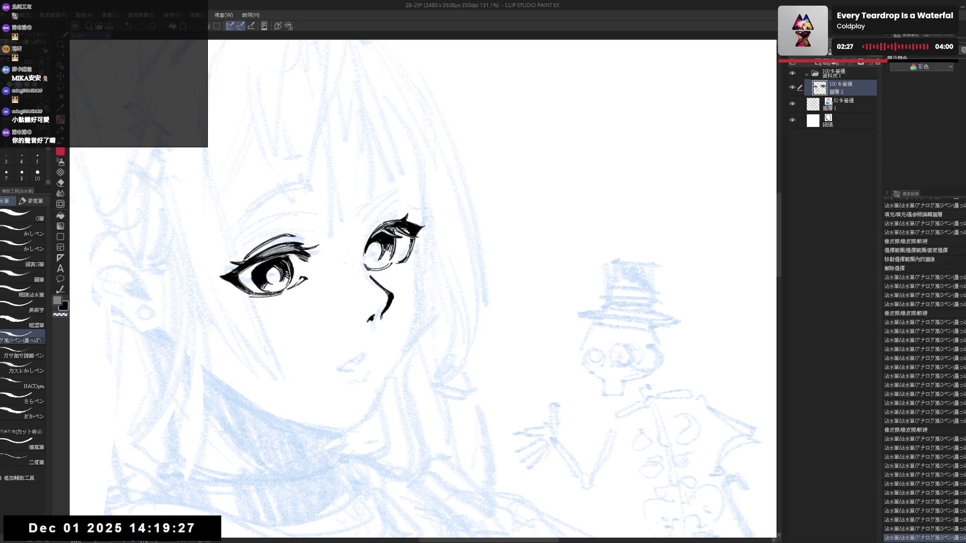
{"action": "key", "text": "minus"}
{"action": "key", "text": "minus"}
{"action": "key", "text": "minus"}
{"action": "key", "text": "asciicircum"}
{"action": "key", "text": "asciicircum"}
{"action": "key", "text": "asciicircum"}
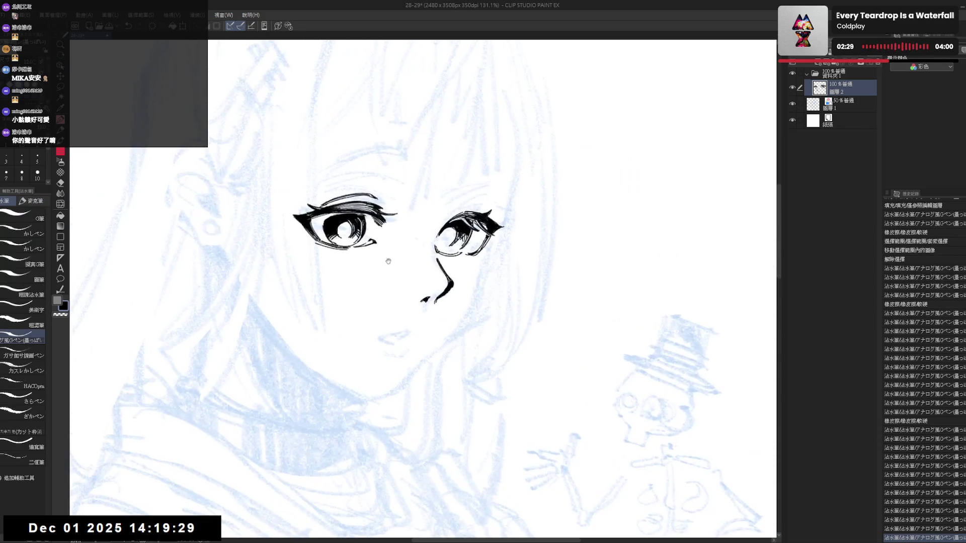
{"action": "key", "text": "r"}
{"action": "left_click_drag", "start_coordinate": [489, 380], "coordinate": [528, 326]}
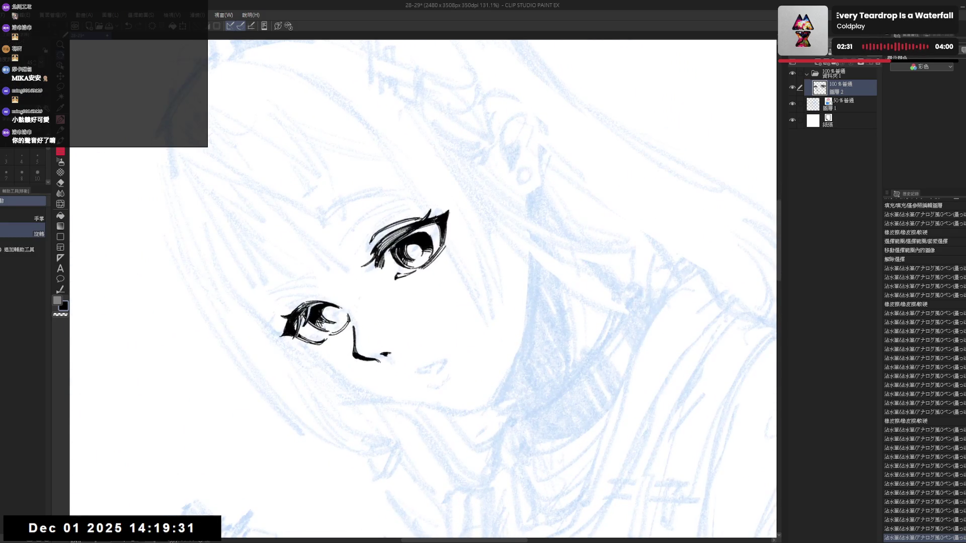
{"action": "mouse_move", "coordinate": [376, 258]}
{"action": "left_mouse_down"}
{"action": "mouse_move", "coordinate": [369, 275]}
{"action": "mouse_move", "coordinate": [377, 276]}
{"action": "left_mouse_up"}
{"action": "key", "text": "ctrl+z"}
{"action": "key", "text": "ctrl+@"}
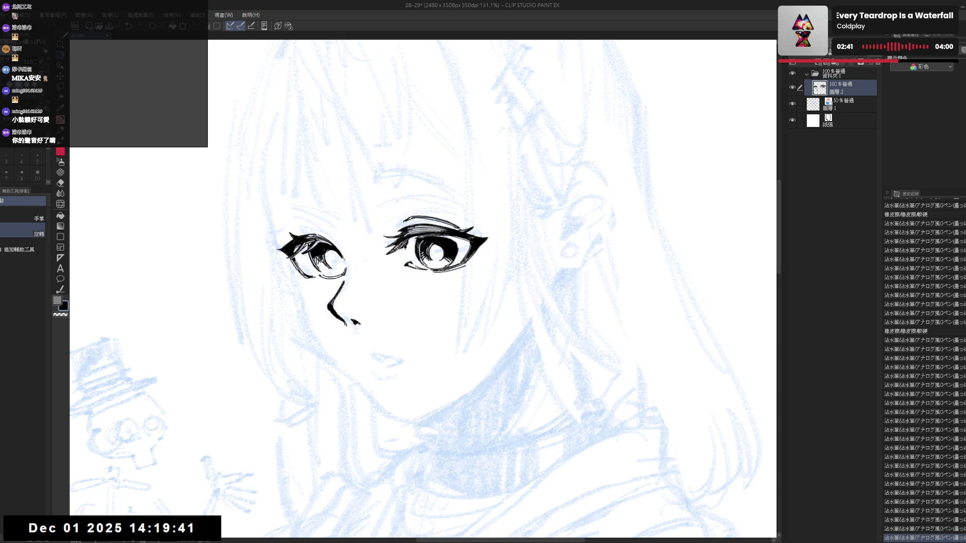
{"action": "left_click_drag", "start_coordinate": [402, 271], "coordinate": [396, 239]}
{"action": "scroll", "coordinate": [397, 239], "scroll_direction": "down", "scroll_amount": 4}
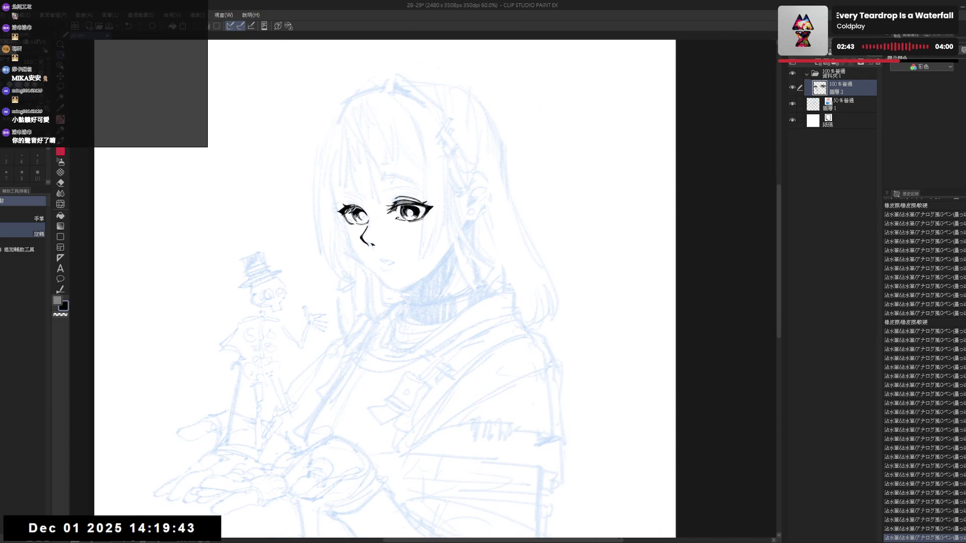
Step: Check the mirrored face, reset the rotation and ink a first eyebrow curve above the right eye
{"action": "key", "text": "h"}
{"action": "key", "text": "h"}
{"action": "mouse_move", "coordinate": [372, 228]}
{"action": "left_mouse_down"}
{"action": "mouse_move", "coordinate": [423, 263]}
{"action": "mouse_move", "coordinate": [434, 242]}
{"action": "mouse_move", "coordinate": [428, 267]}
{"action": "mouse_move", "coordinate": [452, 282]}
{"action": "left_mouse_up"}
{"action": "key", "text": "e"}
{"action": "key", "text": "p"}
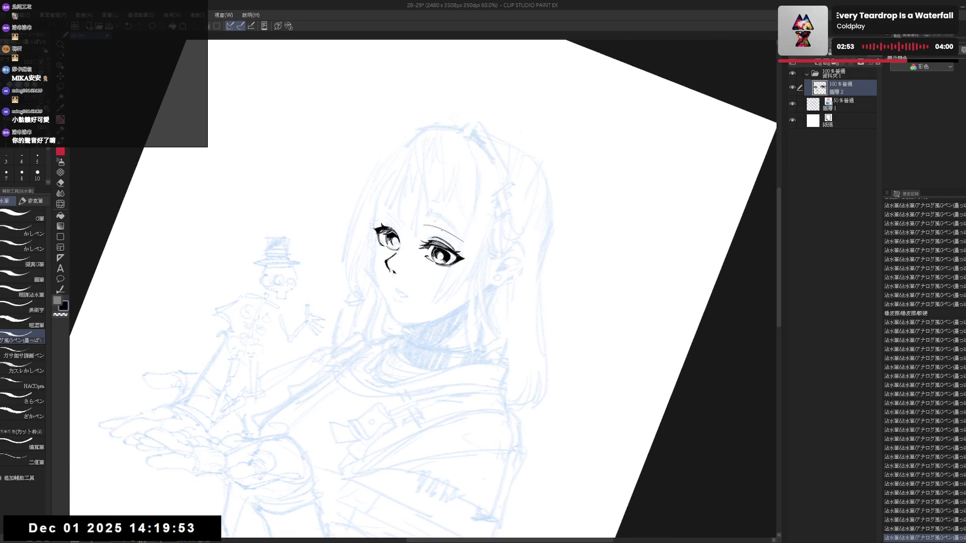
{"action": "key", "text": "ctrl+0"}
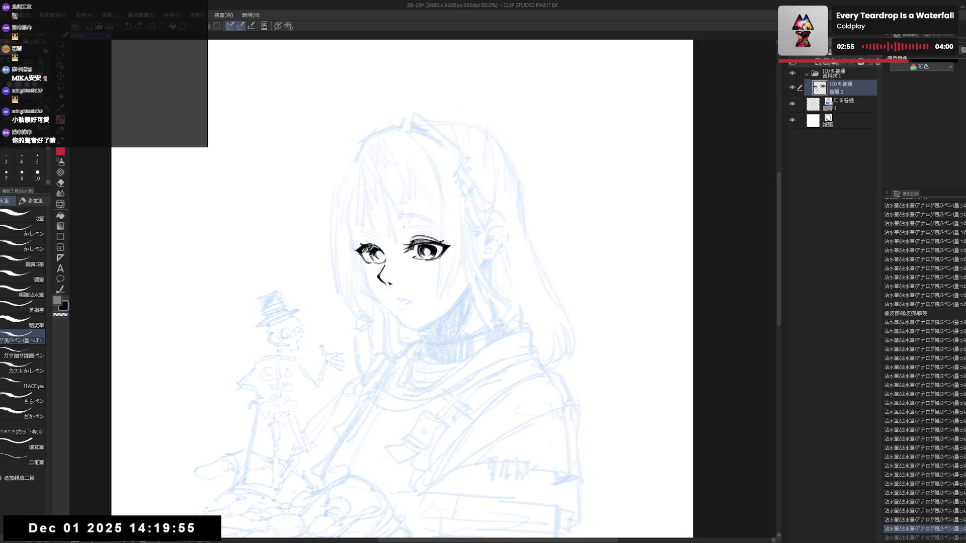
{"action": "left_click_drag", "start_coordinate": [404, 227], "coordinate": [439, 234]}
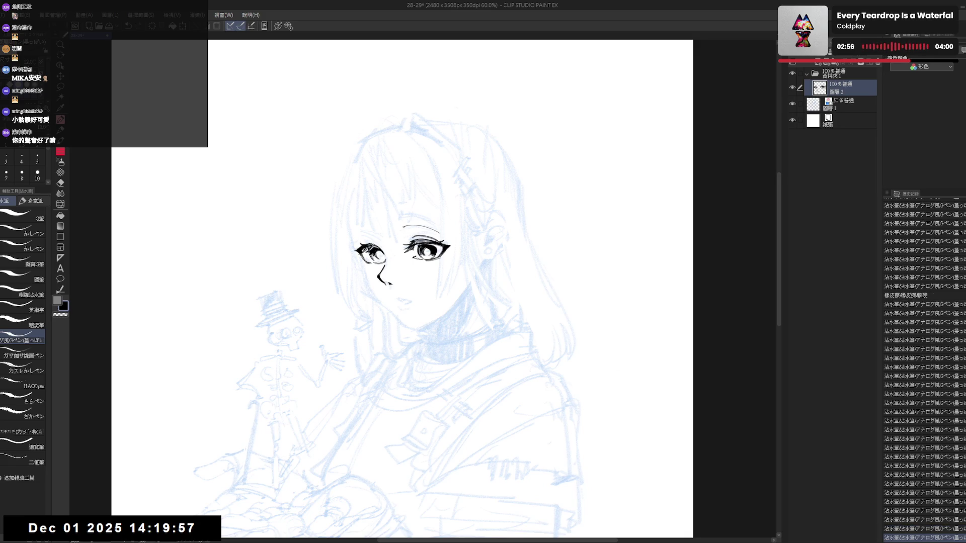
Step: Rework the right eyebrow by erasing, redrawing and undoing short brow marks
{"action": "key", "text": "e"}
{"action": "mouse_move", "coordinate": [404, 227]}
{"action": "left_mouse_down"}
{"action": "mouse_move", "coordinate": [437, 232]}
{"action": "mouse_move", "coordinate": [414, 220]}
{"action": "left_mouse_up"}
{"action": "key", "text": "p"}
{"action": "key", "text": "ctrl+z"}
{"action": "left_click_drag", "start_coordinate": [402, 222], "coordinate": [415, 220]}
{"action": "left_click_drag", "start_coordinate": [403, 221], "coordinate": [442, 231]}
{"action": "key", "text": "ctrl+z"}
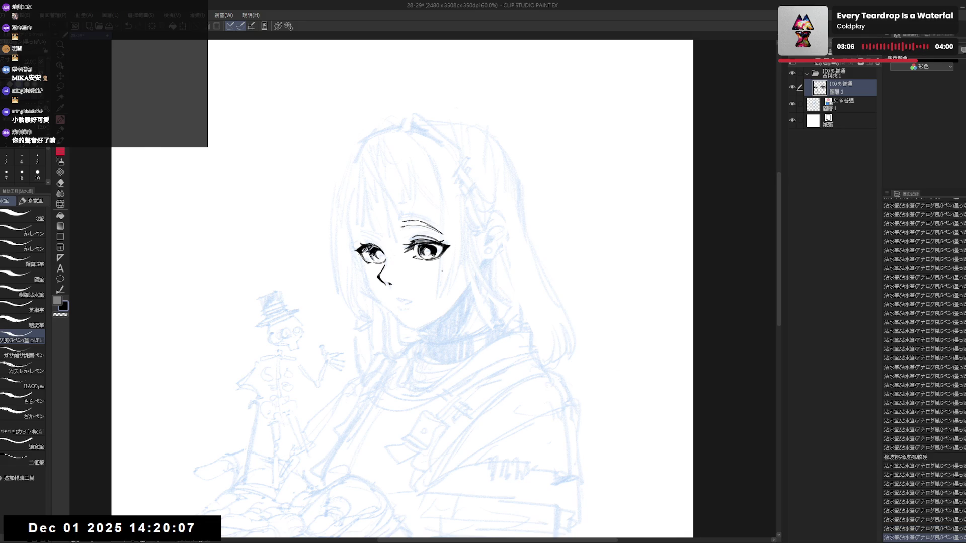
Step: Erase part of the right eyebrow and extend its strokes above the eye
{"action": "key", "text": "h"}
{"action": "key", "text": "h"}
{"action": "key", "text": "e"}
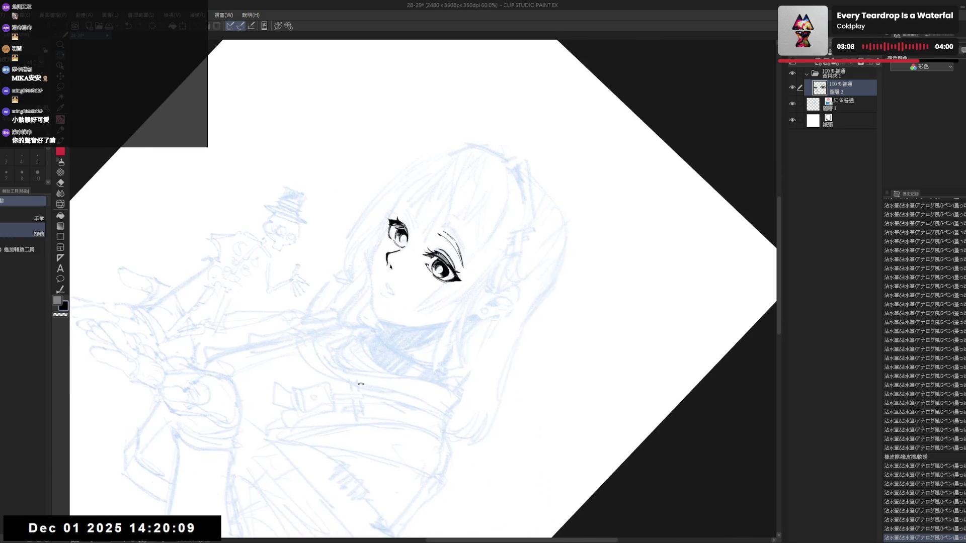
{"action": "left_click_drag", "start_coordinate": [435, 229], "coordinate": [435, 267]}
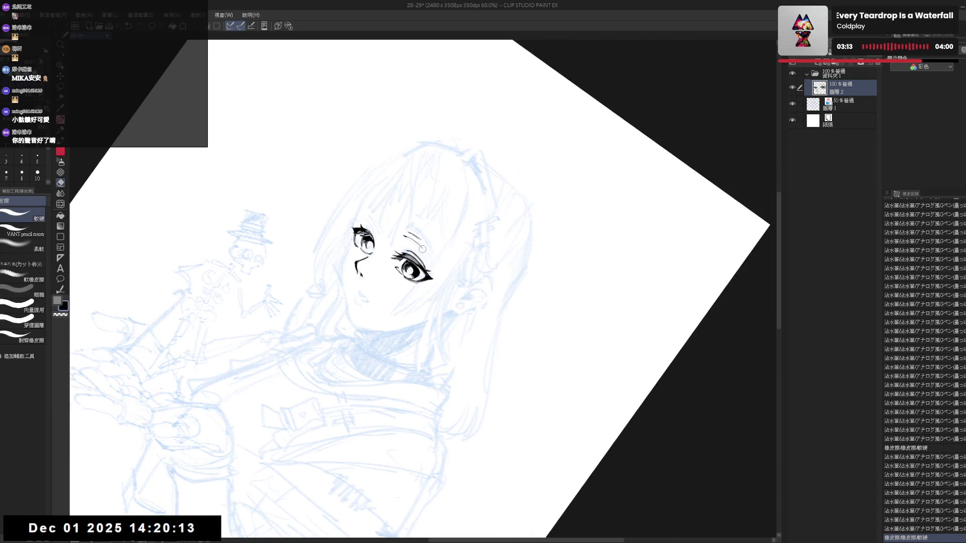
{"action": "key", "text": "p"}
{"action": "left_click_drag", "start_coordinate": [409, 234], "coordinate": [428, 252]}
Step: Rotate the view nearly upright and redo the last two eyebrow pen strokes
{"action": "key", "text": "r"}
{"action": "mouse_move", "coordinate": [503, 402]}
{"action": "left_mouse_down"}
{"action": "mouse_move", "coordinate": [378, 421]}
{"action": "mouse_move", "coordinate": [413, 252]}
{"action": "left_mouse_up"}
{"action": "scroll", "coordinate": [412, 251], "scroll_direction": "up", "scroll_amount": 1}
{"action": "key", "text": "e"}
{"action": "key", "text": "p"}
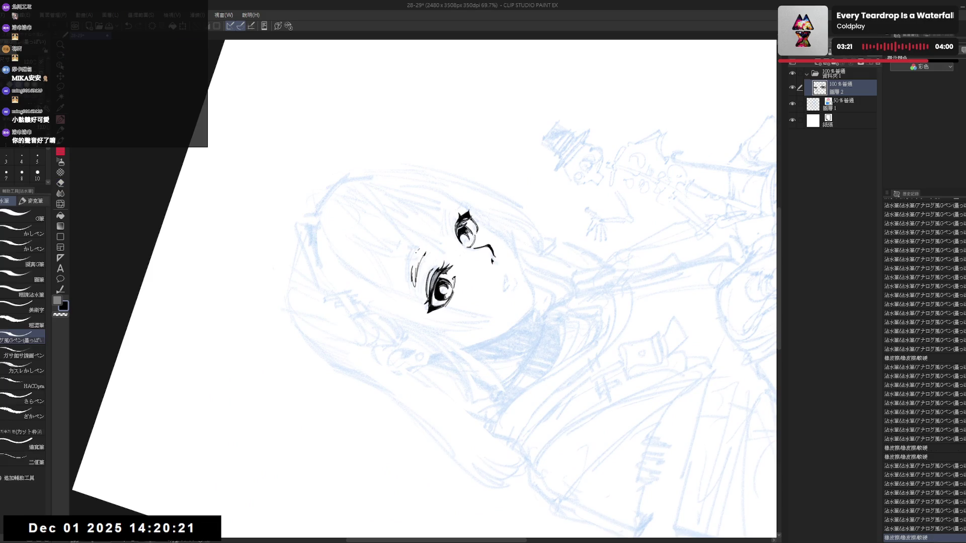
{"action": "key", "text": "ctrl+y"}
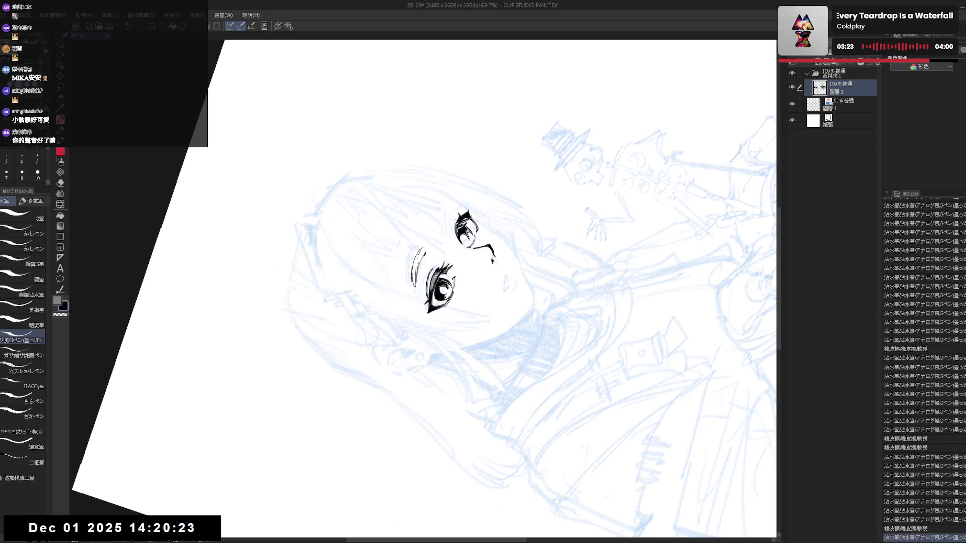
{"action": "key", "text": "ctrl+y"}
{"action": "key", "text": "ctrl+y"}
{"action": "key", "text": "ctrl+y"}
{"action": "left_click_drag", "start_coordinate": [422, 254], "coordinate": [451, 374]}
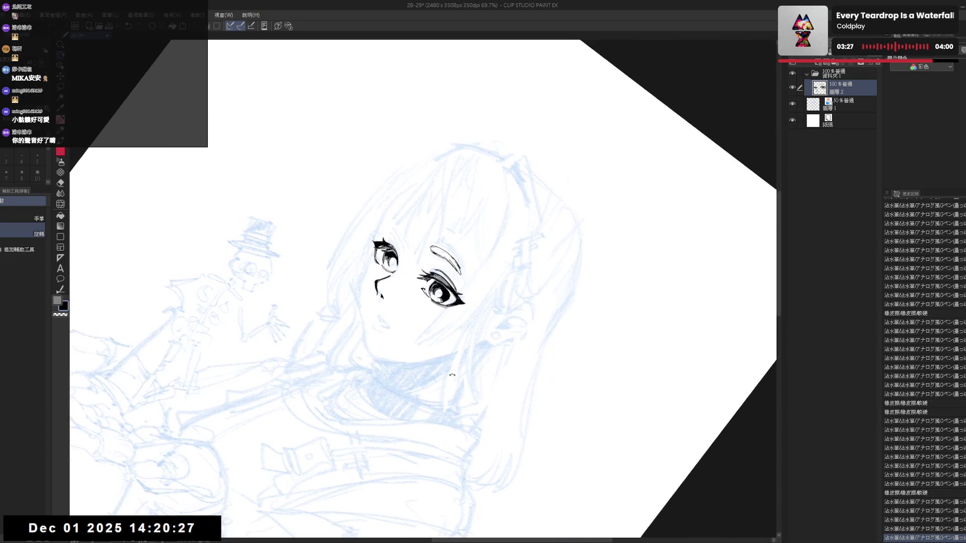
Step: Lasso-select the right eyebrow so it can be repositioned above the eye
{"action": "key", "text": "at"}
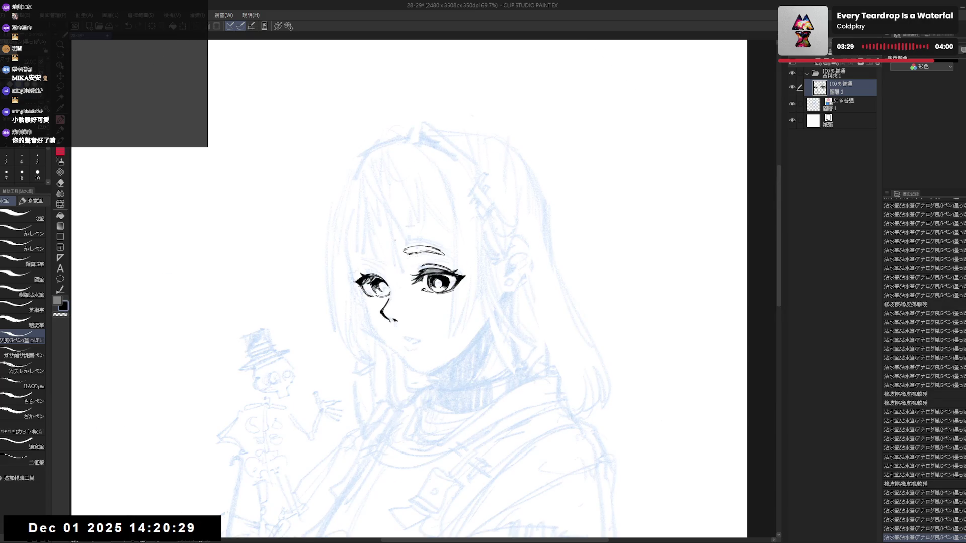
{"action": "key", "text": "m"}
{"action": "left_click_drag", "start_coordinate": [450, 253], "coordinate": [438, 248]}
Step: Commit the transformed right eyebrow, deselect it, and erase stray bits of the stroke
{"action": "key", "text": "ctrl+t"}
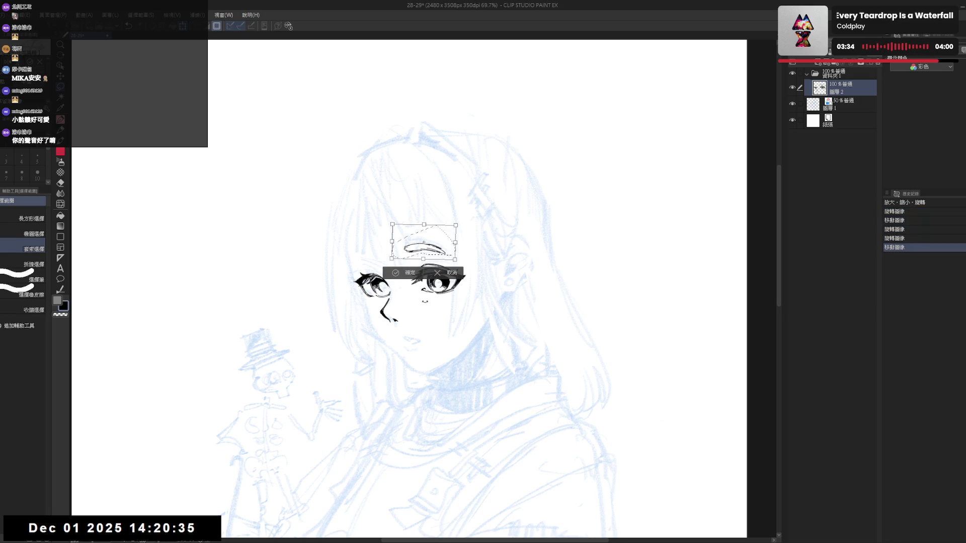
{"action": "key", "text": "Return"}
{"action": "key", "text": "ctrl+d"}
{"action": "key", "text": "asciicircum"}
{"action": "key", "text": "asciicircum"}
{"action": "key", "text": "asciicircum"}
{"action": "key", "text": "e"}
{"action": "mouse_move", "coordinate": [455, 272]}
{"action": "left_mouse_down"}
{"action": "mouse_move", "coordinate": [445, 256]}
{"action": "mouse_move", "coordinate": [460, 274]}
{"action": "left_mouse_up"}
{"action": "key", "text": "p"}
{"action": "key", "text": "e"}
{"action": "key", "text": "p"}
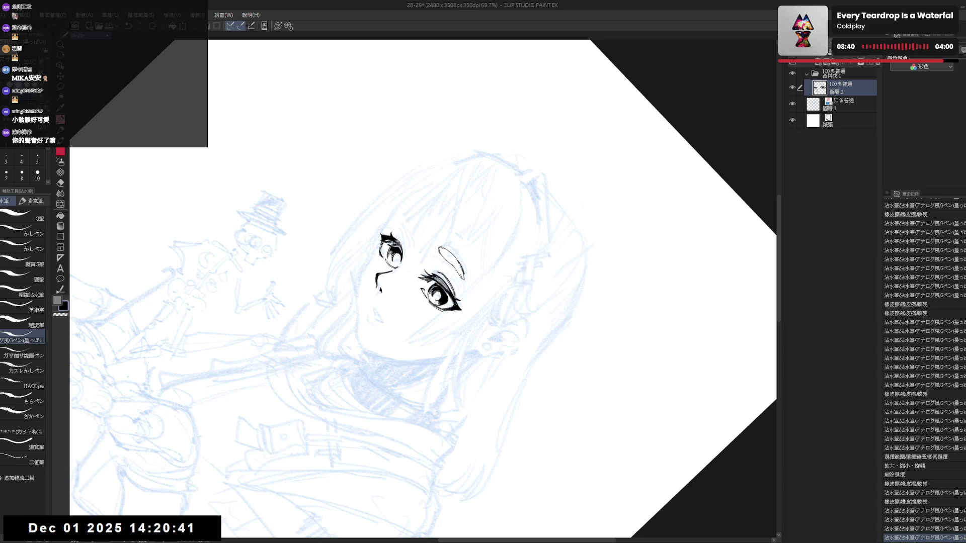
Step: Start the left eyebrow with a short mark above the left eye, undoing and erasing attempts
{"action": "key", "text": "ctrl+@"}
{"action": "key", "text": "h"}
{"action": "key", "text": "h"}
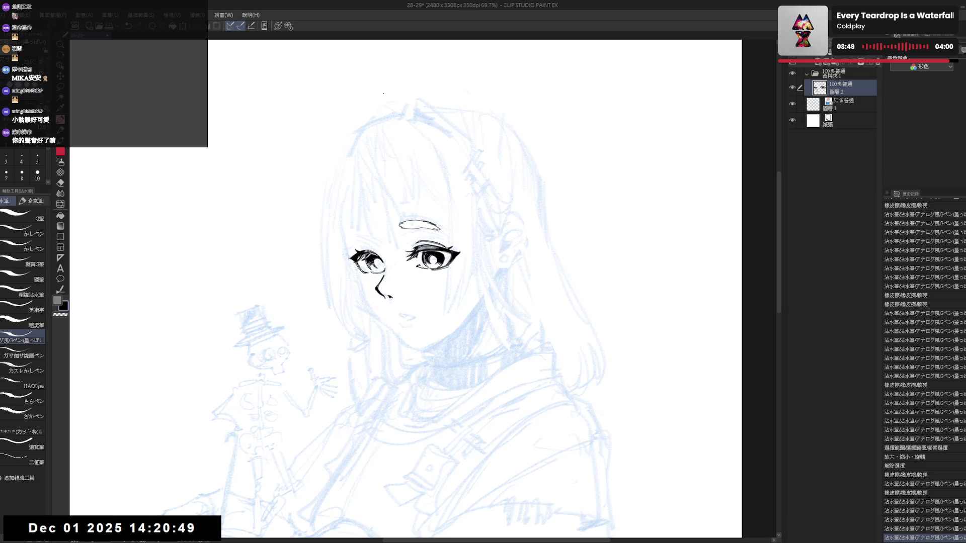
{"action": "scroll", "coordinate": [392, 150], "scroll_direction": "up", "scroll_amount": 1}
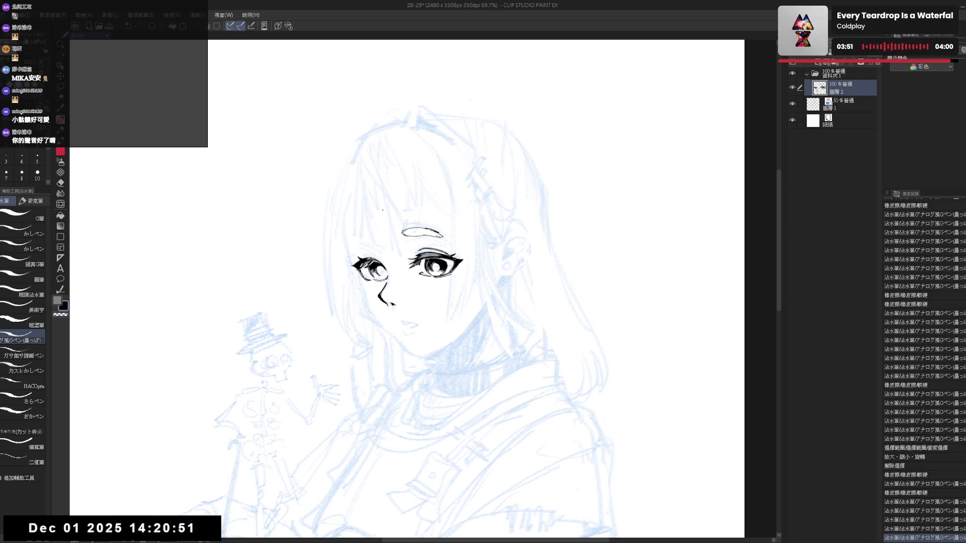
{"action": "scroll", "coordinate": [392, 226], "scroll_direction": "up", "scroll_amount": 1}
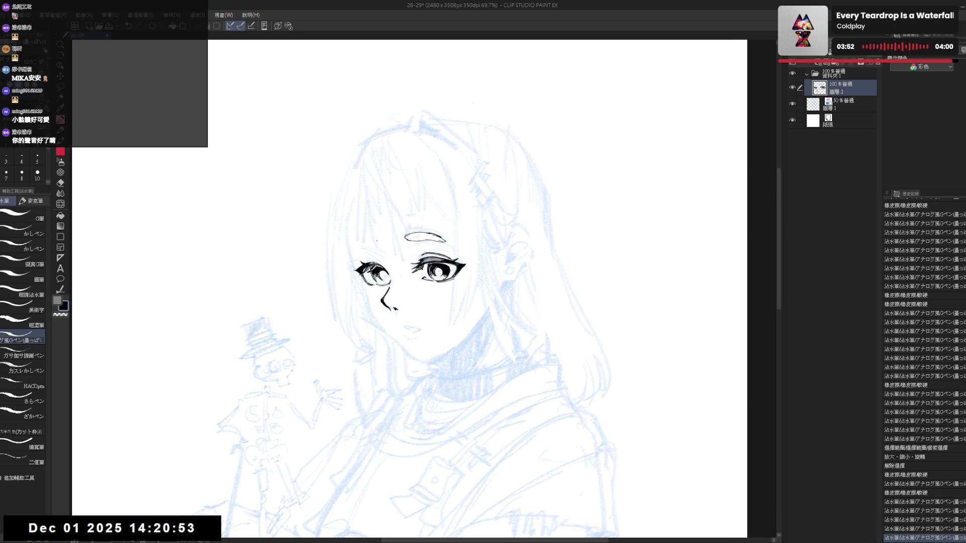
{"action": "left_click_drag", "start_coordinate": [378, 238], "coordinate": [382, 242]}
{"action": "key", "text": "ctrl+z"}
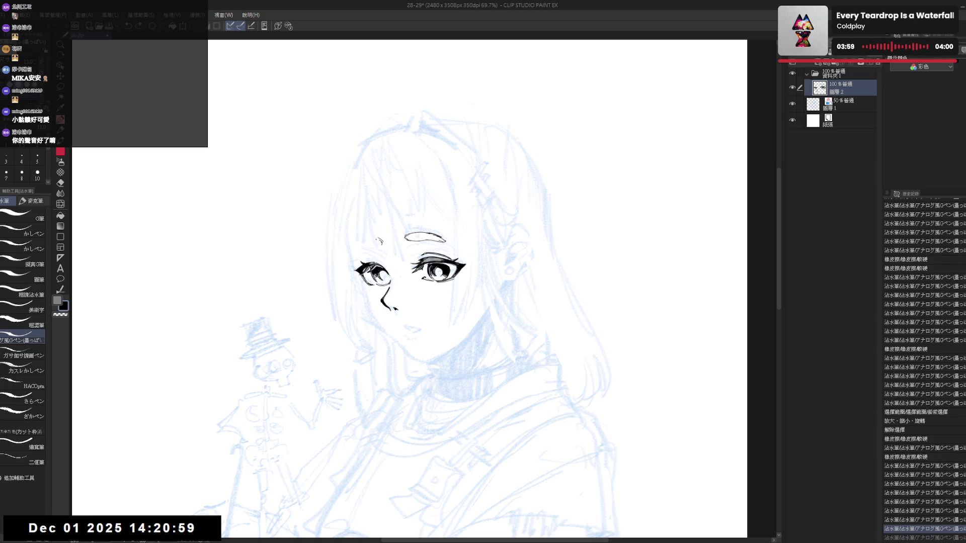
{"action": "key", "text": "h"}
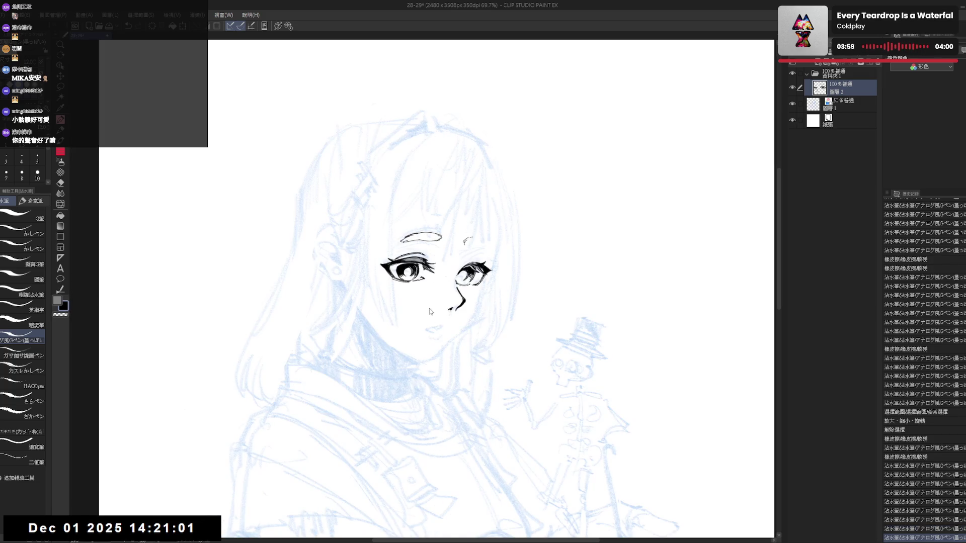
{"action": "key", "text": "h"}
{"action": "key", "text": "e"}
{"action": "key", "text": "p"}
{"action": "left_click_drag", "start_coordinate": [374, 239], "coordinate": [378, 241]}
{"action": "key", "text": "ctrl+z"}
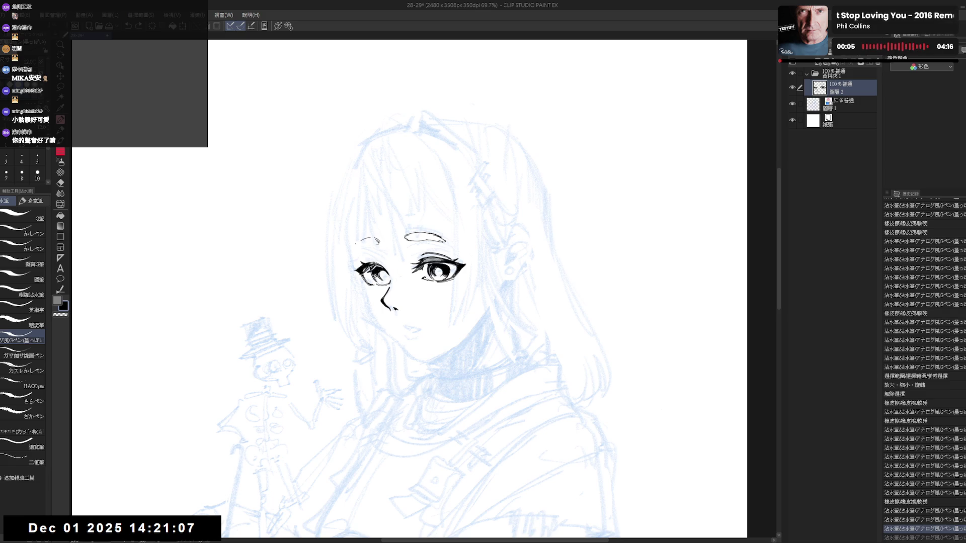
Step: Tilt the canvas clockwise and clean up the left eyebrow stroke with the eraser
{"action": "key", "text": "r"}
{"action": "left_click_drag", "start_coordinate": [498, 349], "coordinate": [454, 380]}
{"action": "key", "text": "e"}
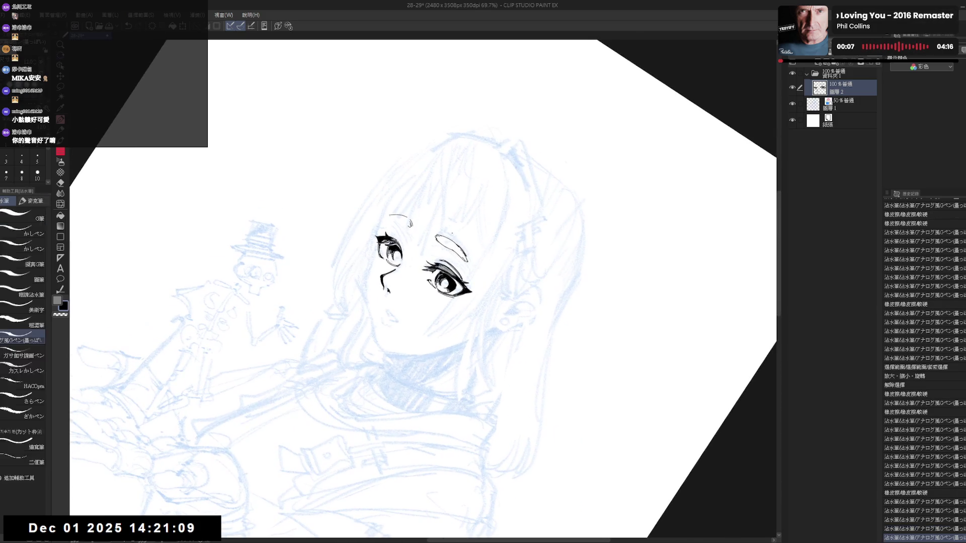
{"action": "left_click_drag", "start_coordinate": [438, 238], "coordinate": [442, 241]}
{"action": "key", "text": "p"}
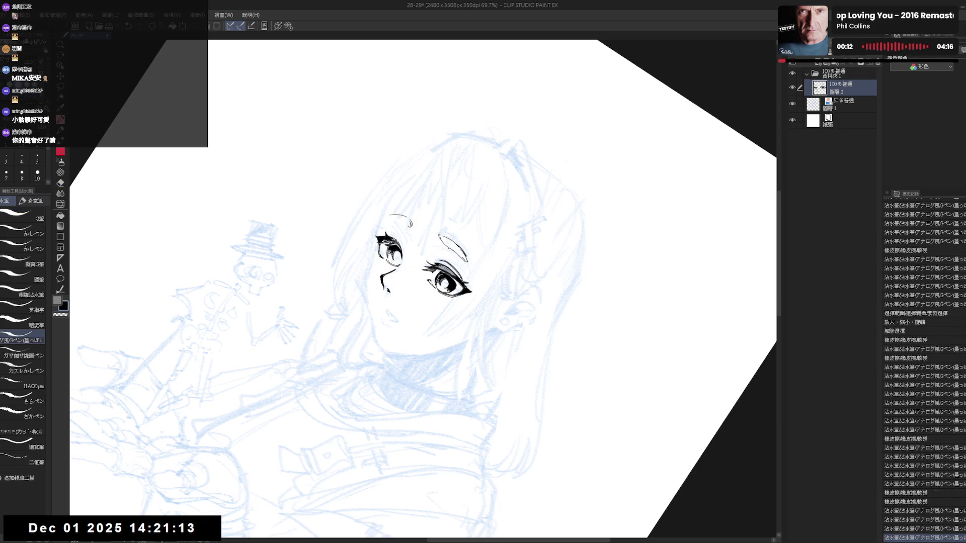
Step: Reset the view upright, extend the left eyebrow, and touch it up while checking mirrored
{"action": "key", "text": "ctrl+at"}
{"action": "key", "text": "h"}
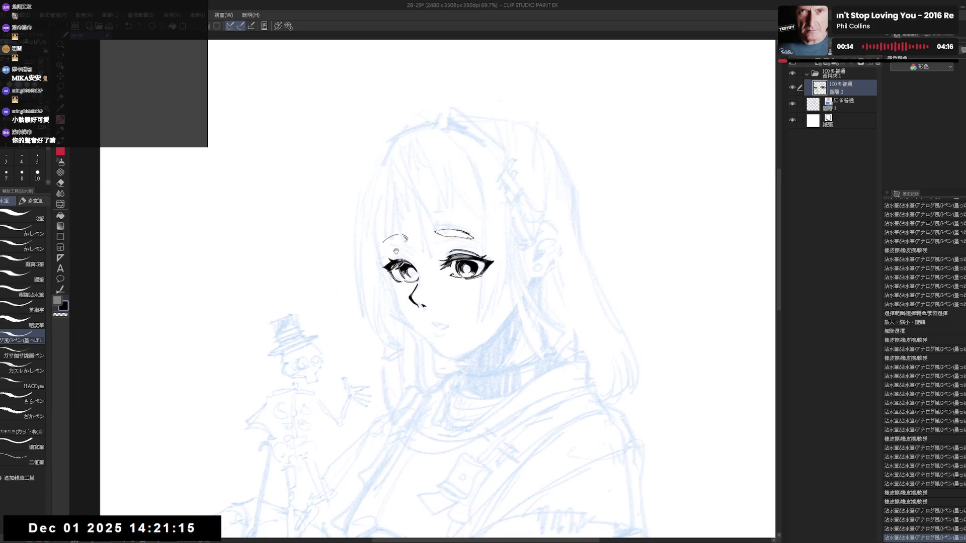
{"action": "key", "text": "e"}
{"action": "mouse_move", "coordinate": [385, 243]}
{"action": "left_mouse_down"}
{"action": "mouse_move", "coordinate": [422, 216]}
{"action": "mouse_move", "coordinate": [425, 236]}
{"action": "mouse_move", "coordinate": [387, 270]}
{"action": "mouse_move", "coordinate": [389, 261]}
{"action": "left_mouse_up"}
{"action": "key", "text": "p"}
{"action": "key", "text": "ctrl+z"}
{"action": "key", "text": "ctrl+z"}
{"action": "key", "text": "e"}
{"action": "key", "text": "p"}
{"action": "key", "text": "h"}
{"action": "key", "text": "h"}
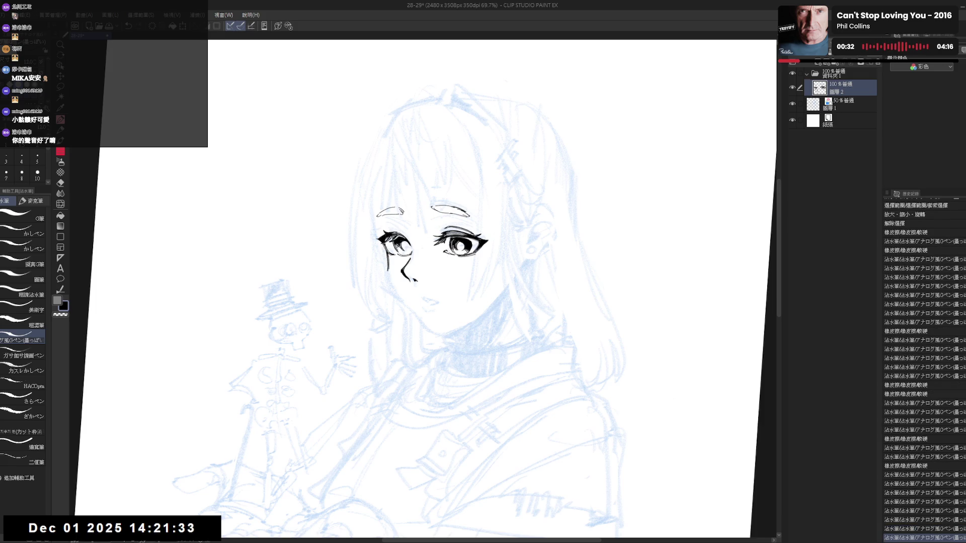
Step: Erase ink below the left eye and try short strokes beside the left eyebrow, undoing them
{"action": "key", "text": "e"}
{"action": "left_click_drag", "start_coordinate": [387, 254], "coordinate": [392, 269]}
{"action": "key", "text": "p"}
{"action": "left_click_drag", "start_coordinate": [383, 214], "coordinate": [381, 233]}
{"action": "key", "text": "ctrl+z"}
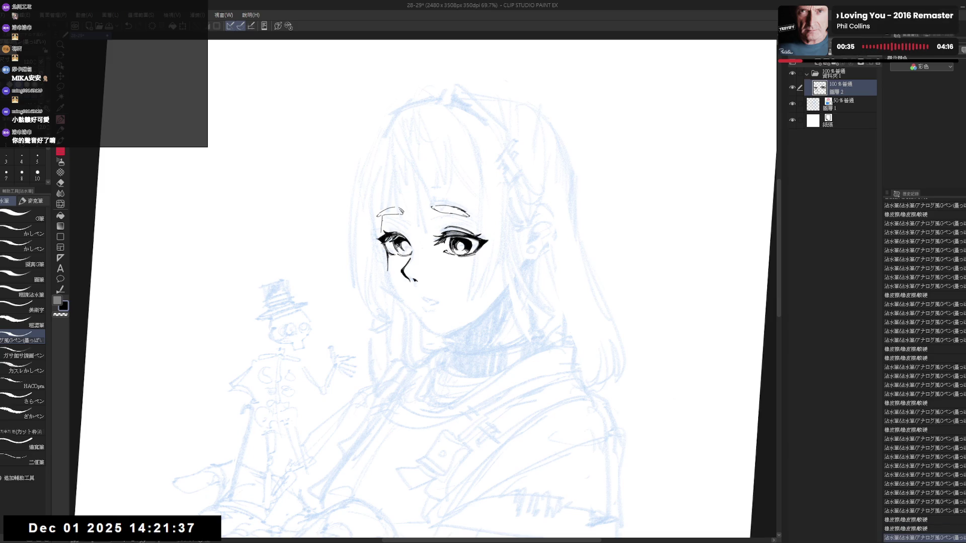
{"action": "key", "text": "ctrl+z"}
{"action": "key", "text": "ctrl+z"}
{"action": "key", "text": "ctrl+z"}
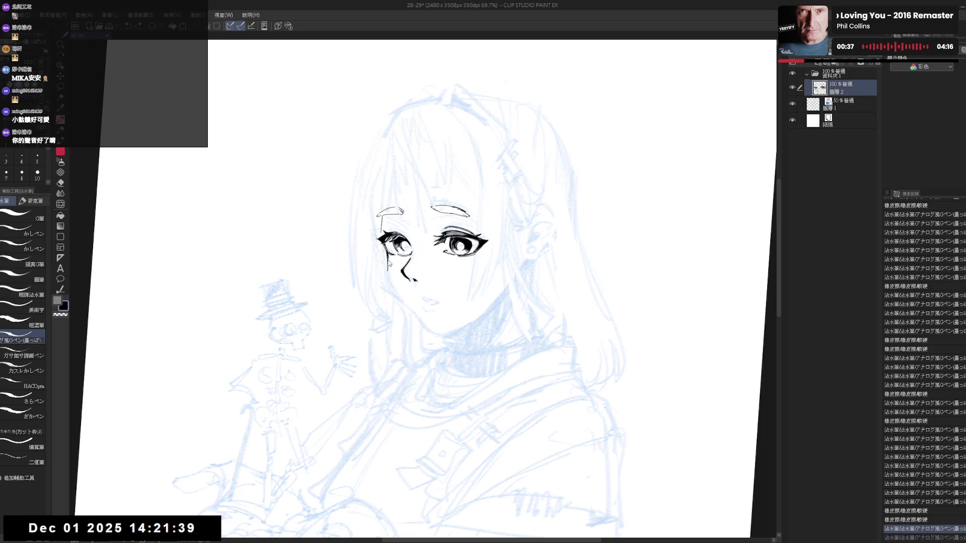
{"action": "key", "text": "ctrl+z"}
{"action": "key", "text": "ctrl+z"}
{"action": "key", "text": "ctrl+z"}
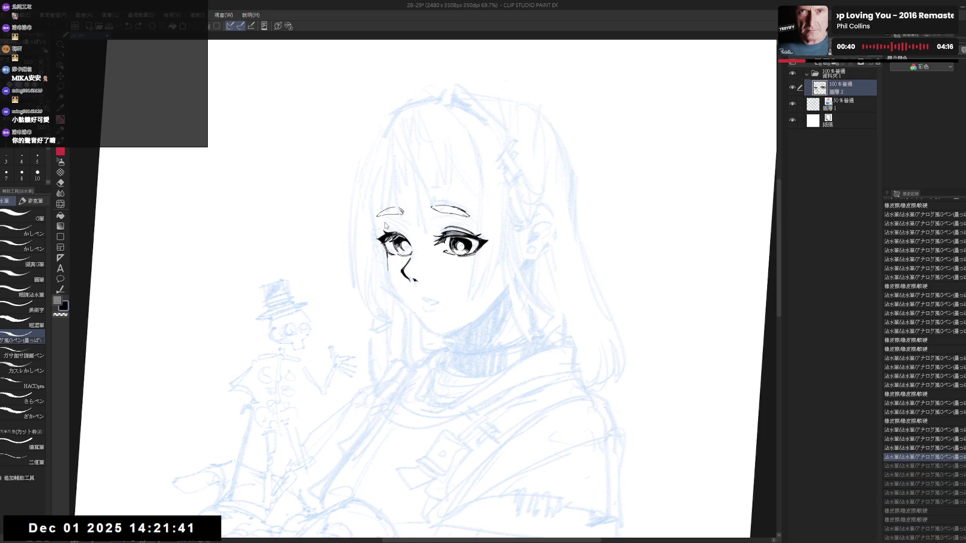
{"action": "key", "text": "ctrl+@"}
{"action": "left_click_drag", "start_coordinate": [376, 222], "coordinate": [375, 237]}
{"action": "key", "text": "ctrl+z"}
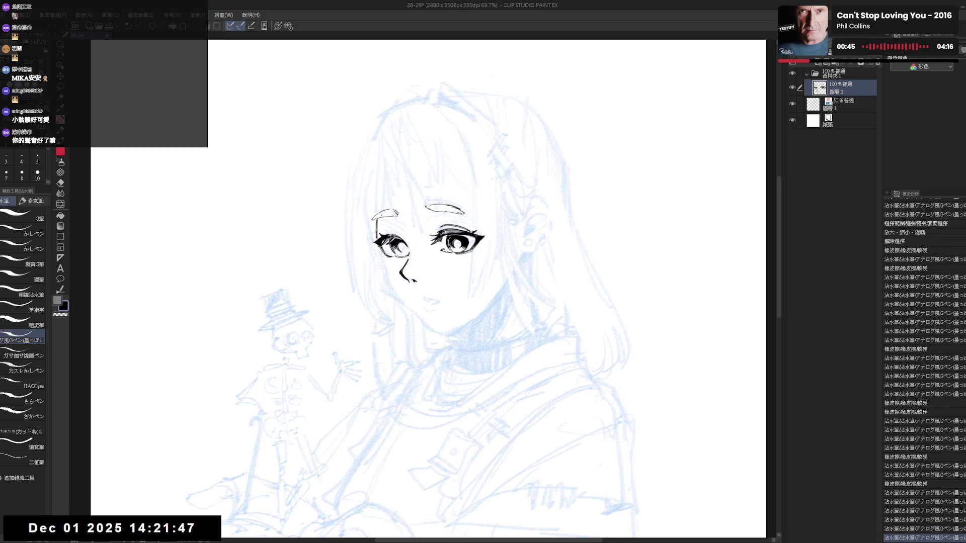
Step: Ink and refine a short stroke below the left eye
{"action": "key", "text": "asciicircum"}
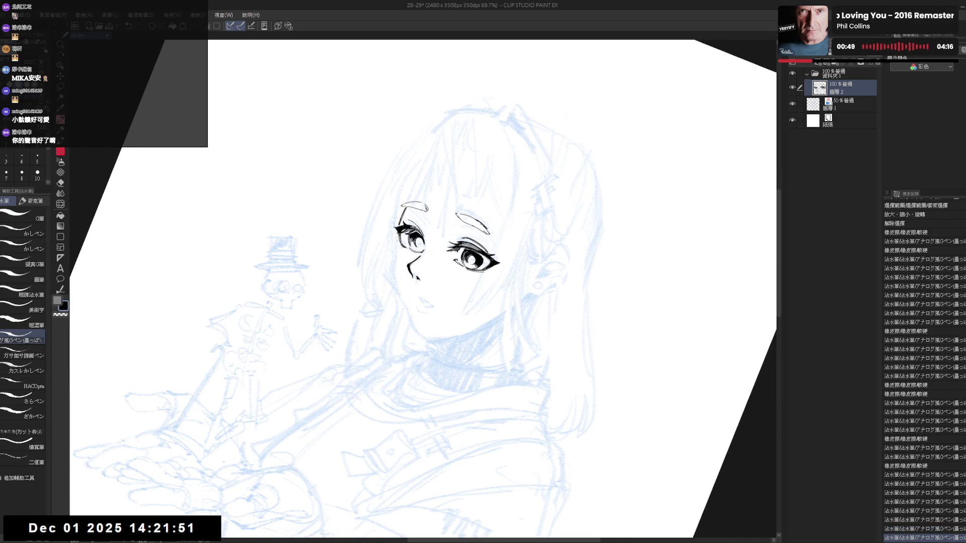
{"action": "key", "text": "minus"}
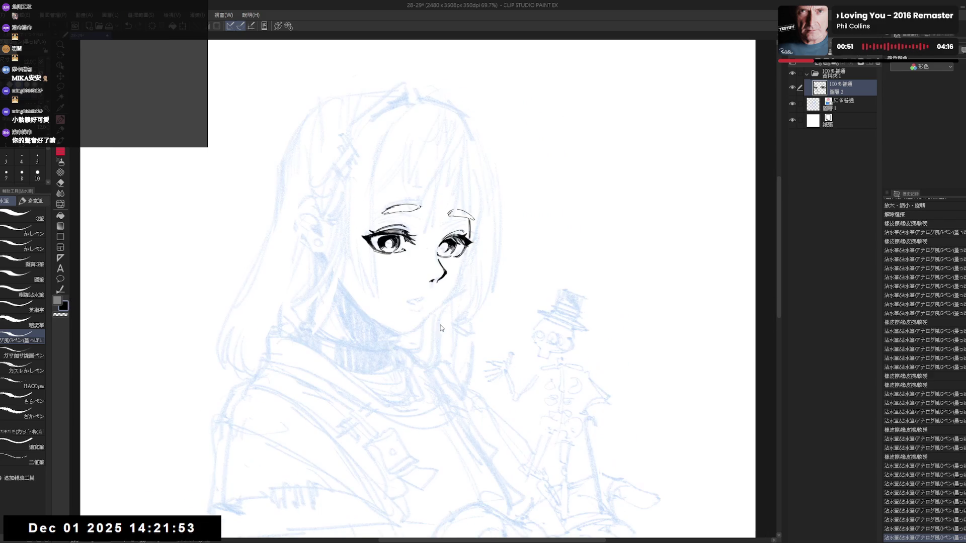
{"action": "key", "text": "h"}
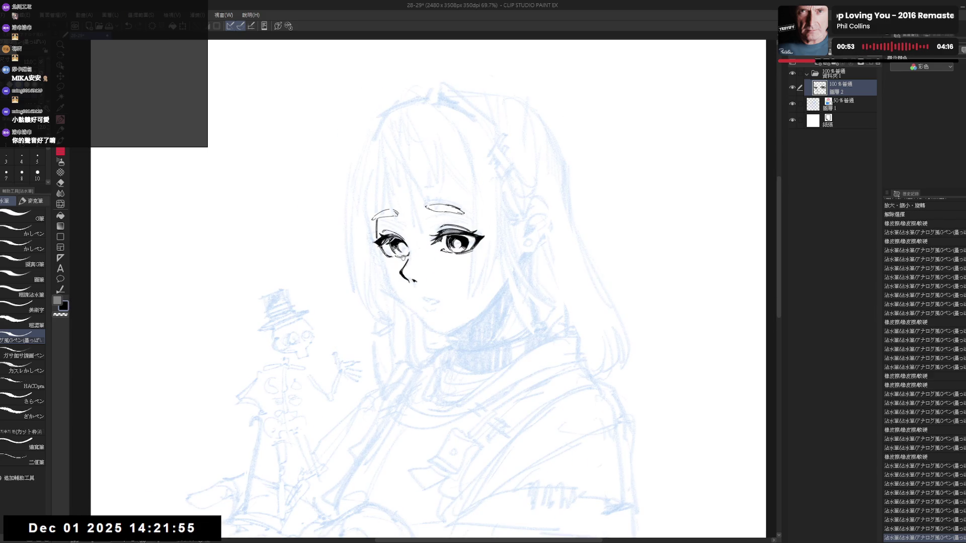
{"action": "scroll", "coordinate": [402, 258], "scroll_direction": "down", "scroll_amount": 1}
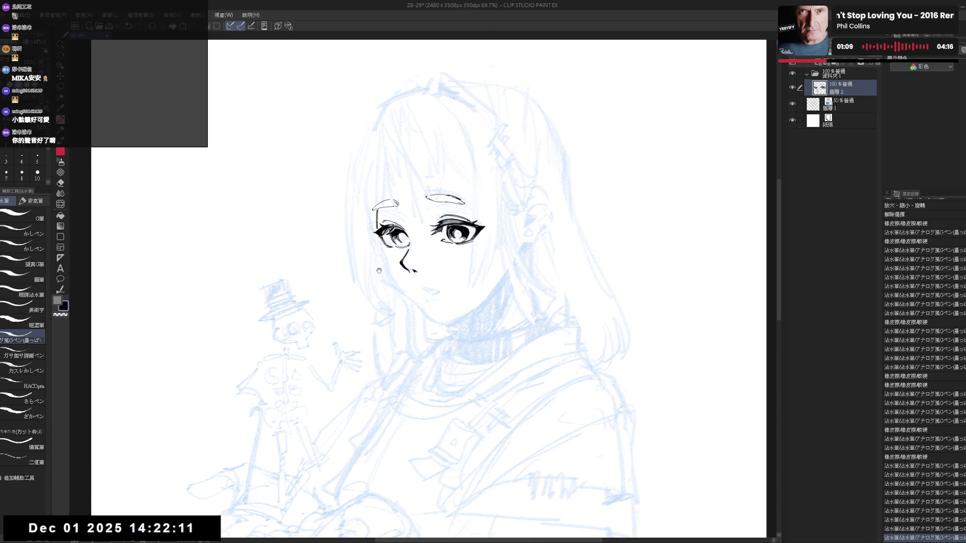
{"action": "left_click_drag", "start_coordinate": [361, 274], "coordinate": [368, 284]}
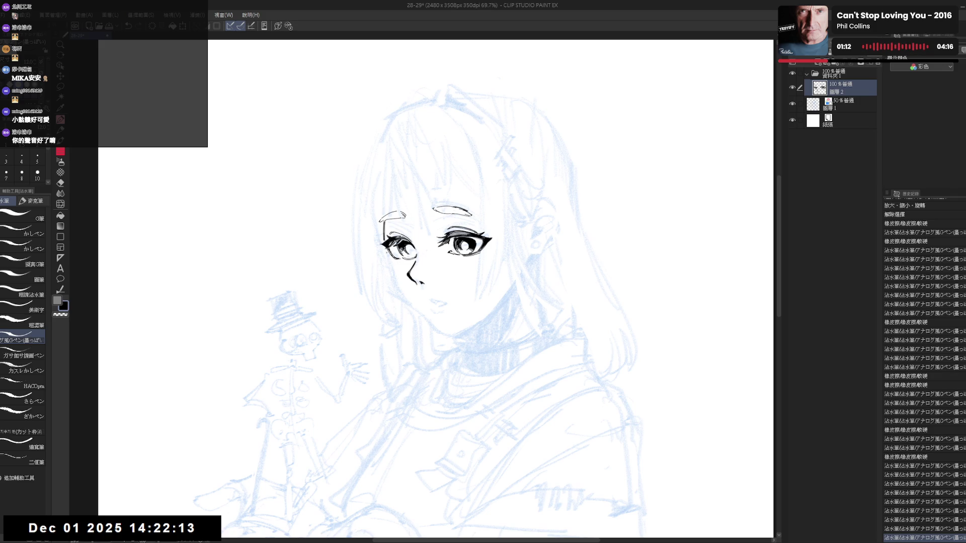
{"action": "left_click_drag", "start_coordinate": [388, 250], "coordinate": [390, 263]}
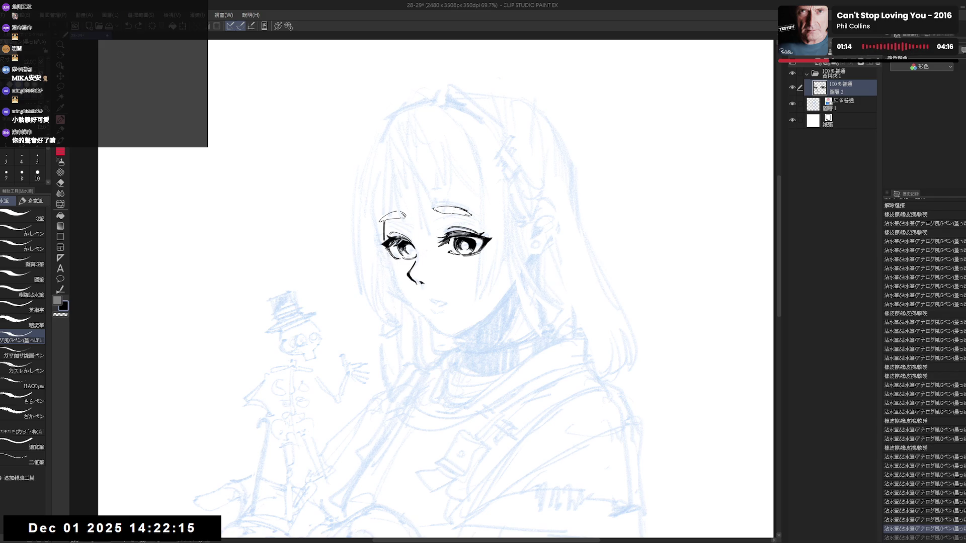
{"action": "key", "text": "ctrl+z"}
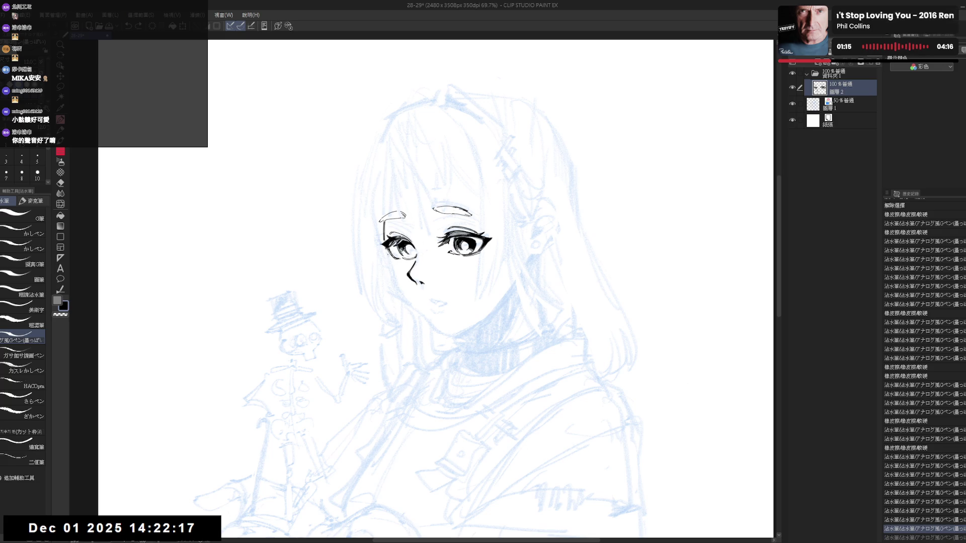
{"action": "left_click_drag", "start_coordinate": [388, 248], "coordinate": [390, 260]}
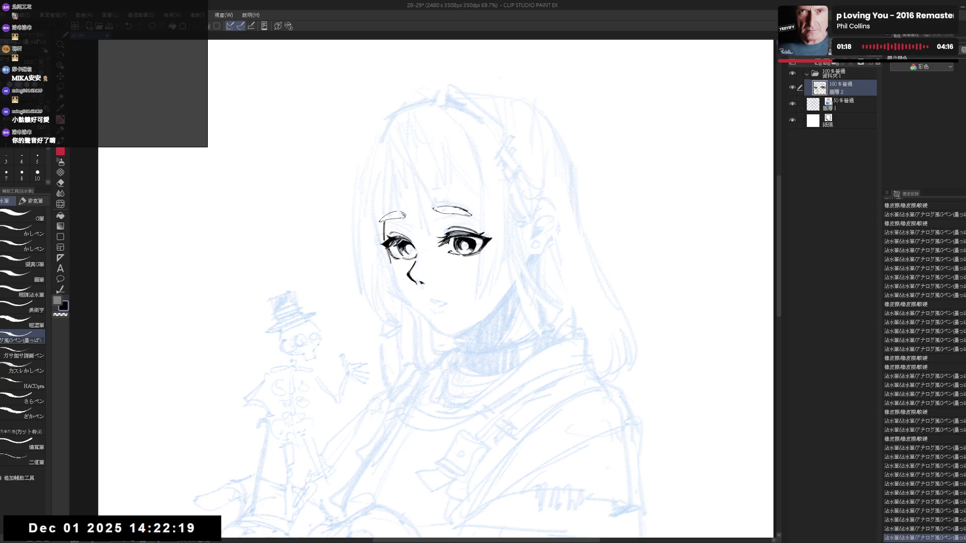
{"action": "left_click_drag", "start_coordinate": [393, 269], "coordinate": [392, 274]}
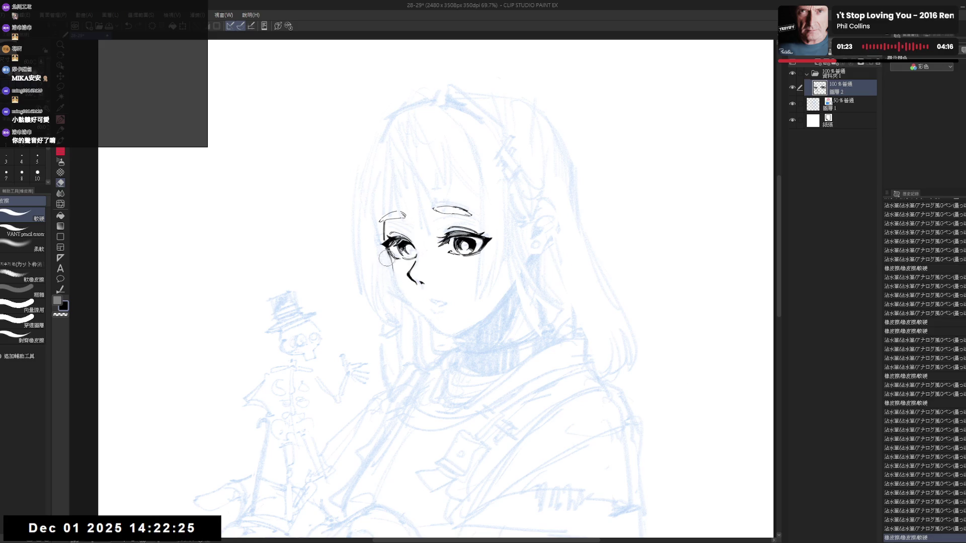
Step: Ink over the under-eye line and erase the old pen line along the left cheek
{"action": "key", "text": "p"}
{"action": "key", "text": "p"}
{"action": "left_click_drag", "start_coordinate": [388, 253], "coordinate": [394, 277]}
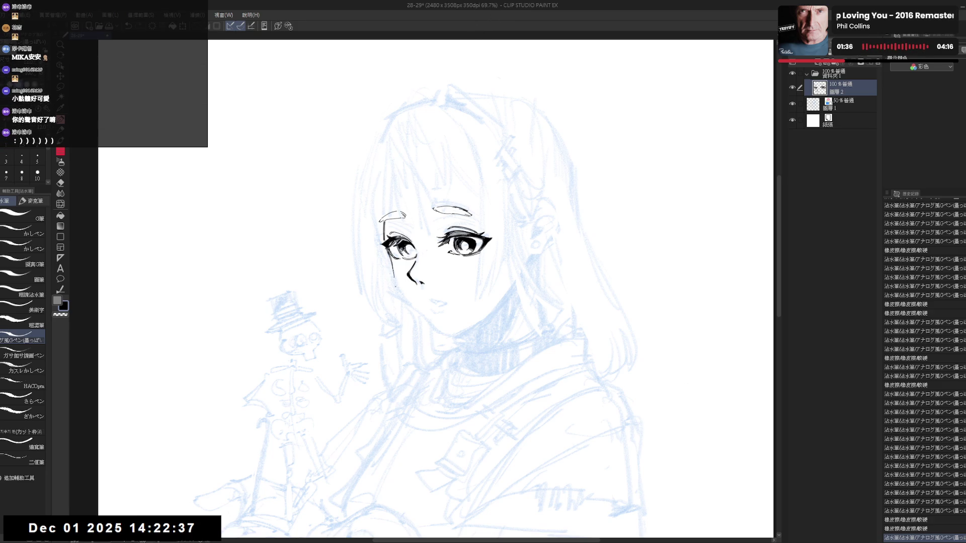
{"action": "key", "text": "e"}
{"action": "key", "text": "p"}
{"action": "mouse_move", "coordinate": [392, 285]}
{"action": "left_mouse_down"}
{"action": "mouse_move", "coordinate": [393, 277]}
{"action": "mouse_move", "coordinate": [400, 288]}
{"action": "left_mouse_up"}
{"action": "key", "text": "e"}
{"action": "key", "text": "p"}
{"action": "key", "text": "ctrl+z"}
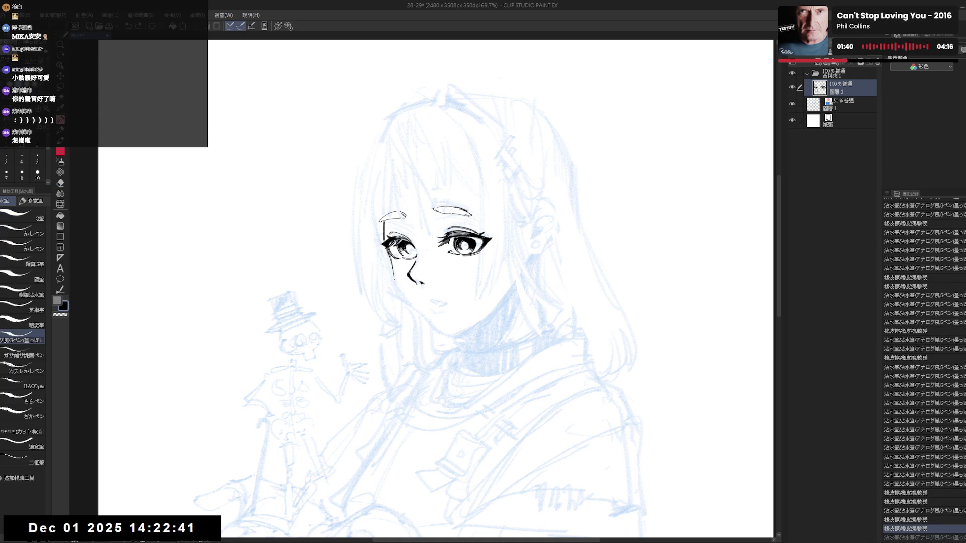
Step: Tilt the canvas, erase the old jaw line, redraw the left cheek line, and fit to window
{"action": "key", "text": "h"}
{"action": "key", "text": "h"}
{"action": "key", "text": "r"}
{"action": "left_click_drag", "start_coordinate": [426, 388], "coordinate": [443, 352]}
{"action": "key", "text": "e"}
{"action": "left_click_drag", "start_coordinate": [395, 281], "coordinate": [402, 302]}
{"action": "key", "text": "p"}
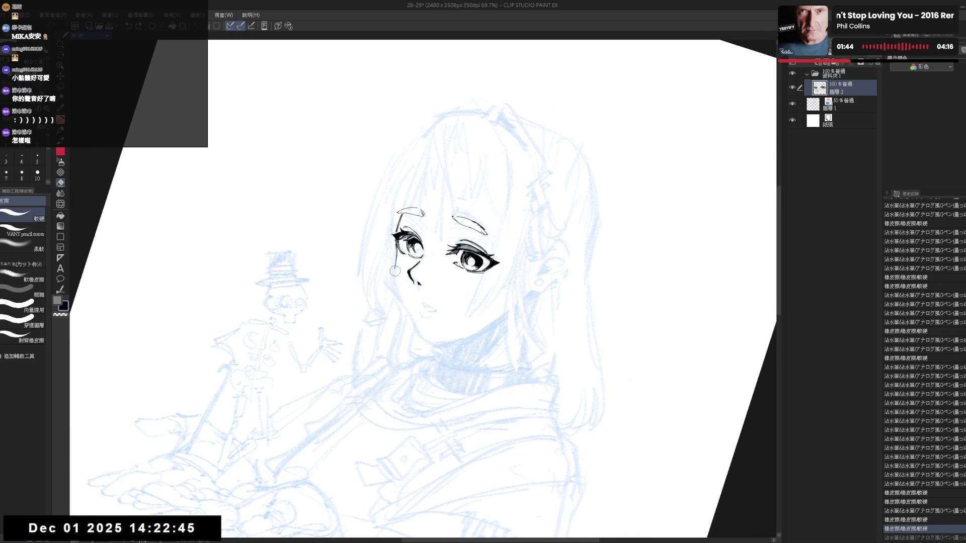
{"action": "left_click_drag", "start_coordinate": [397, 265], "coordinate": [400, 300]}
{"action": "key", "text": "ctrl+z"}
{"action": "key", "text": "ctrl+z"}
{"action": "left_click_drag", "start_coordinate": [395, 262], "coordinate": [398, 289]}
{"action": "key", "text": "ctrl+z"}
{"action": "key", "text": "ctrl+z"}
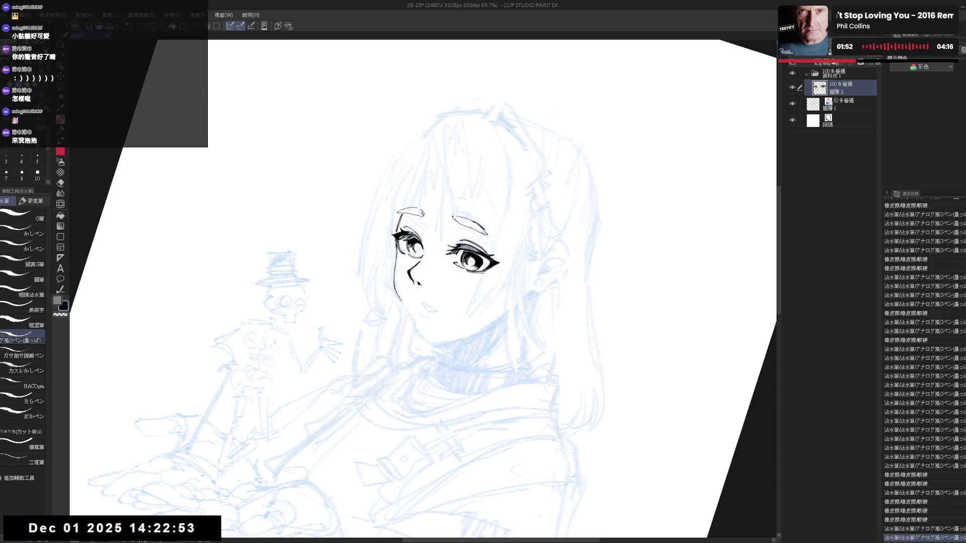
{"action": "key", "text": "ctrl+0"}
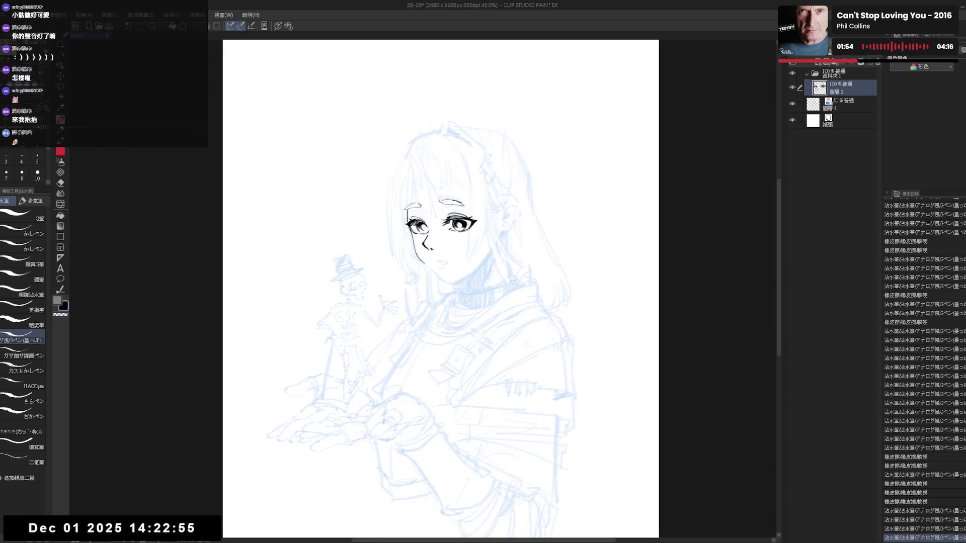
{"action": "key", "text": "h"}
{"action": "key", "text": "h"}
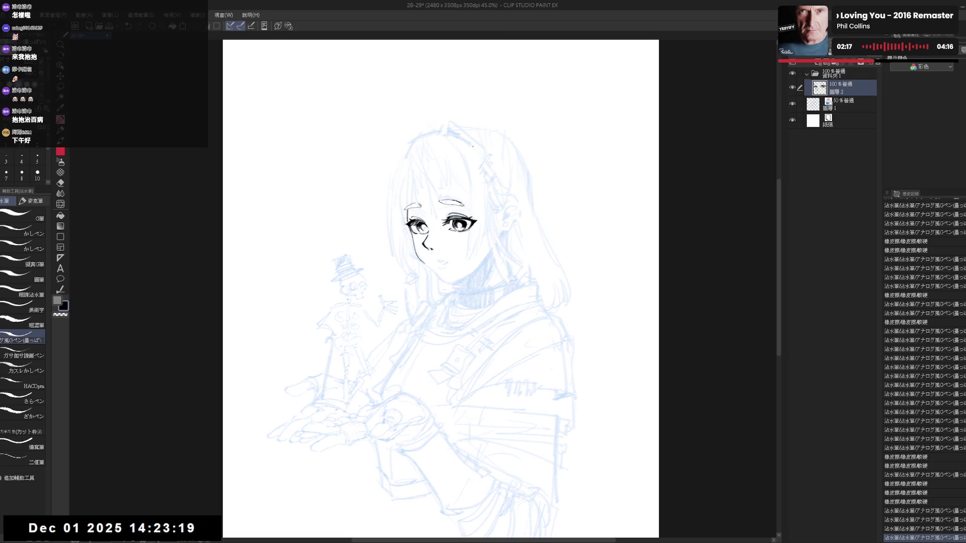
{"action": "scroll", "coordinate": [444, 207], "scroll_direction": "up", "scroll_amount": 2}
{"action": "mouse_move", "coordinate": [345, 147]}
{"action": "left_mouse_down"}
{"action": "mouse_move", "coordinate": [387, 404]}
{"action": "mouse_move", "coordinate": [345, 366]}
{"action": "mouse_move", "coordinate": [365, 389]}
{"action": "mouse_move", "coordinate": [355, 379]}
{"action": "left_mouse_up"}
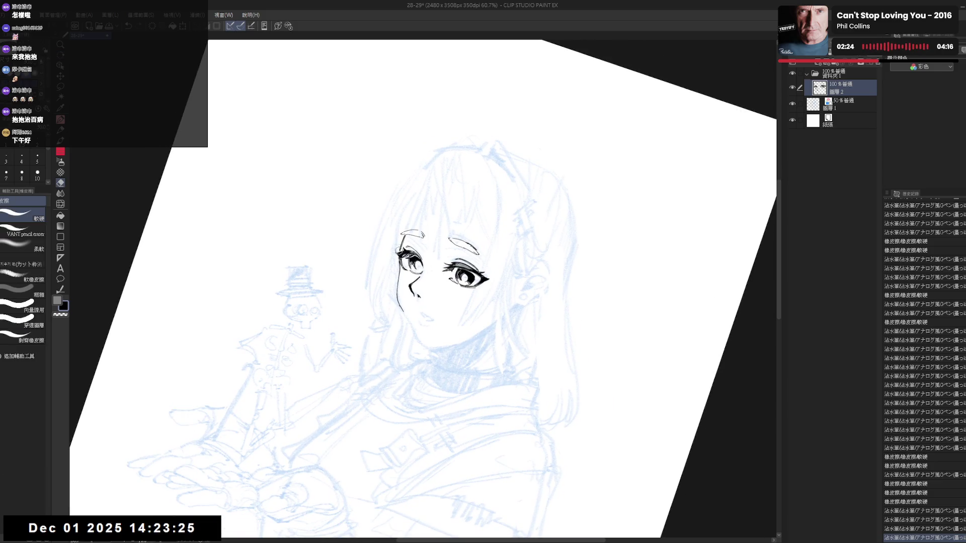
Step: Reset the canvas rotation and erase the stray mark near the left eyebrow
{"action": "key", "text": "p"}
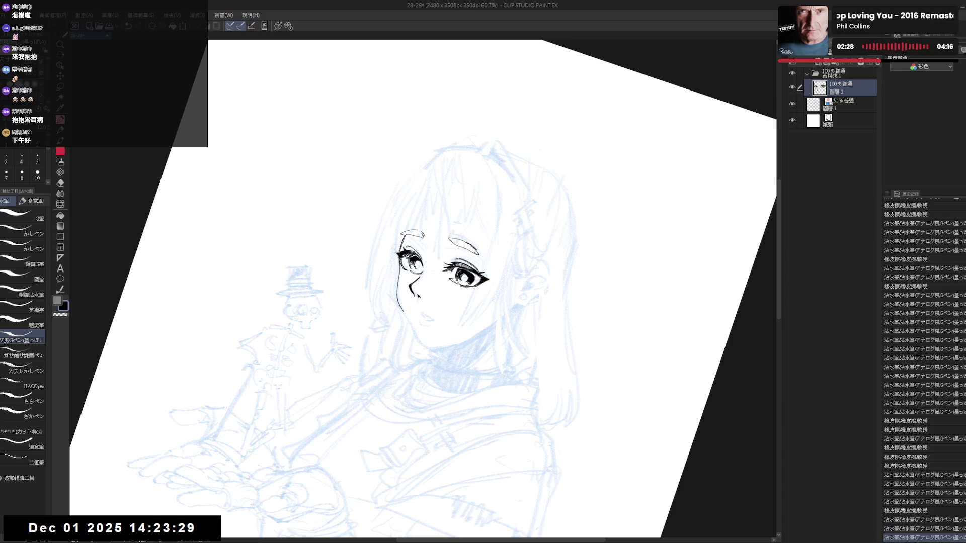
{"action": "key", "text": "ctrl+at"}
{"action": "key", "text": "h"}
{"action": "key", "text": "h"}
{"action": "key", "text": "e"}
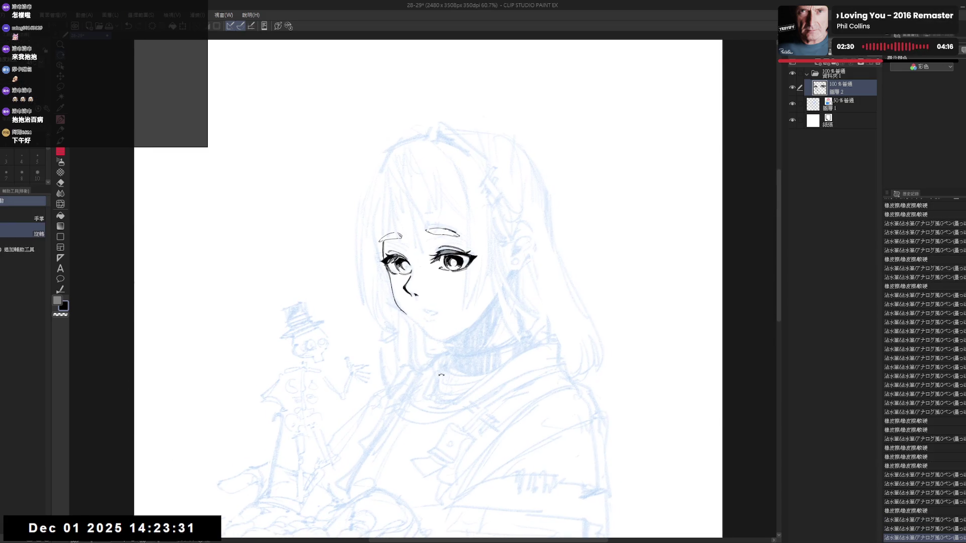
{"action": "key", "text": "minus"}
{"action": "left_click_drag", "start_coordinate": [374, 245], "coordinate": [378, 236]}
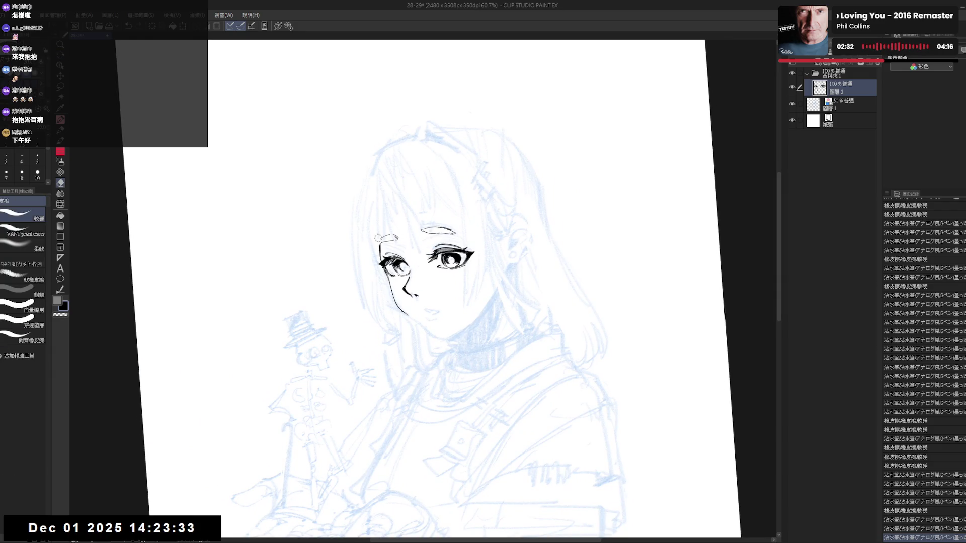
{"action": "key", "text": "p"}
Step: Reposition the view and try a small stroke by the left cheek, undoing it
{"action": "left_click_drag", "start_coordinate": [431, 372], "coordinate": [422, 359]}
{"action": "key", "text": "ctrl+at"}
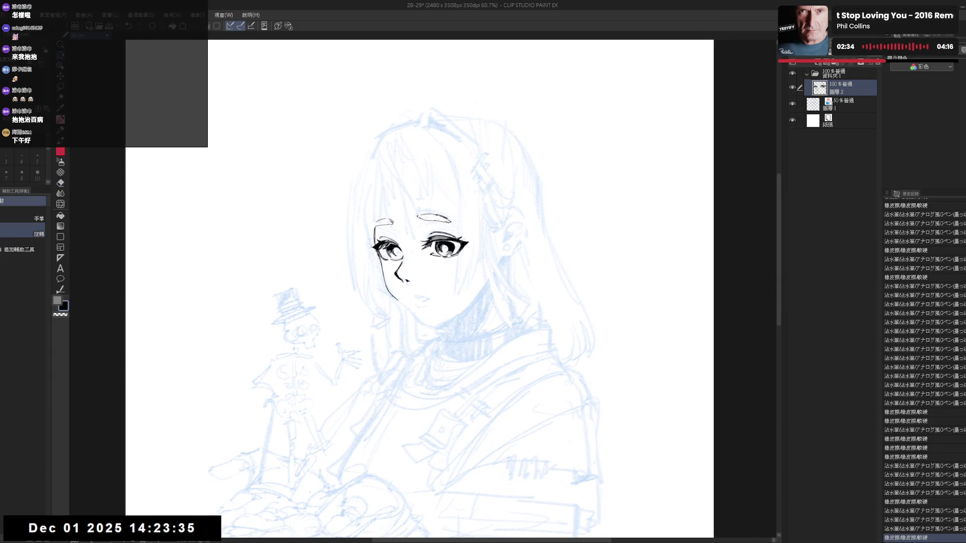
{"action": "left_click_drag", "start_coordinate": [449, 256], "coordinate": [431, 255]}
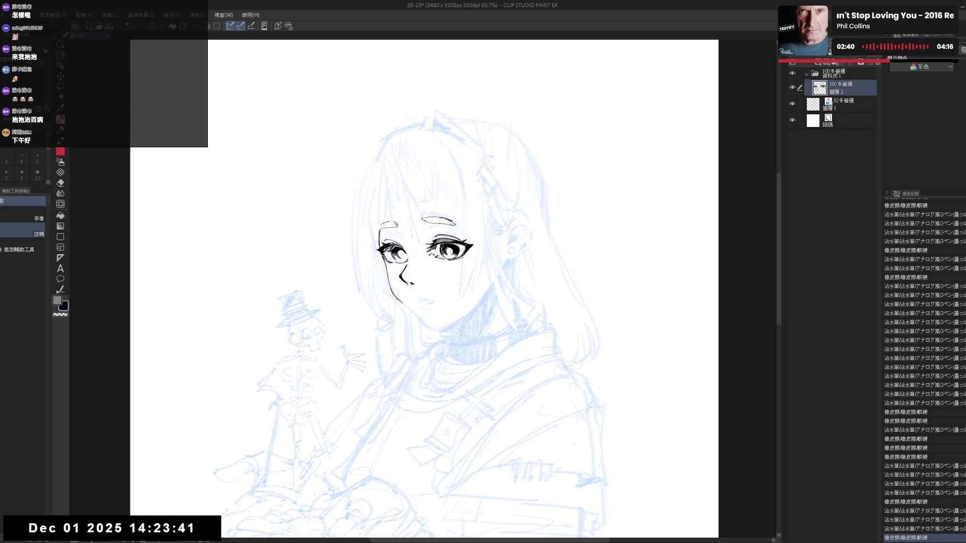
{"action": "key", "text": "p"}
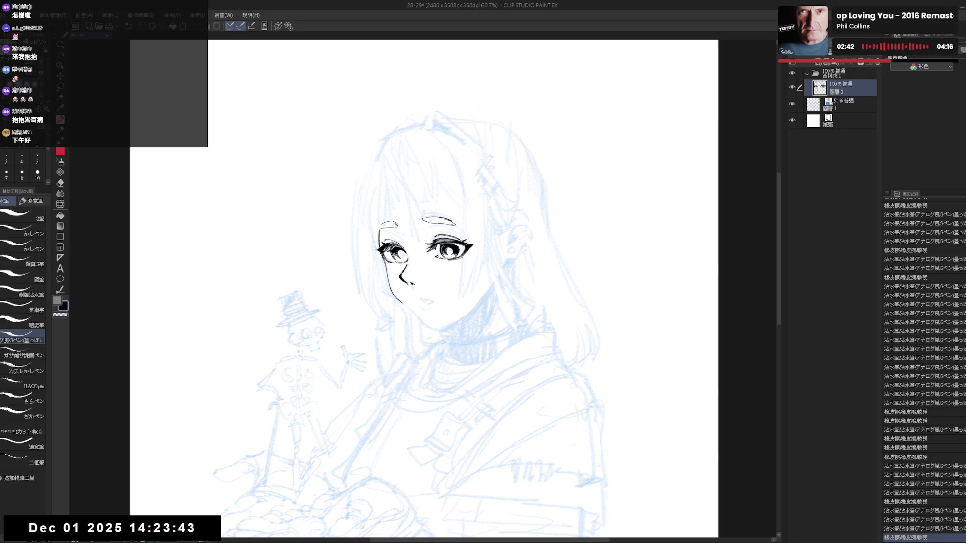
{"action": "left_click_drag", "start_coordinate": [385, 257], "coordinate": [386, 283]}
{"action": "key", "text": "ctrl+z"}
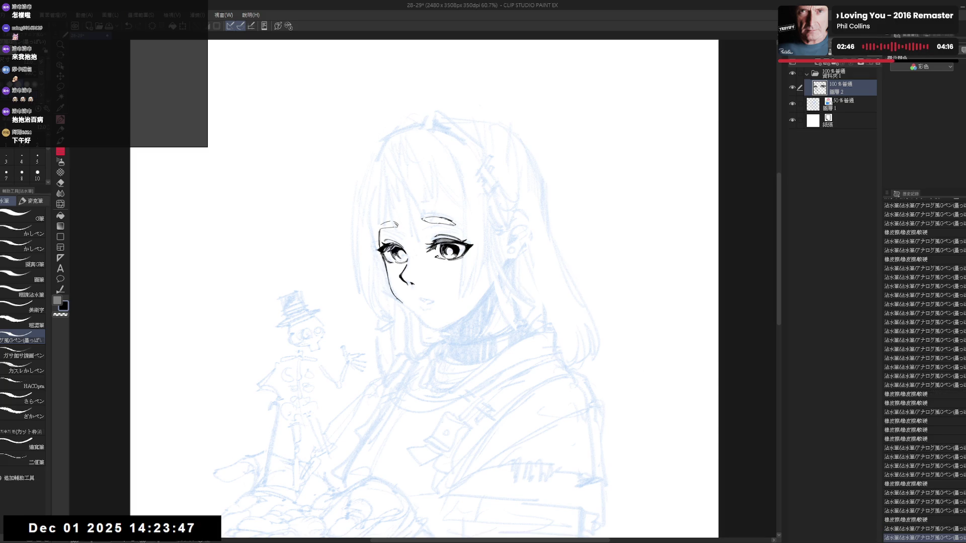
{"action": "key", "text": "space"}
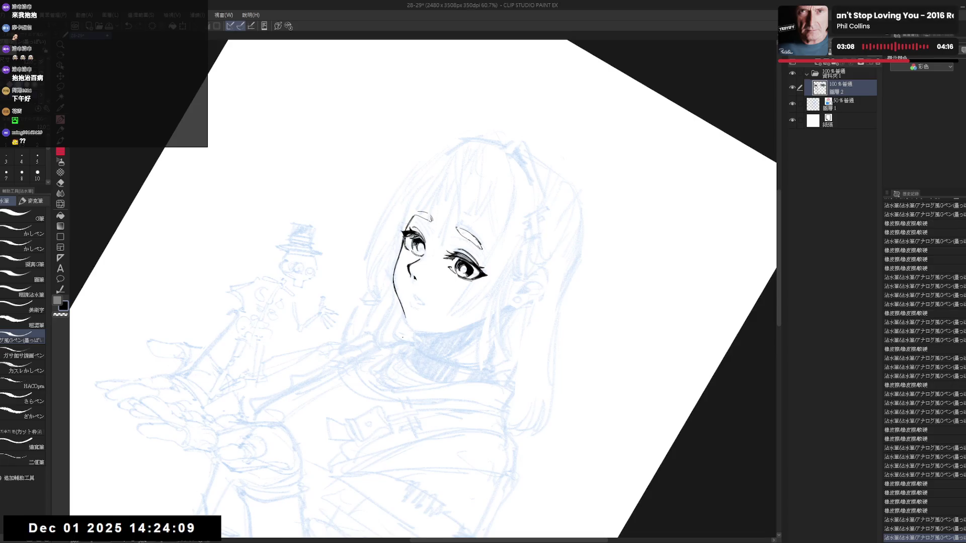
Step: Rotate the canvas and extend the jawline down toward the chin
{"action": "key", "text": "h"}
{"action": "key", "text": "h"}
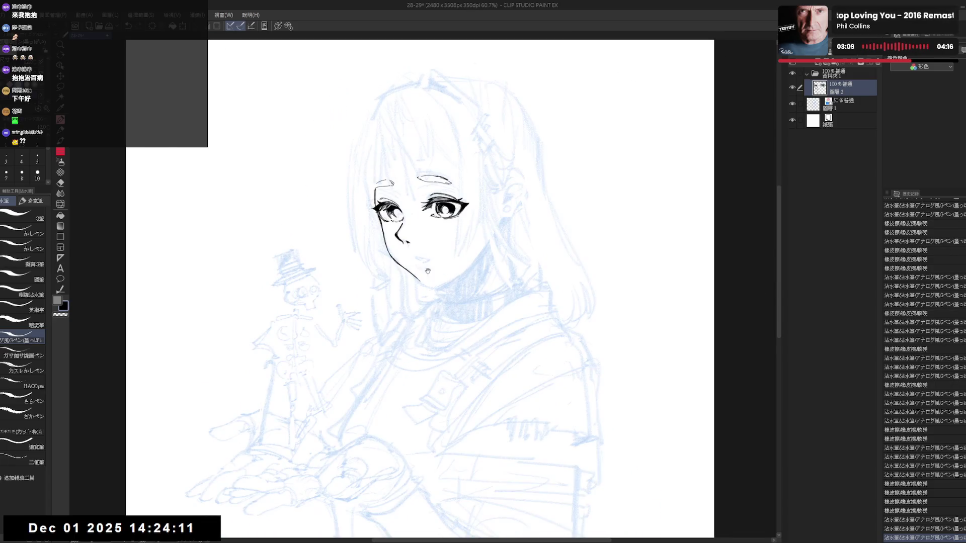
{"action": "left_click_drag", "start_coordinate": [413, 376], "coordinate": [401, 374]}
{"action": "left_click_drag", "start_coordinate": [409, 300], "coordinate": [413, 305]}
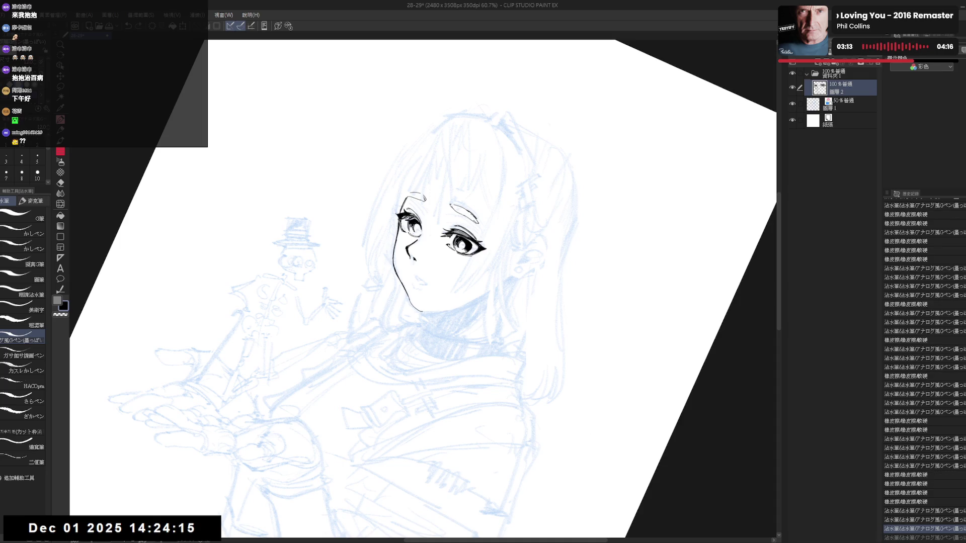
{"action": "key", "text": "asciicircum"}
{"action": "key", "text": "asciicircum"}
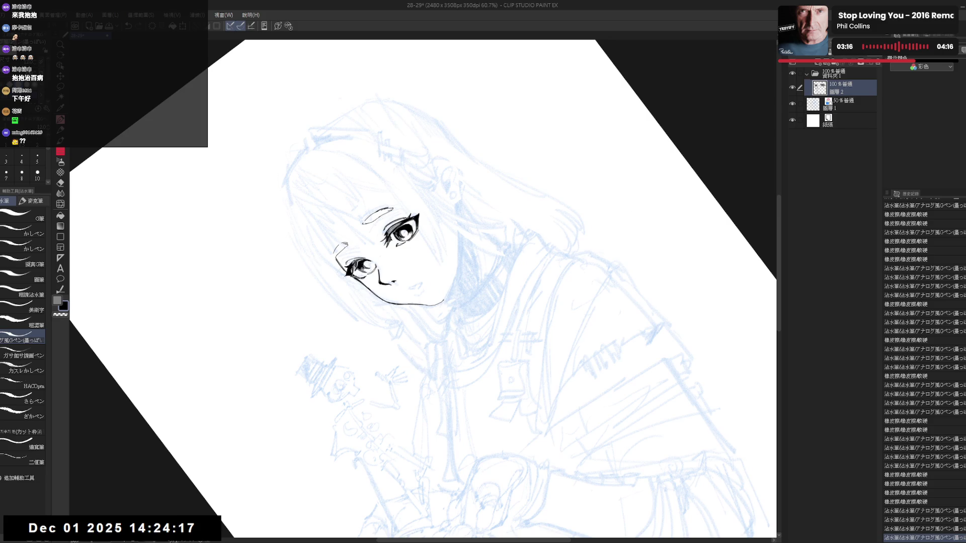
{"action": "key", "text": "ctrl+asciicircum"}
{"action": "key", "text": "h"}
{"action": "key", "text": "h"}
{"action": "left_click_drag", "start_coordinate": [434, 332], "coordinate": [424, 244]}
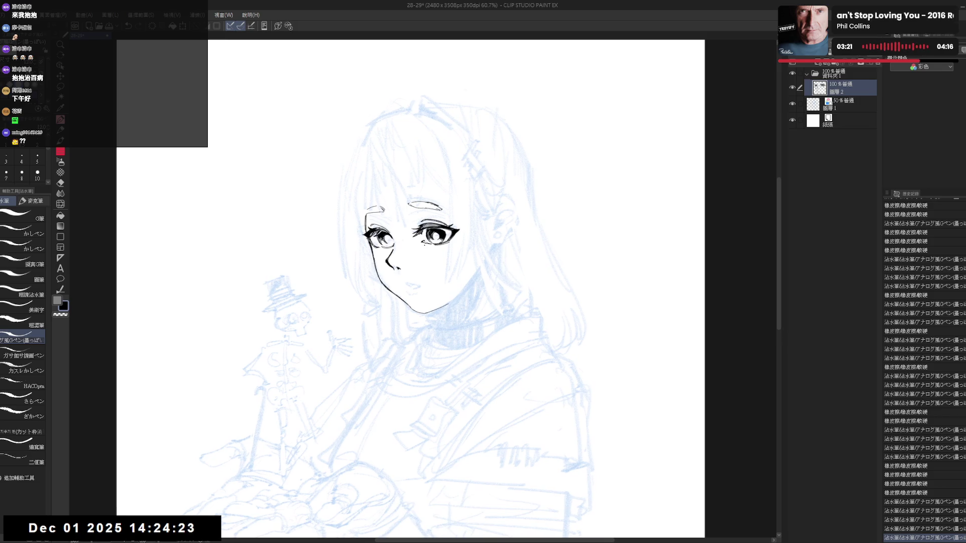
Step: Erase the overshooting right end of the chin line and draw a short chin stroke
{"action": "key", "text": "r"}
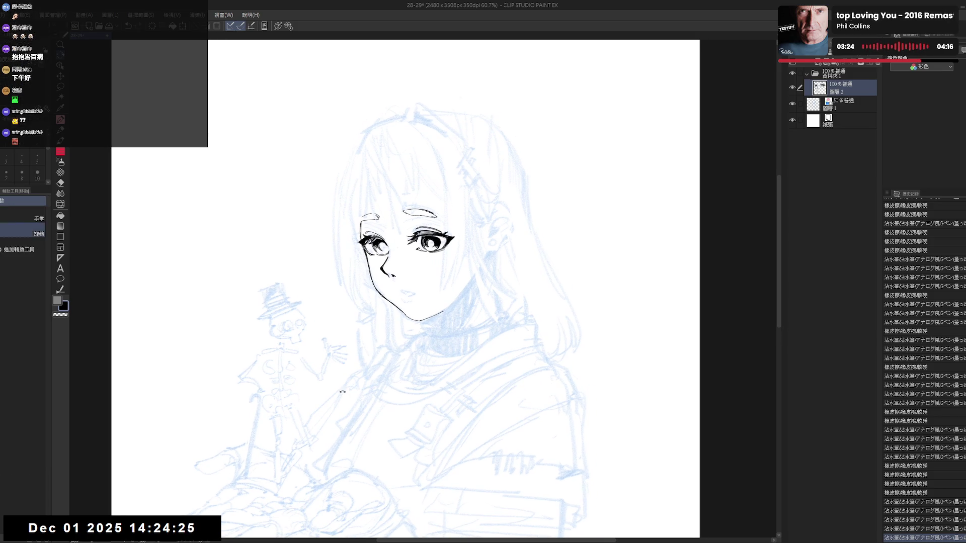
{"action": "left_click_drag", "start_coordinate": [387, 347], "coordinate": [431, 367]}
{"action": "key", "text": "p"}
{"action": "left_click_drag", "start_coordinate": [451, 297], "coordinate": [437, 316]}
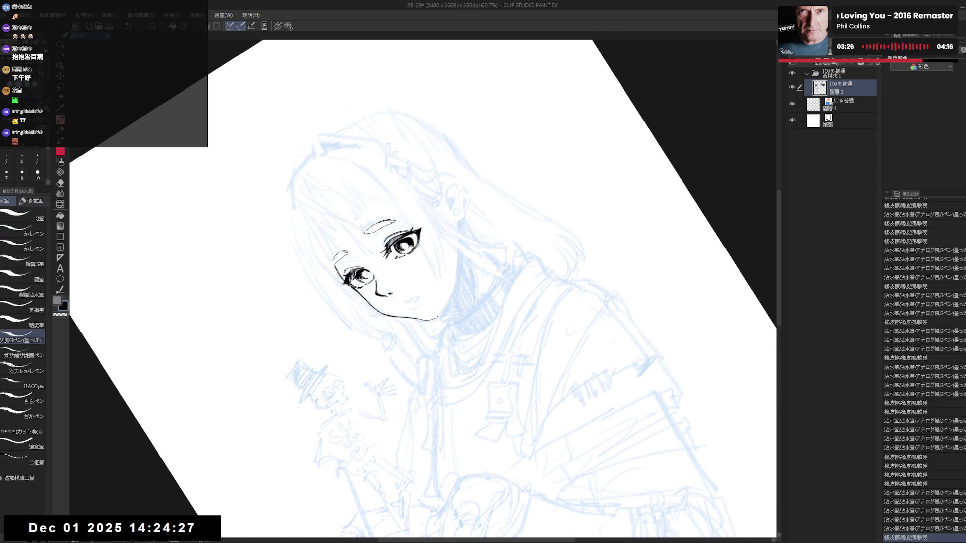
{"action": "left_click_drag", "start_coordinate": [503, 377], "coordinate": [554, 312]}
{"action": "mouse_move", "coordinate": [402, 309]}
{"action": "left_mouse_down"}
{"action": "mouse_move", "coordinate": [420, 327]}
{"action": "mouse_move", "coordinate": [352, 382]}
{"action": "left_mouse_up"}
Step: Ink another stroke along the jaw, redo two undone strokes, and level the canvas rotation
{"action": "key", "text": "r"}
{"action": "key", "text": "p"}
{"action": "left_click_drag", "start_coordinate": [435, 315], "coordinate": [451, 298]}
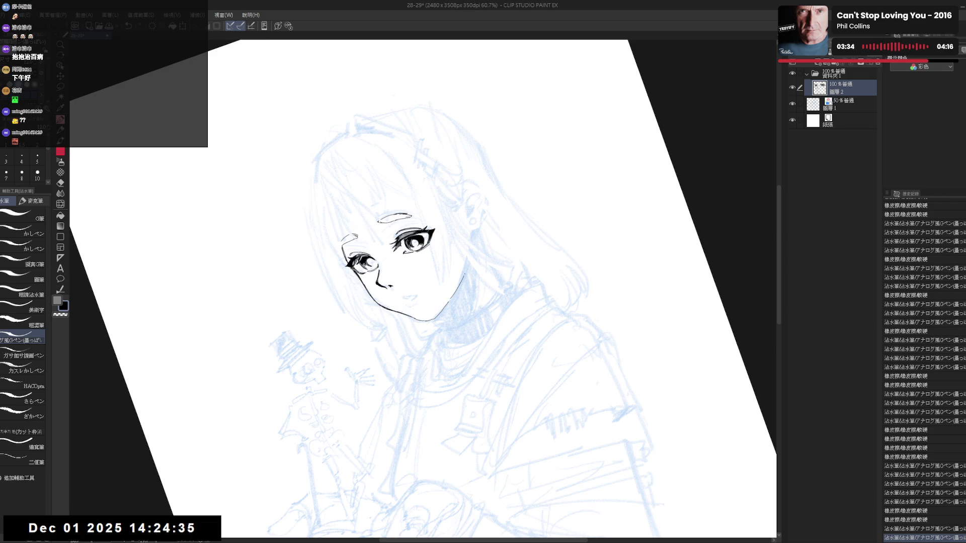
{"action": "key", "text": "ctrl+@"}
{"action": "mouse_move", "coordinate": [448, 294]}
{"action": "left_mouse_down"}
{"action": "mouse_move", "coordinate": [450, 279]}
{"action": "mouse_move", "coordinate": [467, 274]}
{"action": "left_mouse_up"}
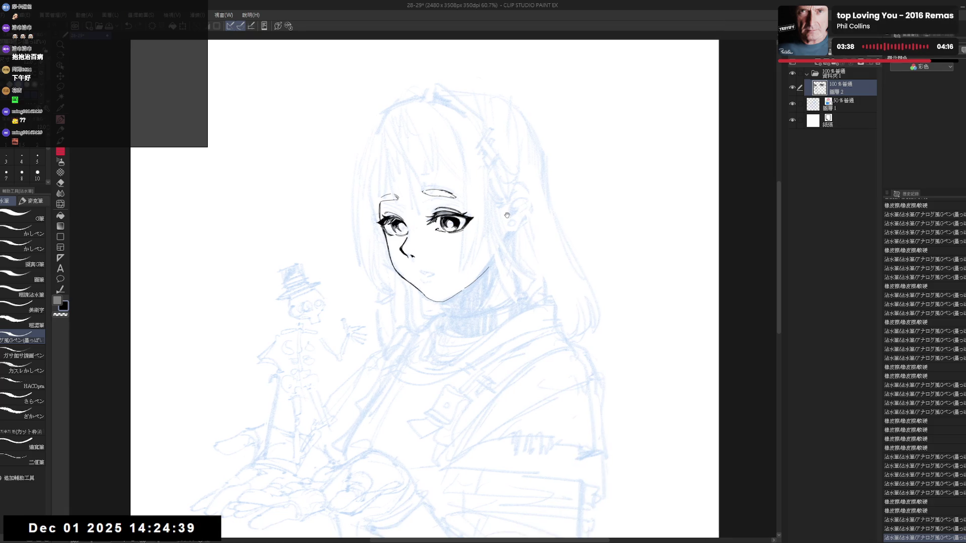
{"action": "scroll", "coordinate": [417, 287], "scroll_direction": "up", "scroll_amount": 1}
{"action": "mouse_move", "coordinate": [416, 287]}
{"action": "left_mouse_down"}
{"action": "mouse_move", "coordinate": [445, 297]}
{"action": "mouse_move", "coordinate": [438, 302]}
{"action": "mouse_move", "coordinate": [448, 326]}
{"action": "mouse_move", "coordinate": [438, 319]}
{"action": "mouse_move", "coordinate": [443, 301]}
{"action": "left_mouse_up"}
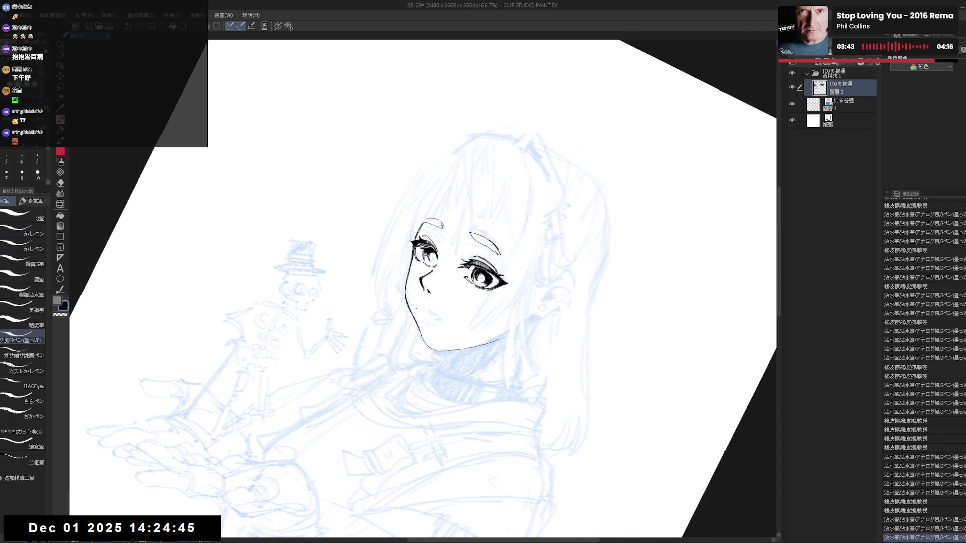
{"action": "key", "text": "ctrl+y"}
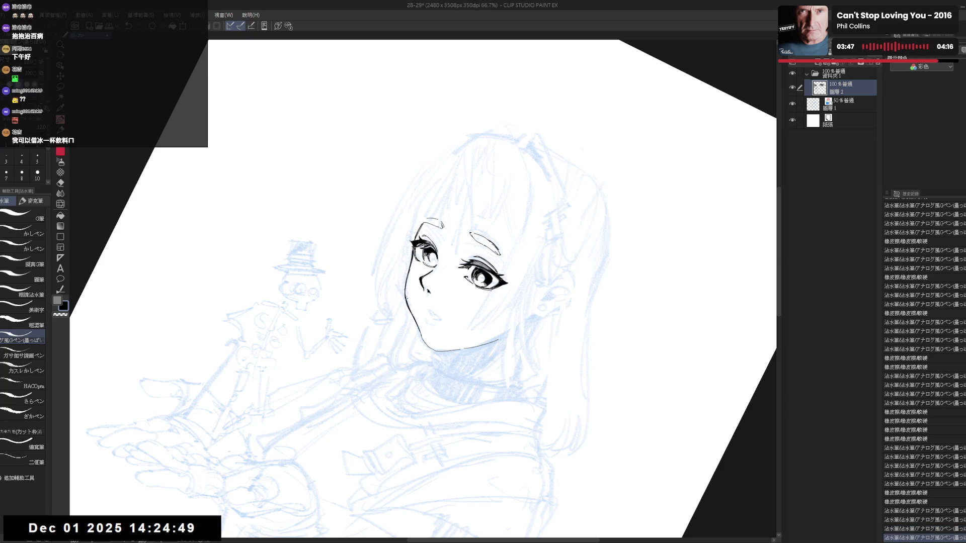
{"action": "key", "text": "ctrl+y"}
{"action": "key", "text": "ctrl+y"}
{"action": "key", "text": "ctrl+alt+0"}
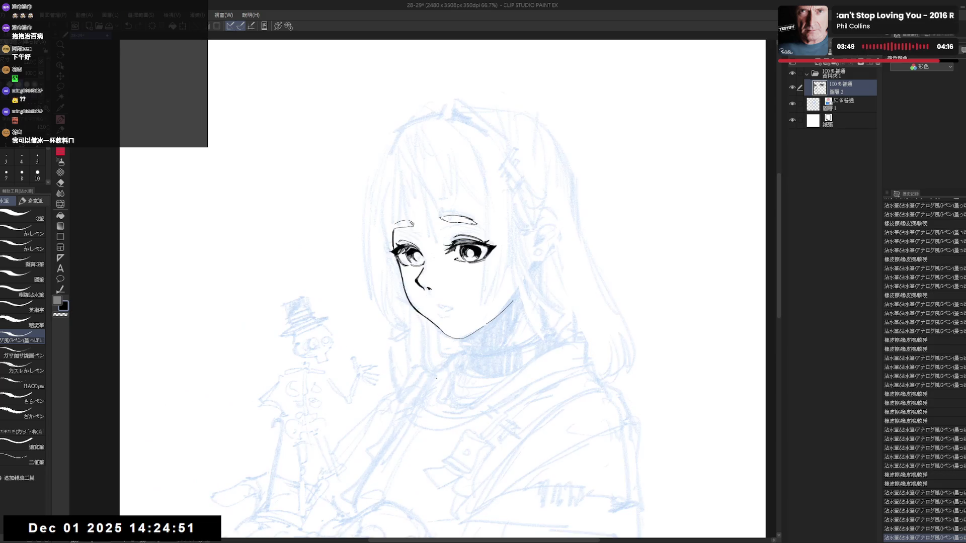
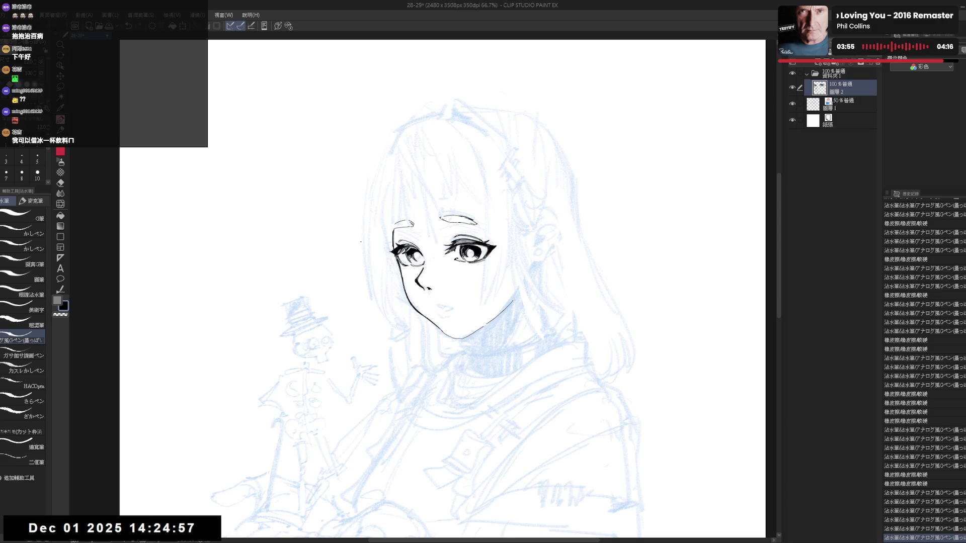
Step: Check the face in mirrored and tilted views, then erase stray marks near the left eye
{"action": "key", "text": "h"}
{"action": "key", "text": "h"}
{"action": "mouse_move", "coordinate": [451, 382]}
{"action": "left_mouse_down"}
{"action": "mouse_move", "coordinate": [435, 389]}
{"action": "mouse_move", "coordinate": [381, 370]}
{"action": "left_mouse_up"}
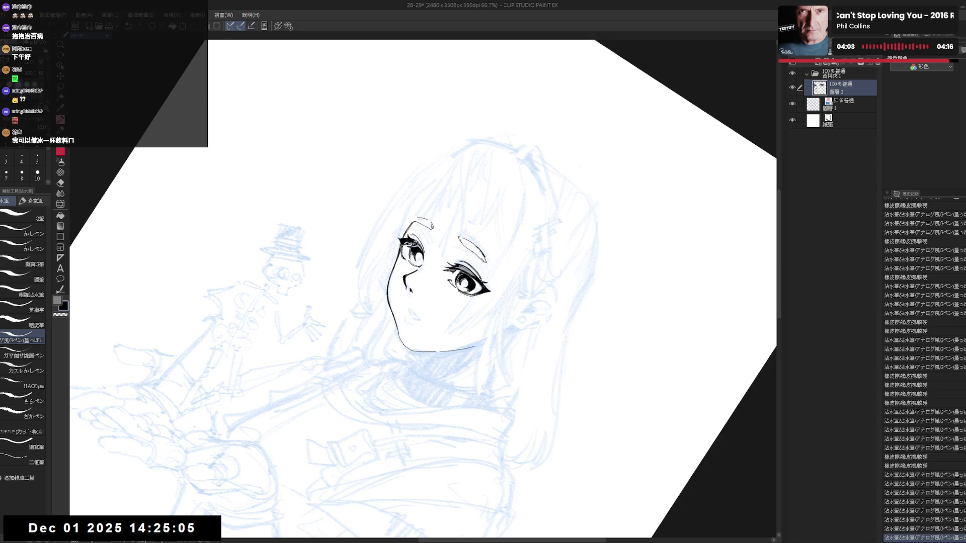
{"action": "key", "text": "ctrl+0"}
{"action": "key", "text": "h"}
{"action": "key", "text": "h"}
{"action": "left_click_drag", "start_coordinate": [453, 402], "coordinate": [397, 380]}
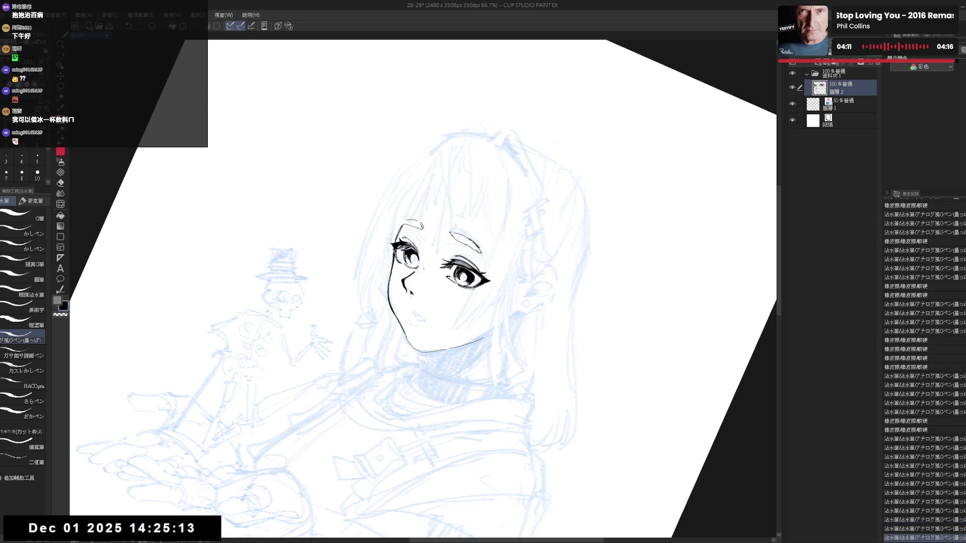
{"action": "left_click_drag", "start_coordinate": [405, 252], "coordinate": [418, 269]}
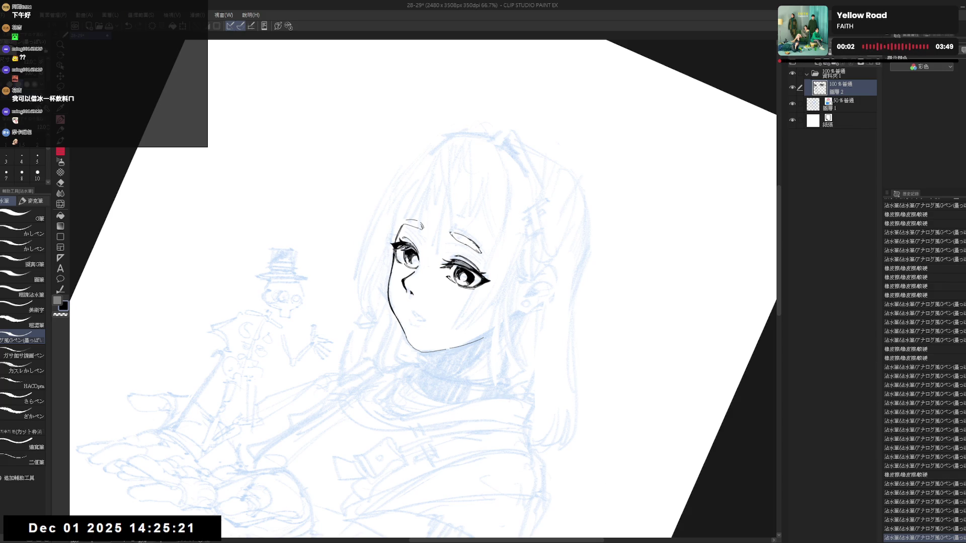
Step: Return the view upright, lasso the nose lines, then deselect
{"action": "key", "text": "ctrl+@"}
{"action": "key", "text": "h"}
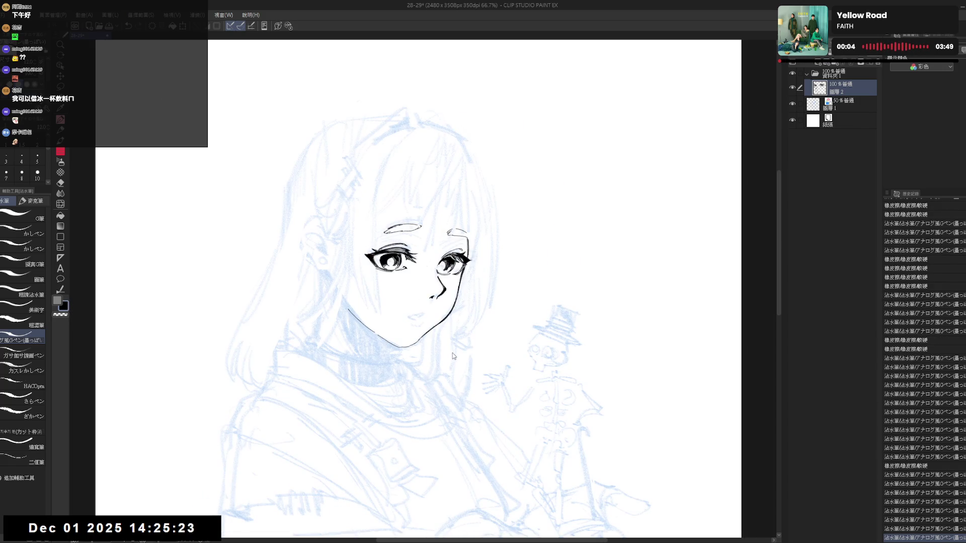
{"action": "key", "text": "h"}
{"action": "left_click_drag", "start_coordinate": [432, 315], "coordinate": [428, 308]}
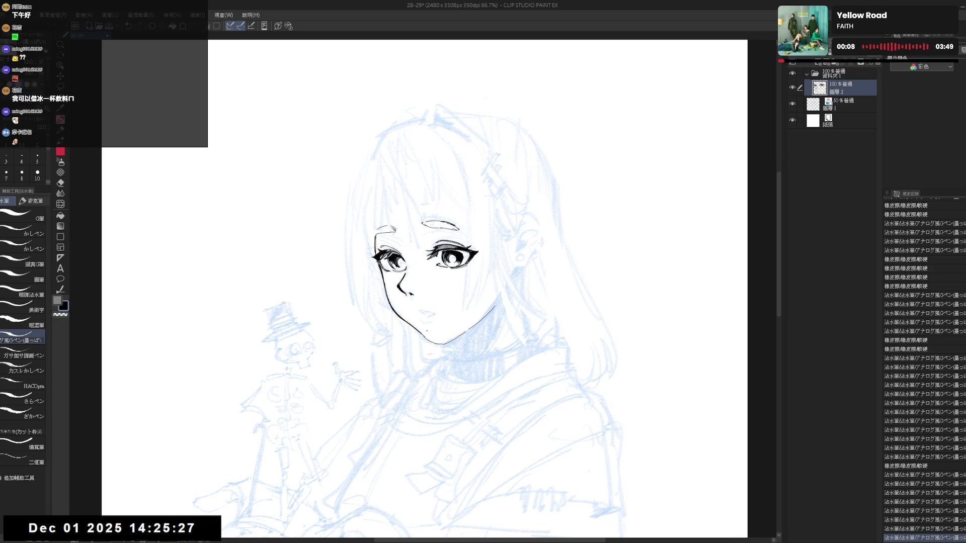
{"action": "key", "text": "m"}
{"action": "mouse_move", "coordinate": [404, 271]}
{"action": "left_mouse_down"}
{"action": "mouse_move", "coordinate": [395, 281]}
{"action": "mouse_move", "coordinate": [424, 281]}
{"action": "mouse_move", "coordinate": [404, 289]}
{"action": "mouse_move", "coordinate": [414, 281]}
{"action": "left_mouse_up"}
{"action": "key", "text": "ctrl+d"}
Step: Redraw the mouth stroke with the G-pen, undoing and redoing to compare
{"action": "key", "text": "h"}
{"action": "key", "text": "h"}
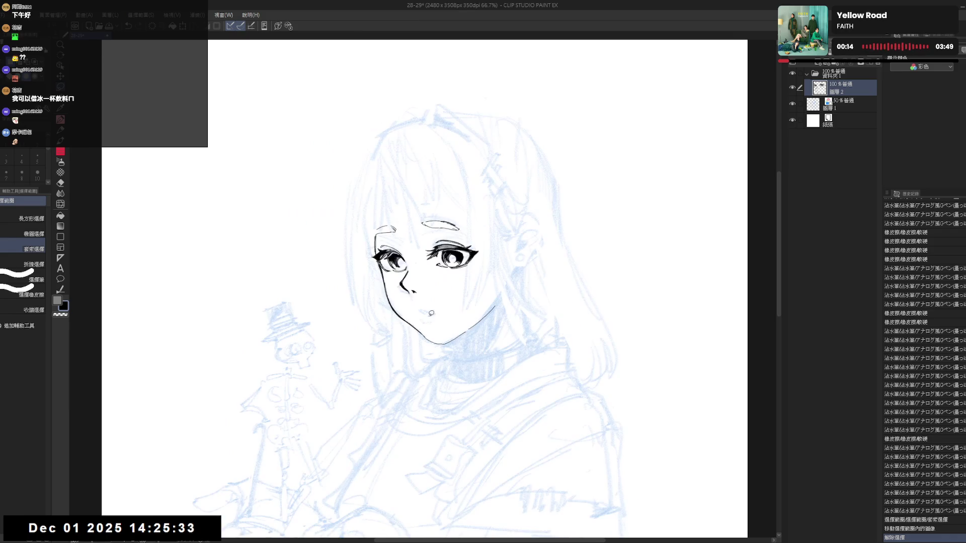
{"action": "key", "text": "p"}
{"action": "left_click_drag", "start_coordinate": [422, 310], "coordinate": [429, 313]}
{"action": "key", "text": "ctrl+z"}
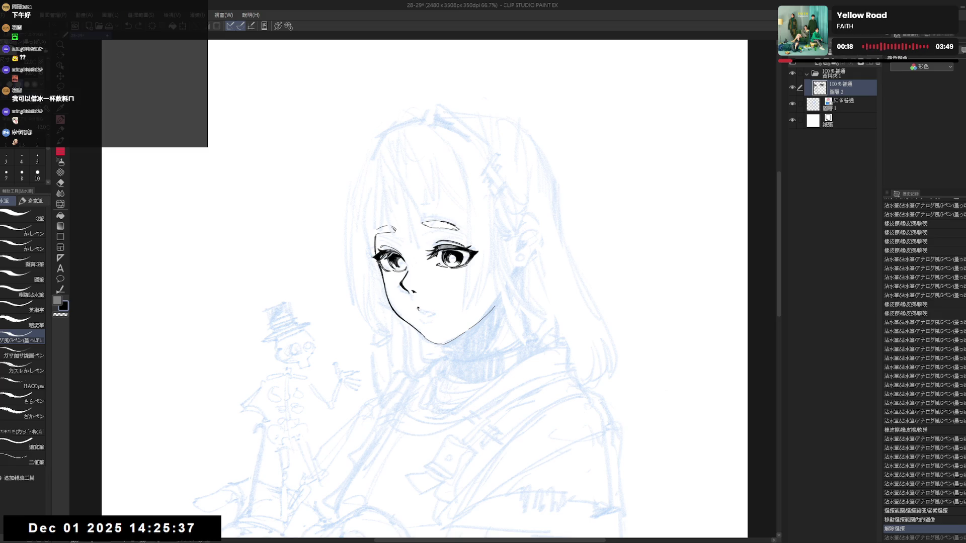
{"action": "key", "text": "ctrl+y"}
{"action": "key", "text": "ctrl+y"}
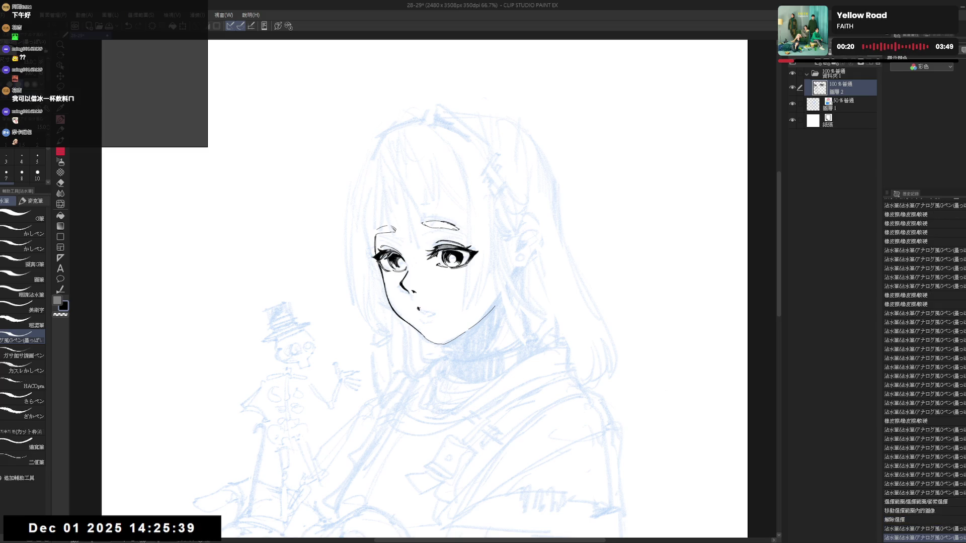
{"action": "key", "text": "ctrl+y"}
{"action": "key", "text": "r"}
{"action": "key", "text": "p"}
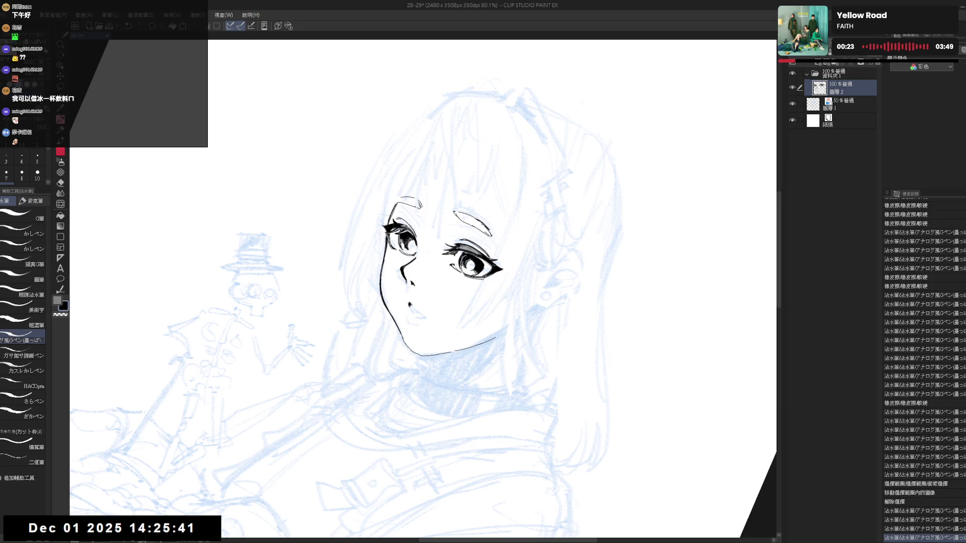
Step: Ink the mouth line and trim its excess ink with the eraser
{"action": "left_click_drag", "start_coordinate": [415, 308], "coordinate": [436, 322]}
{"action": "key", "text": "e"}
{"action": "key", "text": "p"}
{"action": "key", "text": "e"}
{"action": "key", "text": "p"}
{"action": "key", "text": "e"}
{"action": "key", "text": "-"}
{"action": "mouse_move", "coordinate": [427, 319]}
{"action": "left_mouse_down"}
{"action": "mouse_move", "coordinate": [436, 324]}
{"action": "mouse_move", "coordinate": [423, 317]}
{"action": "mouse_move", "coordinate": [431, 310]}
{"action": "left_mouse_up"}
{"action": "key", "text": "p"}
Step: Keep refining the mouth with pen and eraser, mirroring the view to check it
{"action": "key", "text": "e"}
{"action": "key", "text": "p"}
{"action": "key", "text": "e"}
{"action": "key", "text": "p"}
{"action": "key", "text": "e"}
{"action": "key", "text": "p"}
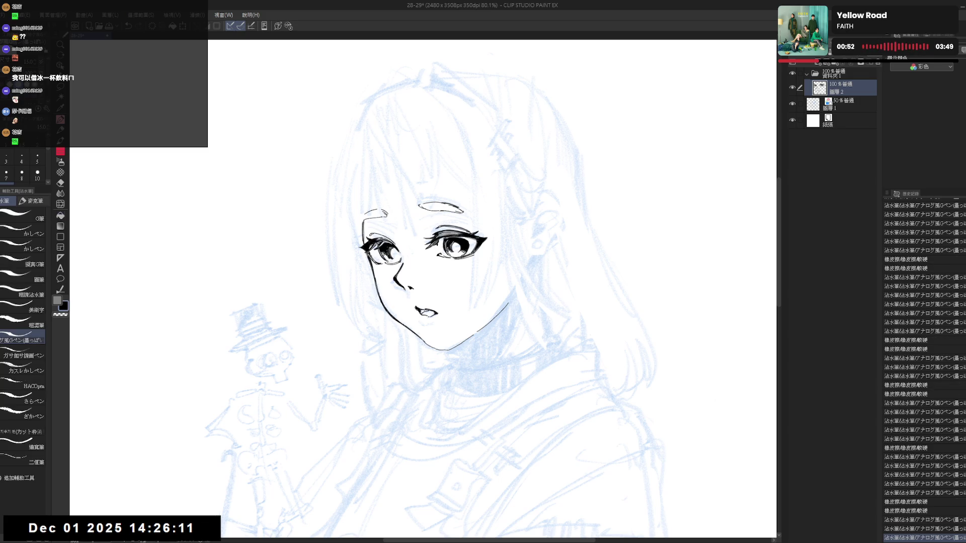
{"action": "key", "text": "e"}
{"action": "key", "text": "p"}
{"action": "key", "text": "h"}
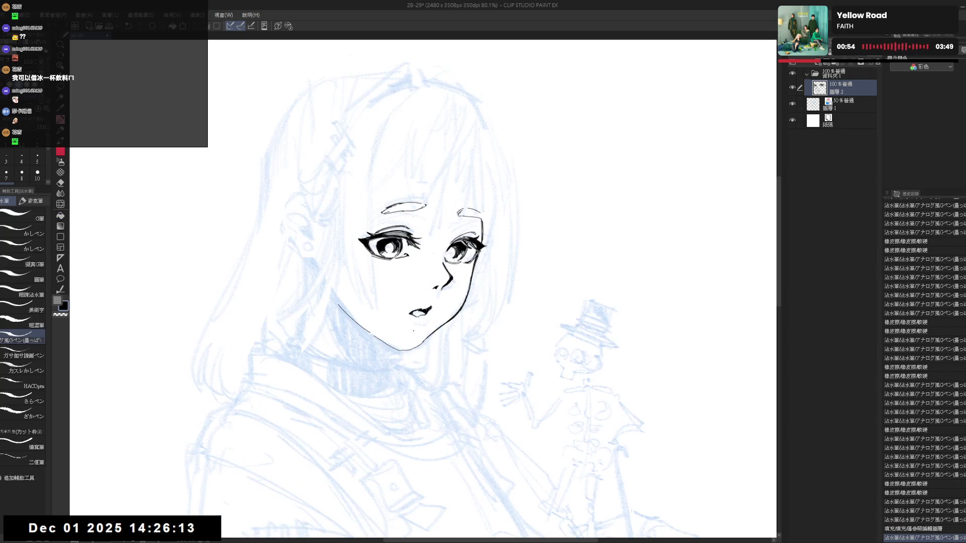
{"action": "key", "text": "h"}
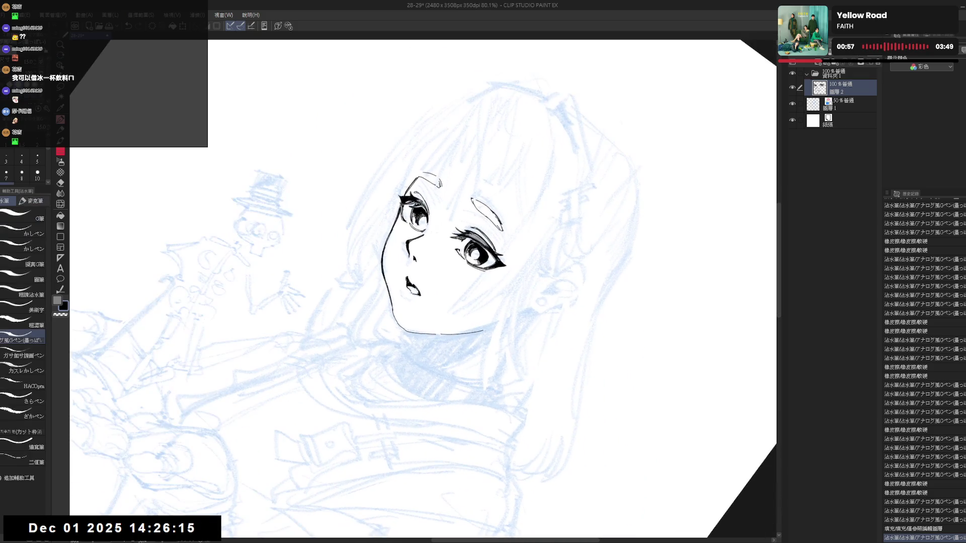
Step: Ink the parted lip lines and trim them clean
{"action": "left_click_drag", "start_coordinate": [410, 291], "coordinate": [435, 313]}
{"action": "key", "text": "e"}
{"action": "key", "text": "p"}
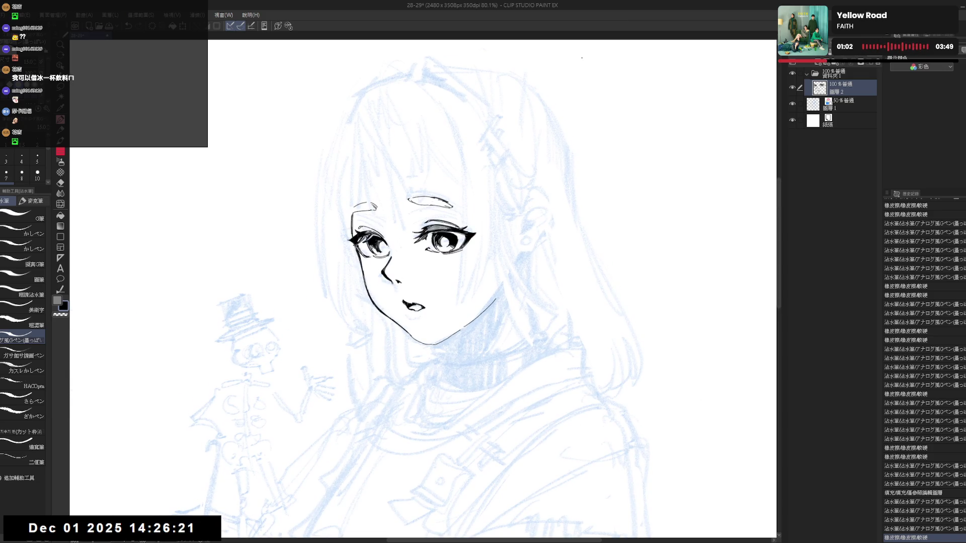
{"action": "mouse_move", "coordinate": [416, 280]}
{"action": "left_mouse_down"}
{"action": "mouse_move", "coordinate": [443, 306]}
{"action": "mouse_move", "coordinate": [414, 312]}
{"action": "left_mouse_up"}
{"action": "key", "text": "e"}
{"action": "key", "text": "p"}
{"action": "key", "text": "at"}
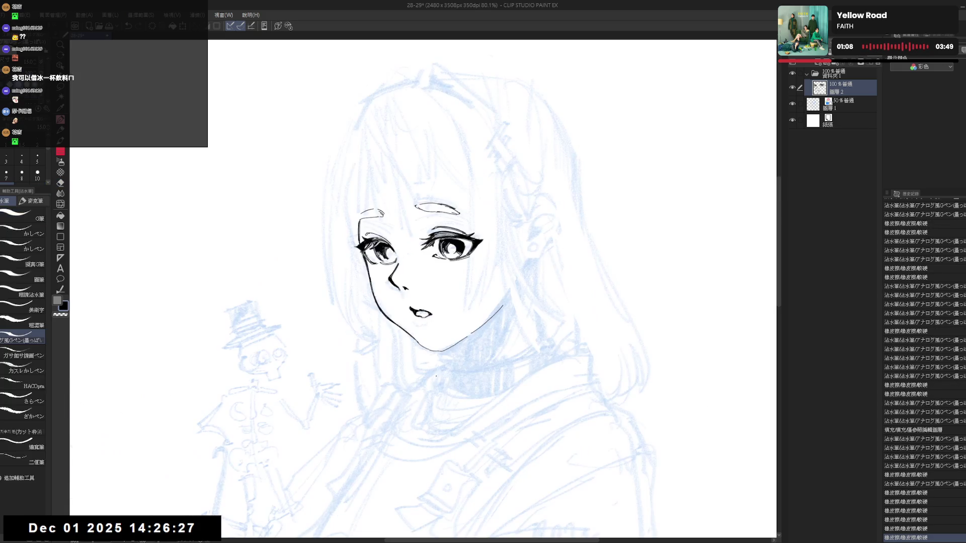
{"action": "scroll", "coordinate": [430, 353], "scroll_direction": "down", "scroll_amount": 3}
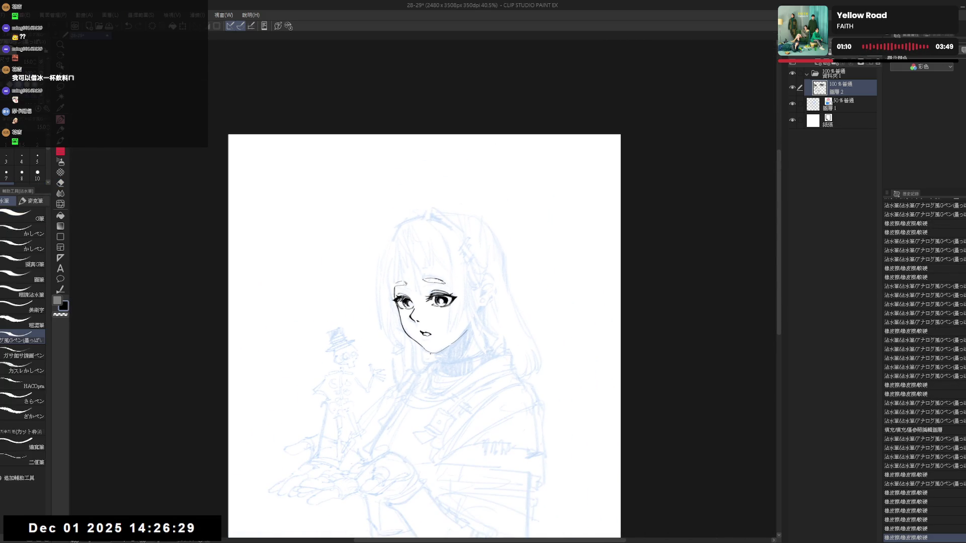
Step: Redraw the upper and lower lip strokes with the G-pen
{"action": "scroll", "coordinate": [430, 354], "scroll_direction": "up", "scroll_amount": 2}
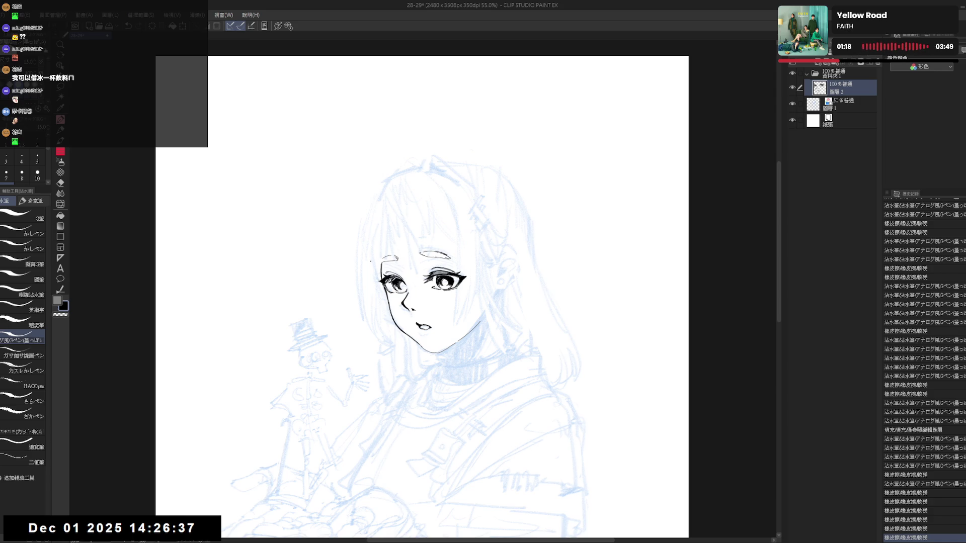
{"action": "scroll", "coordinate": [423, 322], "scroll_direction": "up", "scroll_amount": 2}
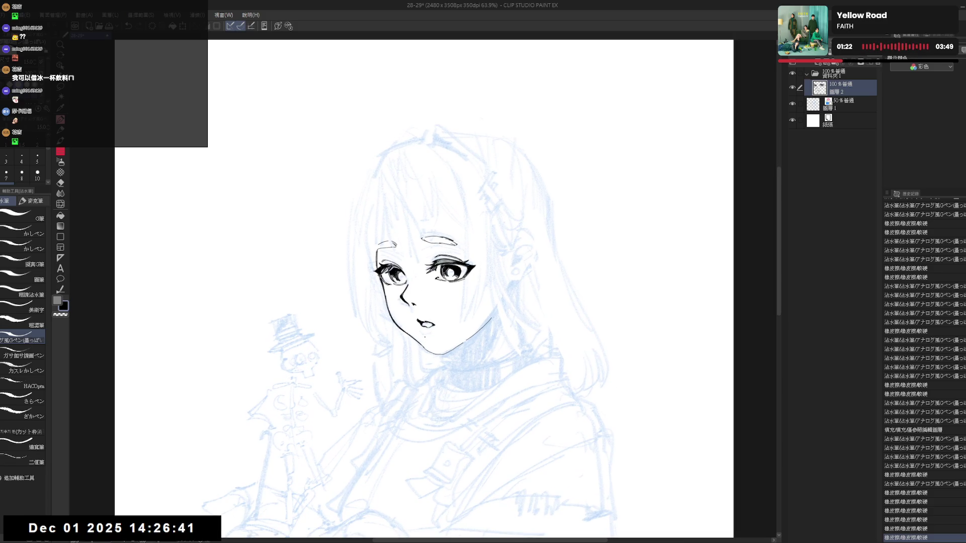
{"action": "left_click_drag", "start_coordinate": [420, 333], "coordinate": [431, 333]}
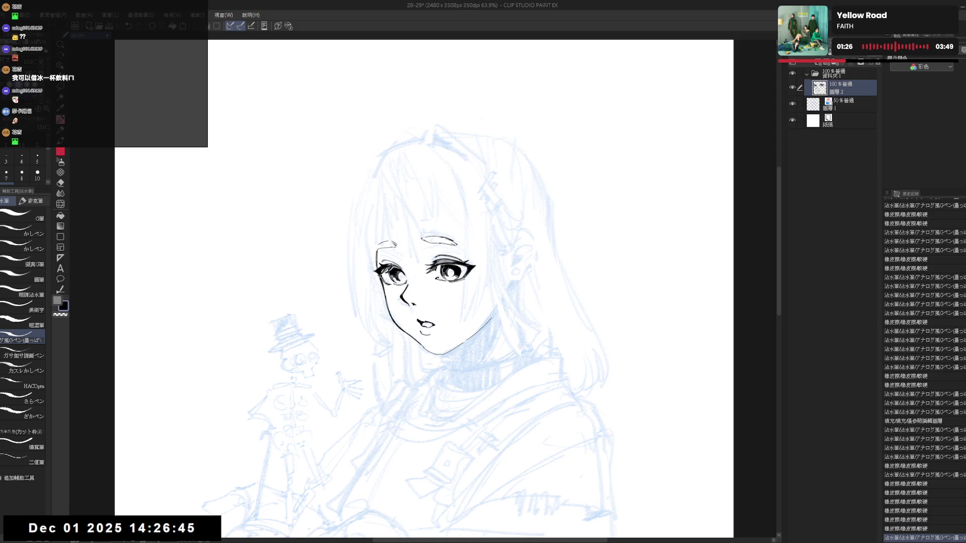
{"action": "left_click_drag", "start_coordinate": [421, 334], "coordinate": [430, 341]}
{"action": "key", "text": "ctrl+z"}
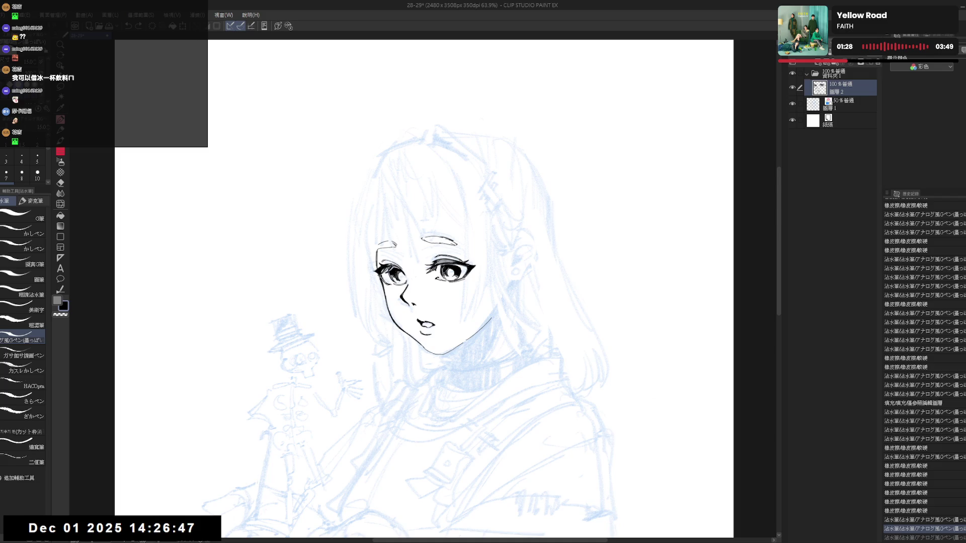
{"action": "key", "text": "ctrl+y"}
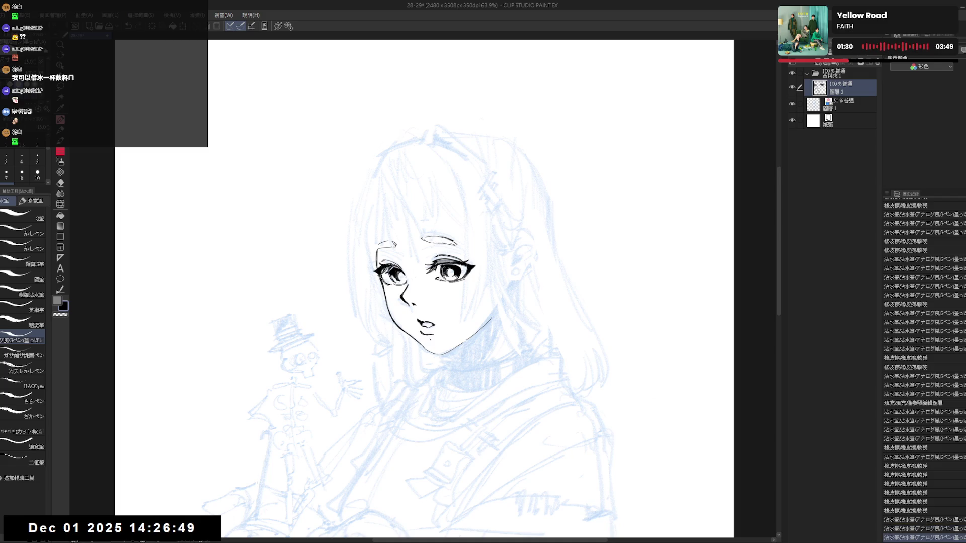
Step: Erase the stray mark below the lips, mirroring the view to check
{"action": "key", "text": "e"}
{"action": "left_click_drag", "start_coordinate": [419, 330], "coordinate": [431, 333]}
{"action": "left_click_drag", "start_coordinate": [428, 331], "coordinate": [426, 332]}
{"action": "key", "text": "p"}
{"action": "key", "text": "ctrl+z"}
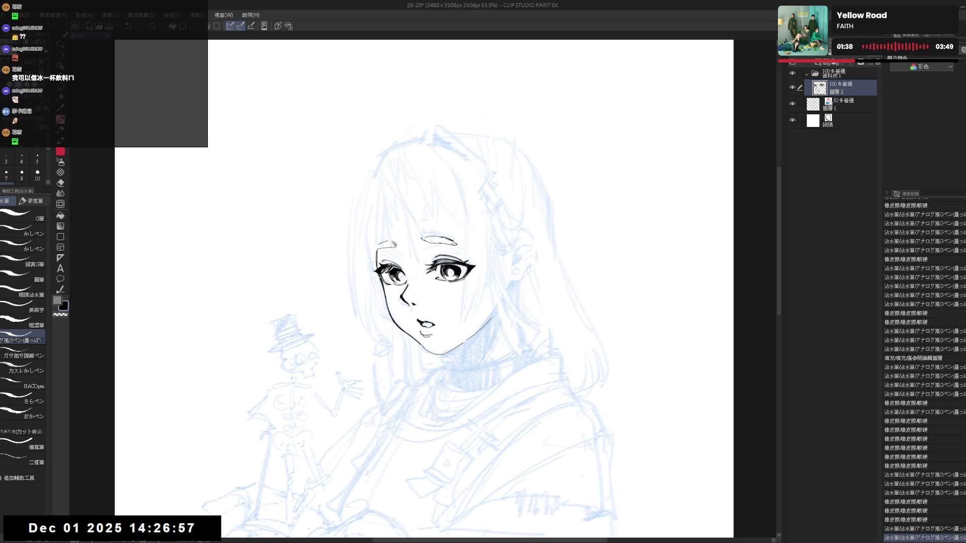
{"action": "key", "text": "h"}
{"action": "key", "text": "h"}
{"action": "scroll", "coordinate": [437, 312], "scroll_direction": "up", "scroll_amount": 2}
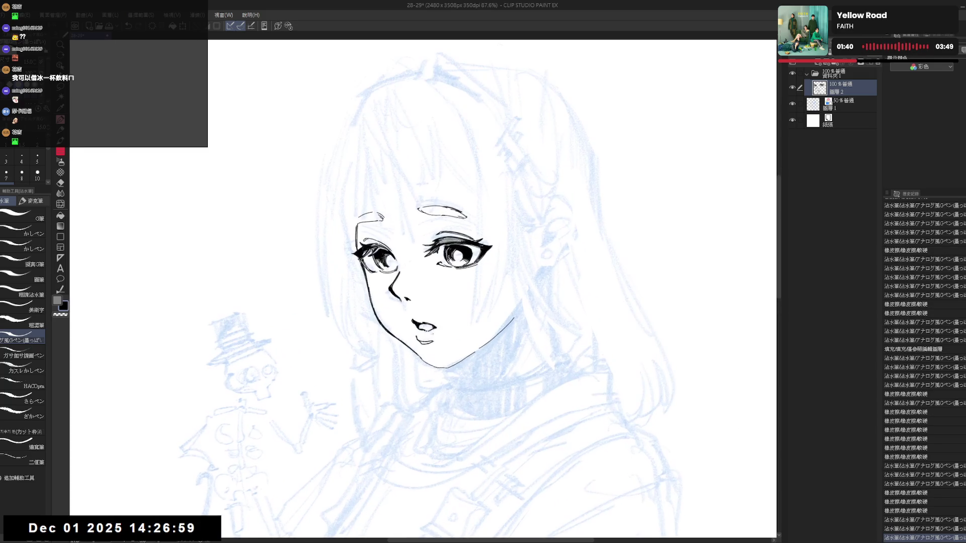
{"action": "key", "text": "ctrl+z"}
{"action": "left_click_drag", "start_coordinate": [423, 342], "coordinate": [427, 348]}
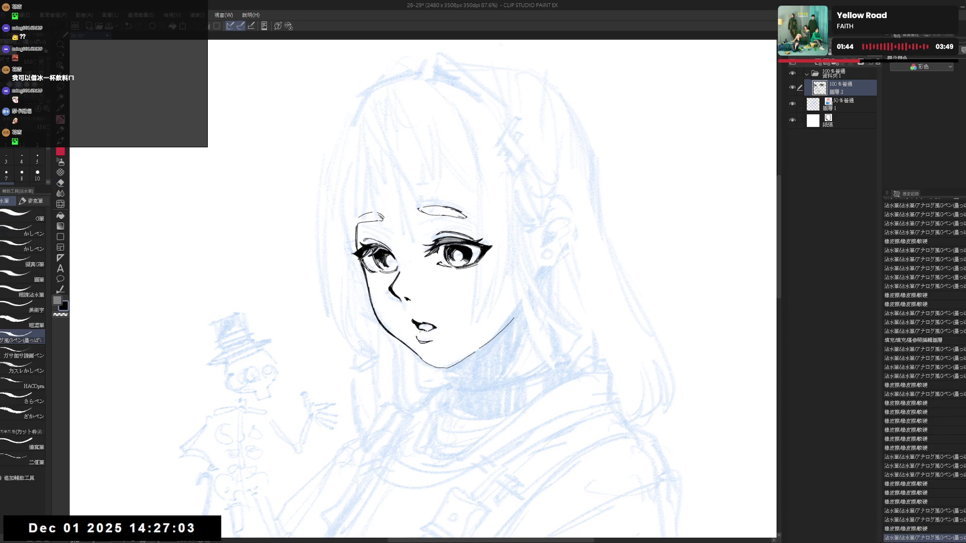
{"action": "key", "text": "h"}
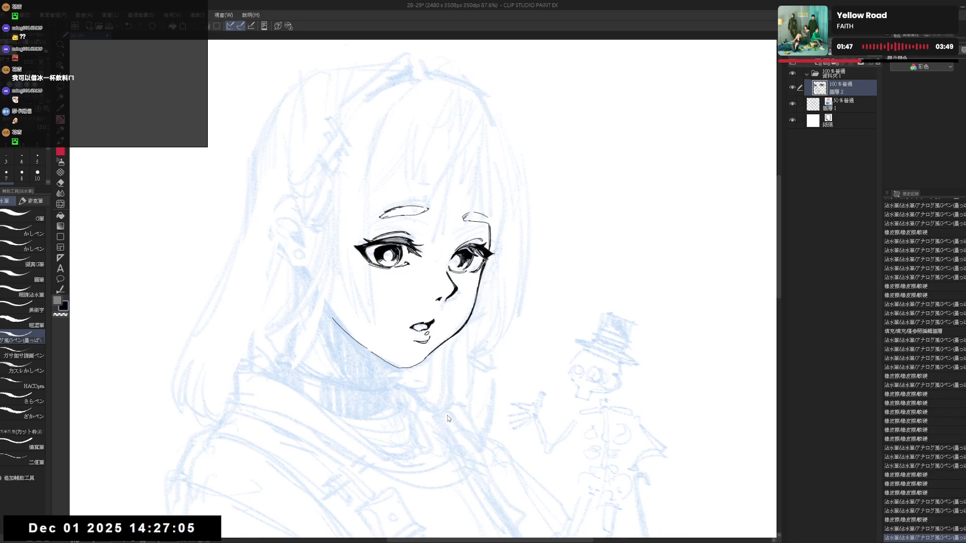
{"action": "key", "text": "h"}
Step: Fill the inside of the mouth dark with the Fill tool
{"action": "key", "text": "g"}
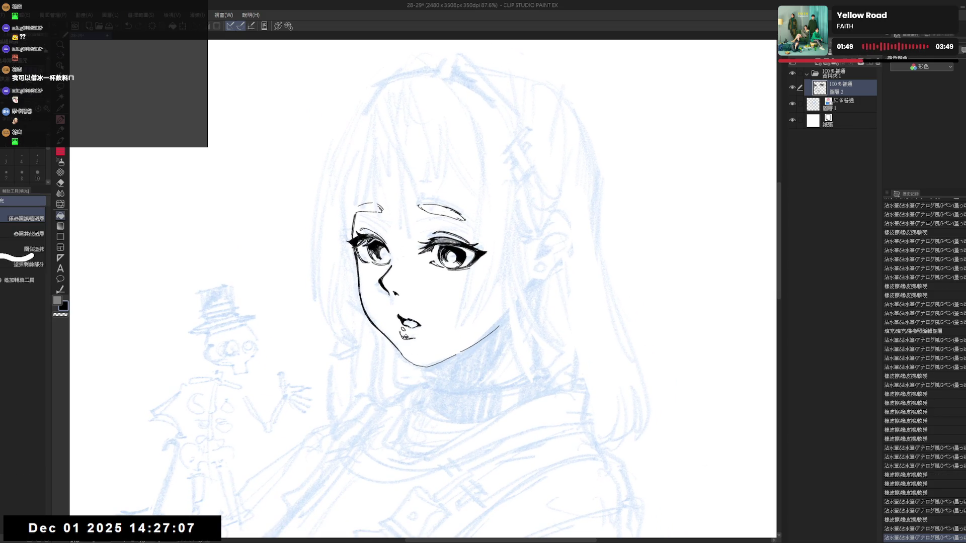
{"action": "left_click", "coordinate": [406, 335]}
{"action": "key", "text": "e"}
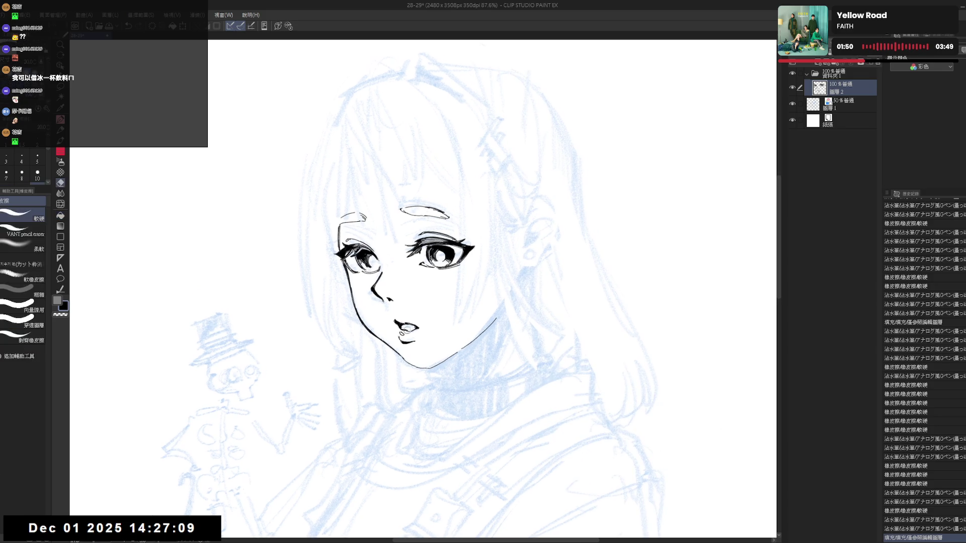
{"action": "left_click_drag", "start_coordinate": [442, 326], "coordinate": [437, 403]}
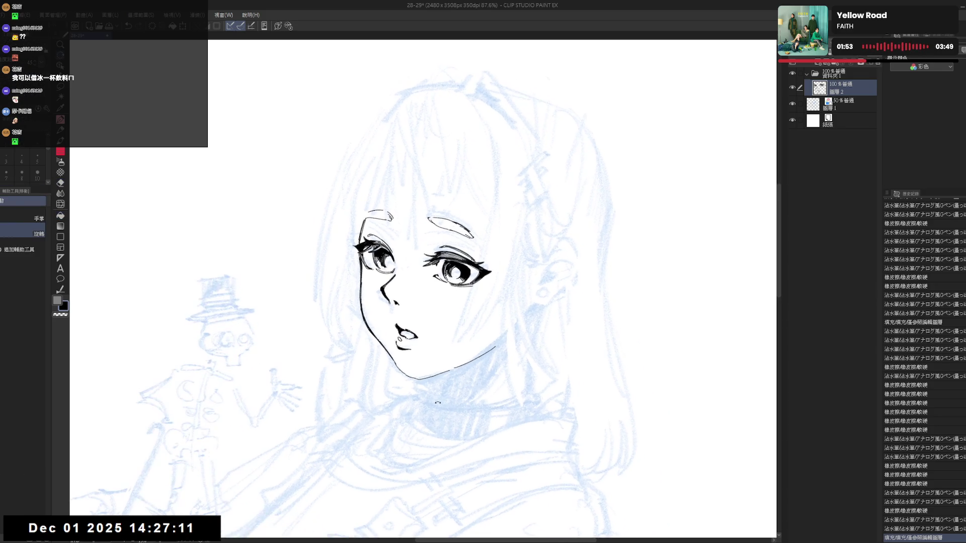
{"action": "mouse_move", "coordinate": [428, 281]}
{"action": "left_mouse_down"}
{"action": "mouse_move", "coordinate": [443, 296]}
{"action": "mouse_move", "coordinate": [422, 235]}
{"action": "left_mouse_up"}
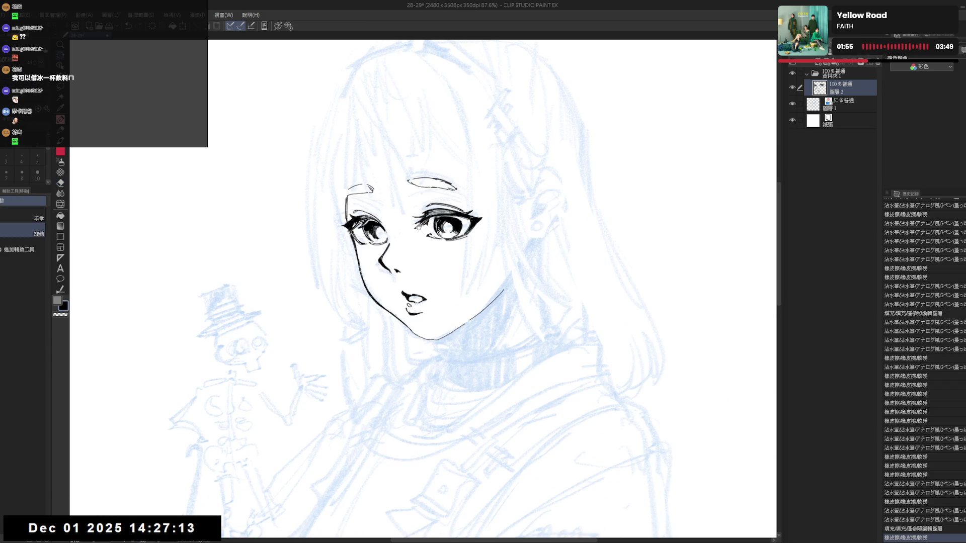
Step: Lasso the sketched face on Layer 1, squash it slightly shorter with Ctrl+T, then deselect
{"action": "scroll", "coordinate": [419, 226], "scroll_direction": "down", "scroll_amount": 5}
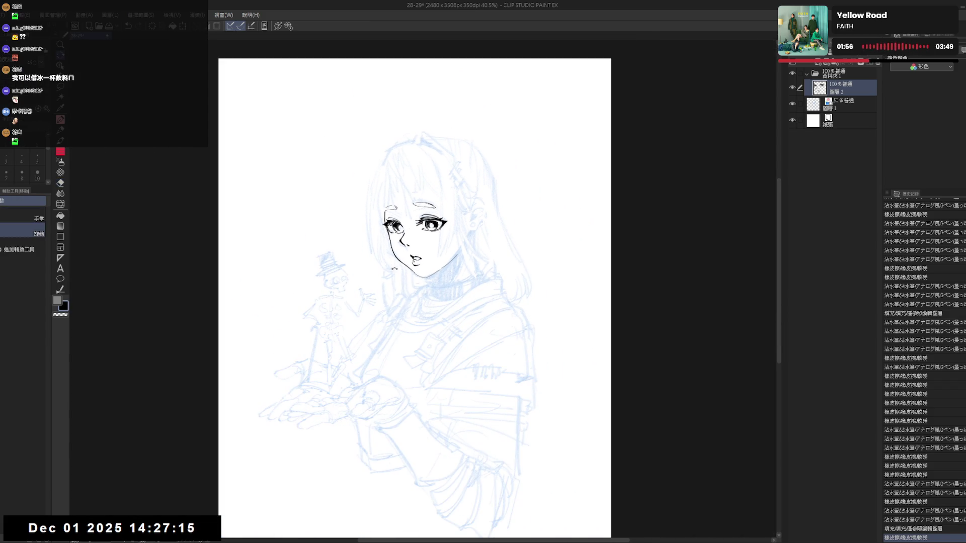
{"action": "scroll", "coordinate": [459, 201], "scroll_direction": "up", "scroll_amount": 2}
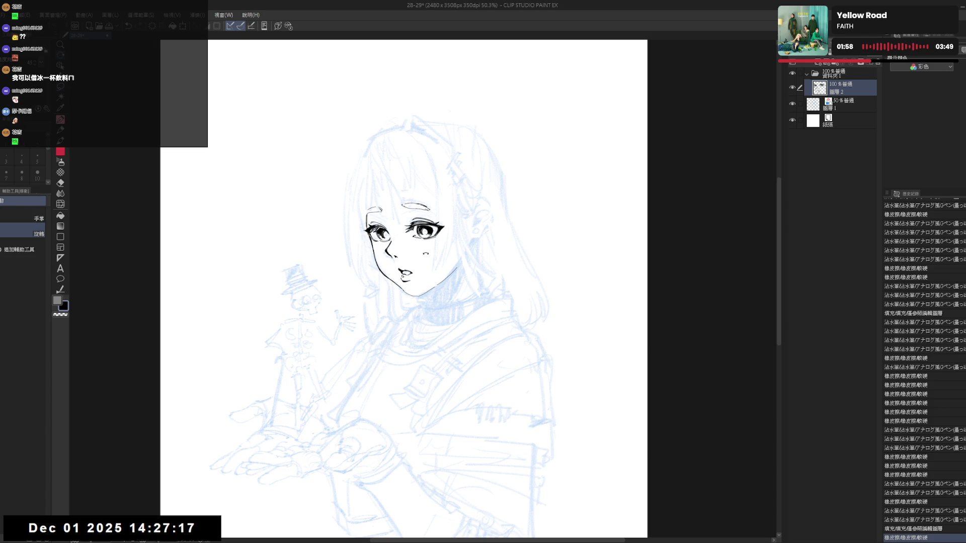
{"action": "key", "text": "m"}
{"action": "key", "text": "alt+bracketleft"}
{"action": "mouse_move", "coordinate": [377, 114]}
{"action": "left_mouse_down"}
{"action": "mouse_move", "coordinate": [341, 257]}
{"action": "mouse_move", "coordinate": [440, 296]}
{"action": "mouse_move", "coordinate": [513, 99]}
{"action": "left_mouse_up"}
{"action": "key", "text": "ctrl+t"}
{"action": "left_click_drag", "start_coordinate": [443, 101], "coordinate": [445, 108]}
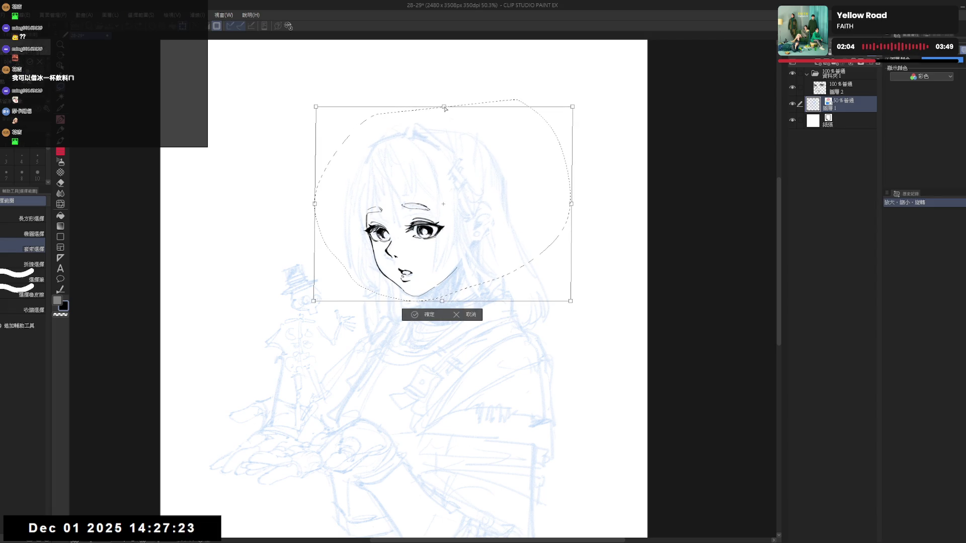
{"action": "key", "text": "Return"}
{"action": "key", "text": "ctrl+d"}
{"action": "key", "text": "h"}
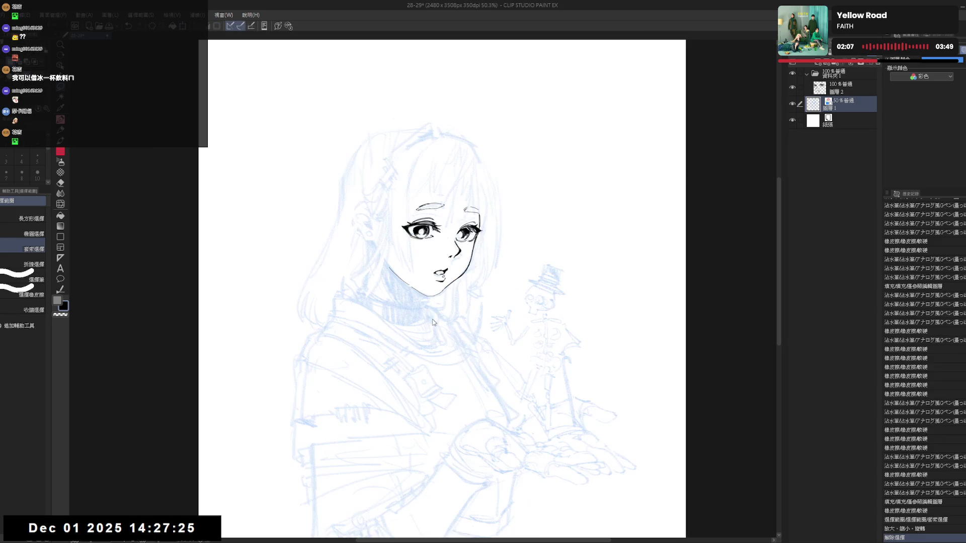
{"action": "key", "text": "h"}
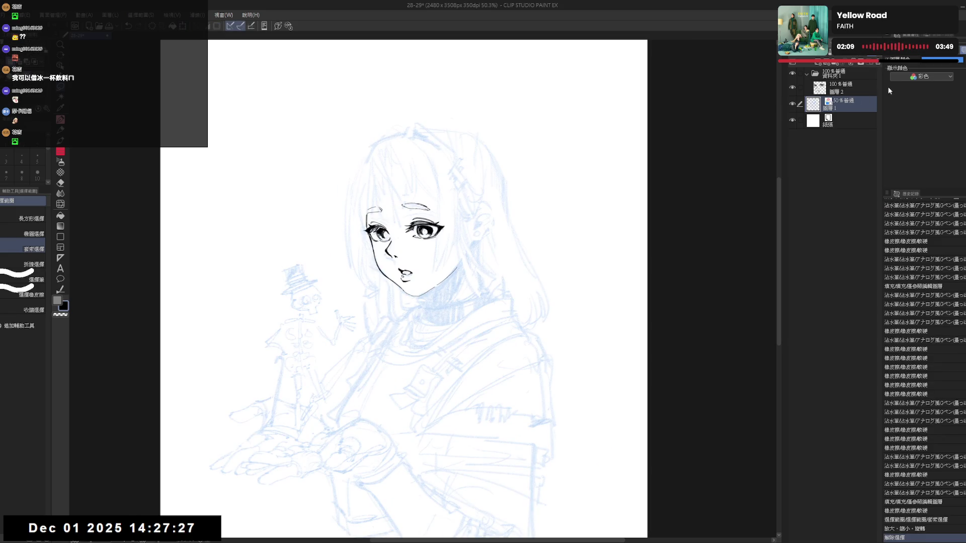
{"action": "left_click", "coordinate": [846, 91]}
Step: Erase around the chin and re-extend the chin line on a tilted canvas
{"action": "mouse_move", "coordinate": [483, 282]}
{"action": "left_mouse_down"}
{"action": "mouse_move", "coordinate": [450, 254]}
{"action": "mouse_move", "coordinate": [428, 372]}
{"action": "left_mouse_up"}
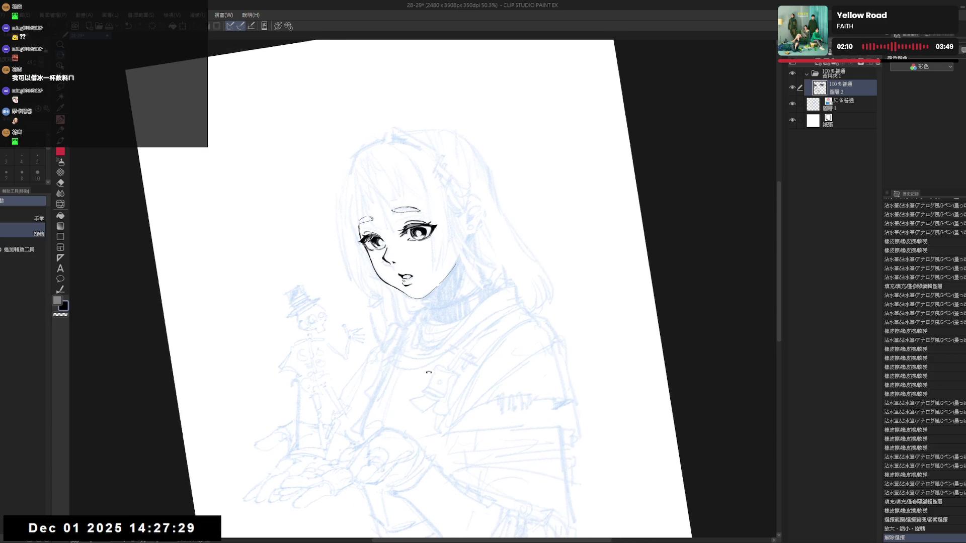
{"action": "key", "text": "e"}
{"action": "left_click_drag", "start_coordinate": [458, 266], "coordinate": [427, 297]}
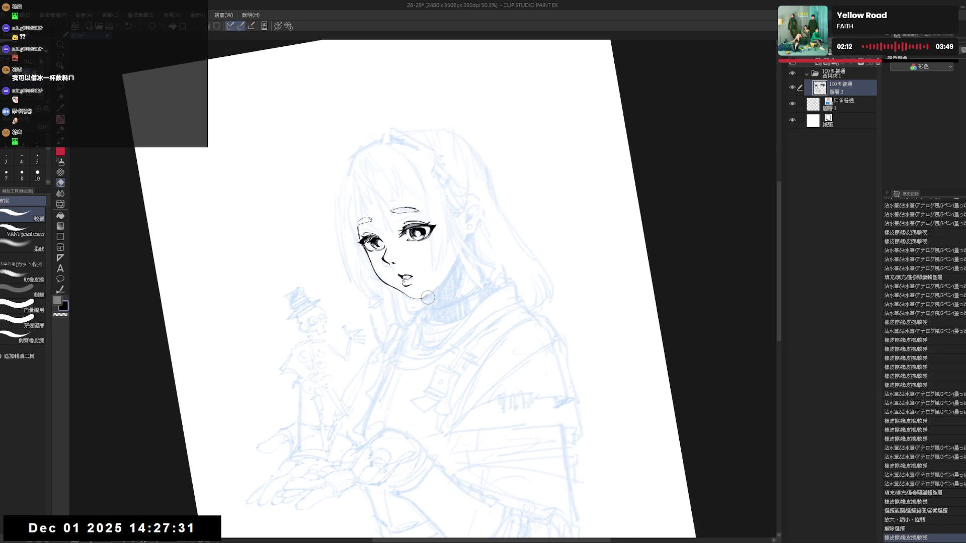
{"action": "key", "text": "p"}
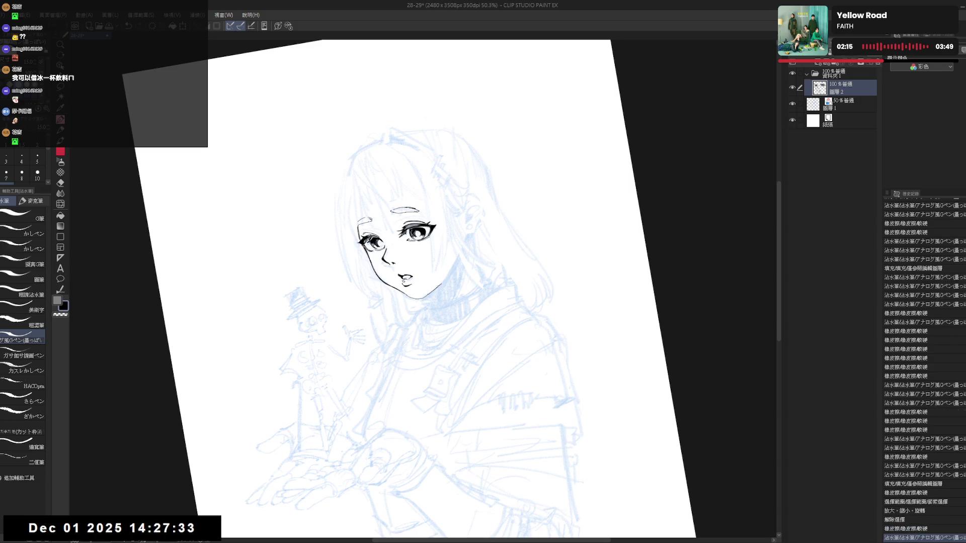
{"action": "key", "text": "ctrl+z"}
{"action": "key", "text": "ctrl+y"}
{"action": "left_click_drag", "start_coordinate": [450, 275], "coordinate": [462, 269]}
{"action": "key", "text": "ctrl+at"}
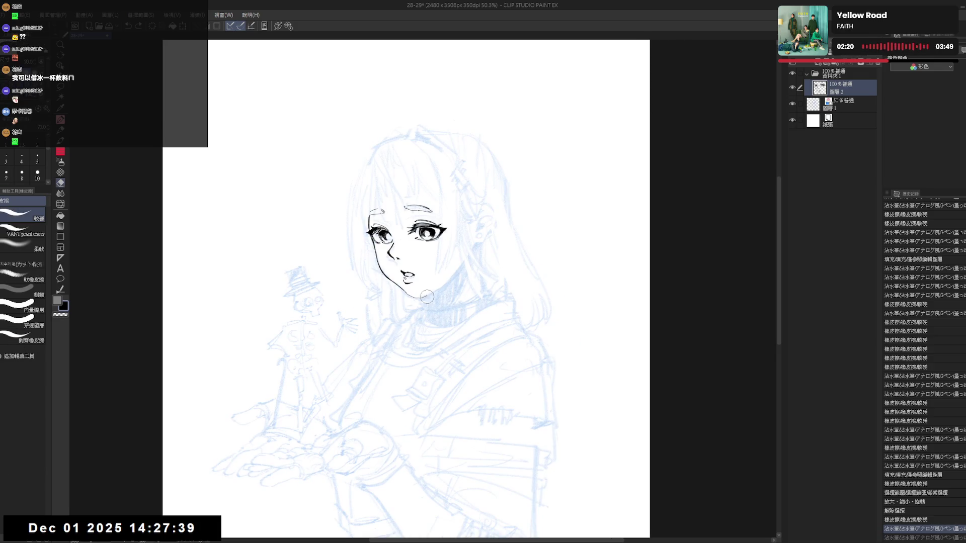
{"action": "left_click_drag", "start_coordinate": [433, 292], "coordinate": [415, 302]}
Step: Erase stray jaw lines and add a few ink strokes along the jaw
{"action": "left_click_drag", "start_coordinate": [554, 252], "coordinate": [584, 282]}
{"action": "key", "text": "e"}
{"action": "mouse_move", "coordinate": [417, 305]}
{"action": "left_mouse_down"}
{"action": "mouse_move", "coordinate": [387, 269]}
{"action": "mouse_move", "coordinate": [404, 306]}
{"action": "mouse_move", "coordinate": [385, 298]}
{"action": "left_mouse_up"}
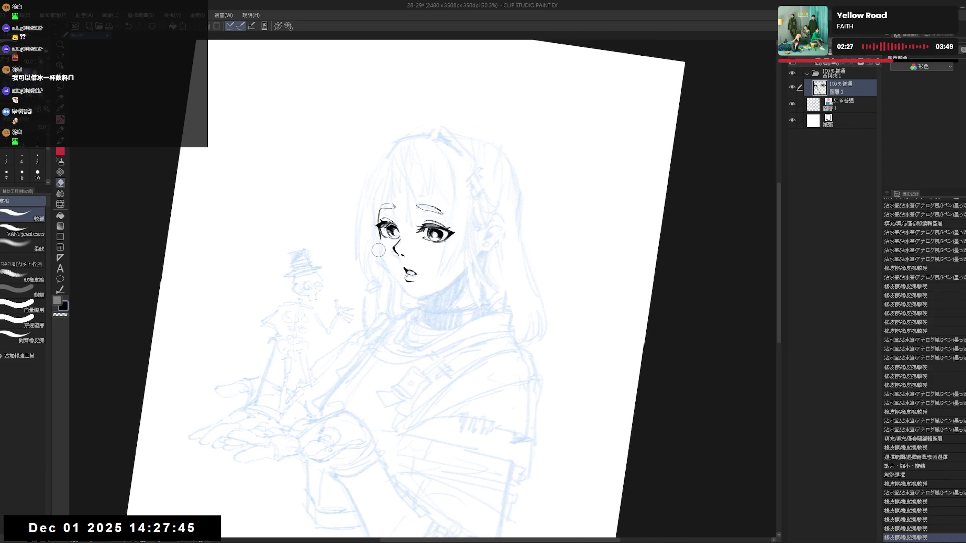
{"action": "key", "text": "p"}
{"action": "key", "text": "e"}
{"action": "key", "text": "p"}
{"action": "mouse_move", "coordinate": [374, 246]}
{"action": "left_mouse_down"}
{"action": "mouse_move", "coordinate": [386, 239]}
{"action": "mouse_move", "coordinate": [376, 232]}
{"action": "mouse_move", "coordinate": [381, 253]}
{"action": "left_mouse_up"}
{"action": "key", "text": "e"}
{"action": "key", "text": "p"}
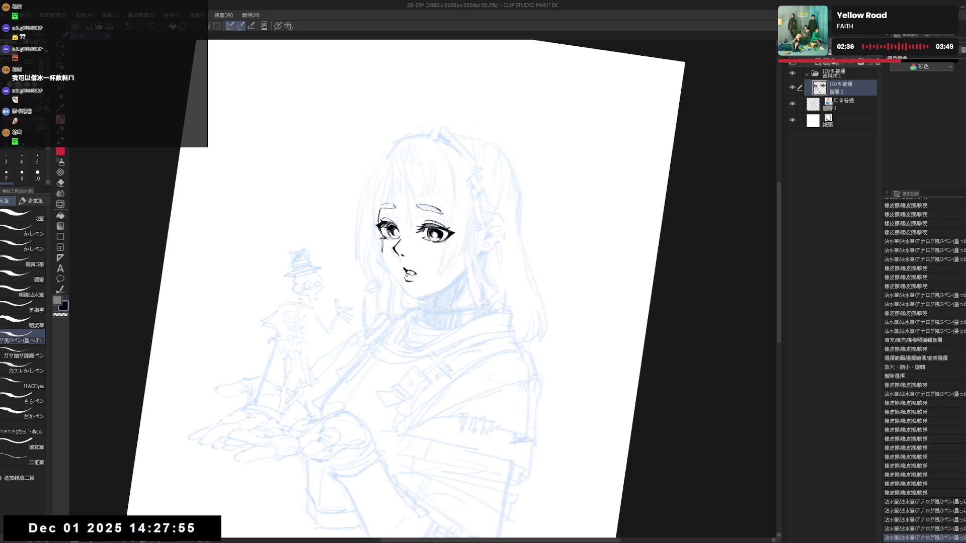
Step: Draw the cheek line down from beside the left eye, redrawing its lower end
{"action": "scroll", "coordinate": [382, 231], "scroll_direction": "up", "scroll_amount": 5}
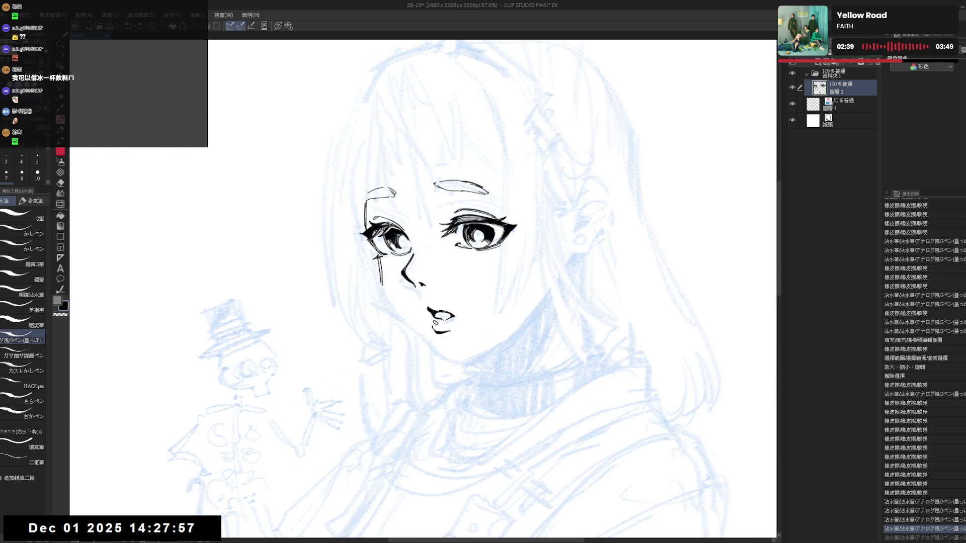
{"action": "key", "text": "ctrl+y"}
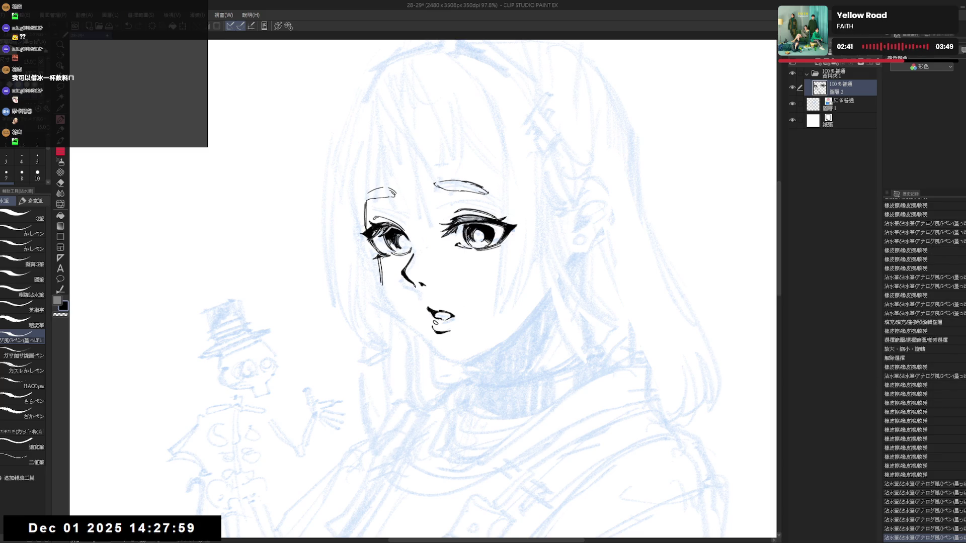
{"action": "left_click", "coordinate": [496, 250]}
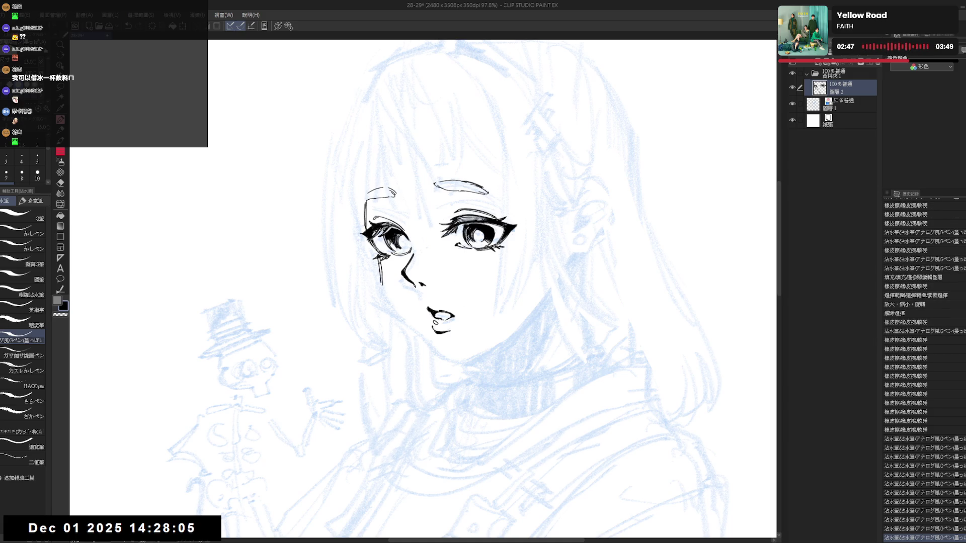
{"action": "key", "text": "ctrl+z"}
{"action": "left_click_drag", "start_coordinate": [381, 271], "coordinate": [386, 304]}
{"action": "left_click_drag", "start_coordinate": [382, 279], "coordinate": [389, 306]}
{"action": "left_click", "coordinate": [386, 320]}
{"action": "scroll", "coordinate": [382, 312], "scroll_direction": "down", "scroll_amount": 2}
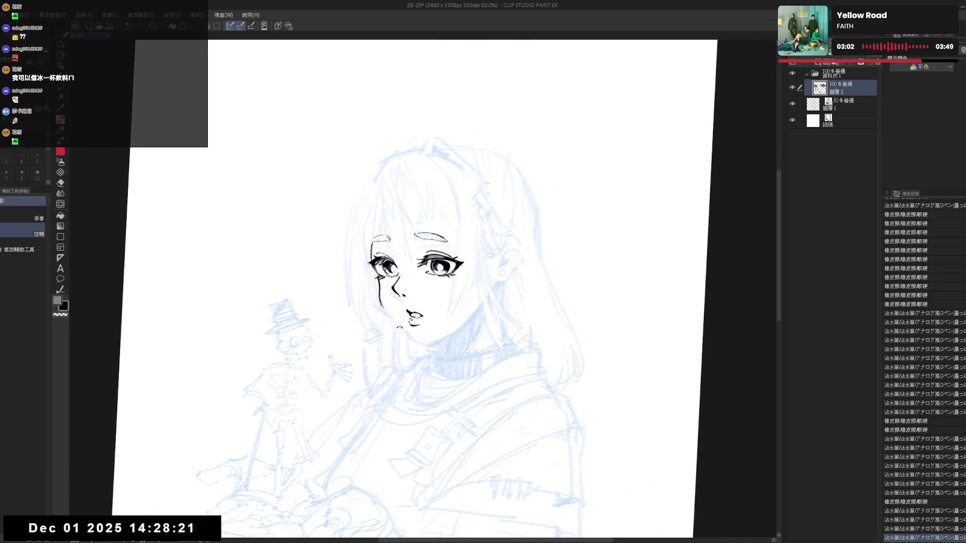
Step: Touch up the girl's right-side jaw line with short G-pen dabs
{"action": "key", "text": "p"}
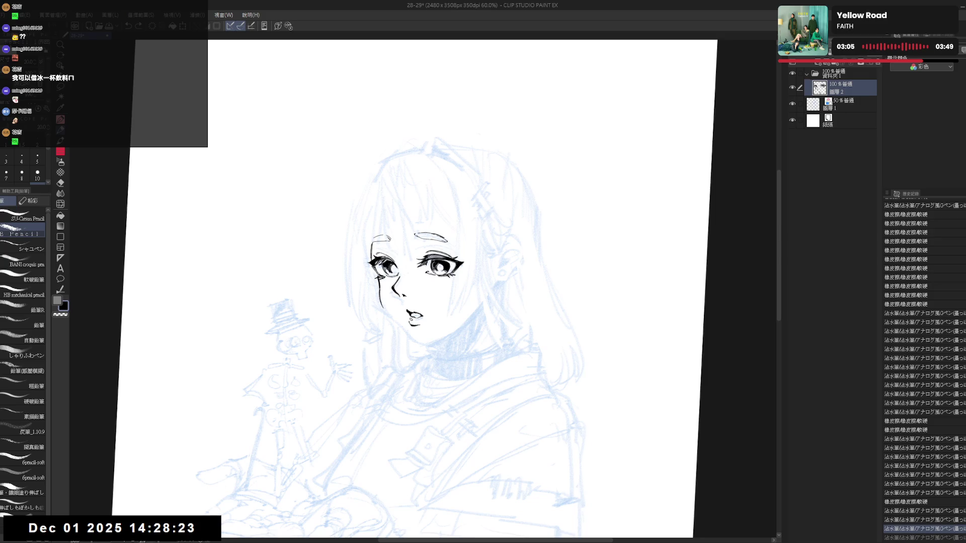
{"action": "key", "text": "p"}
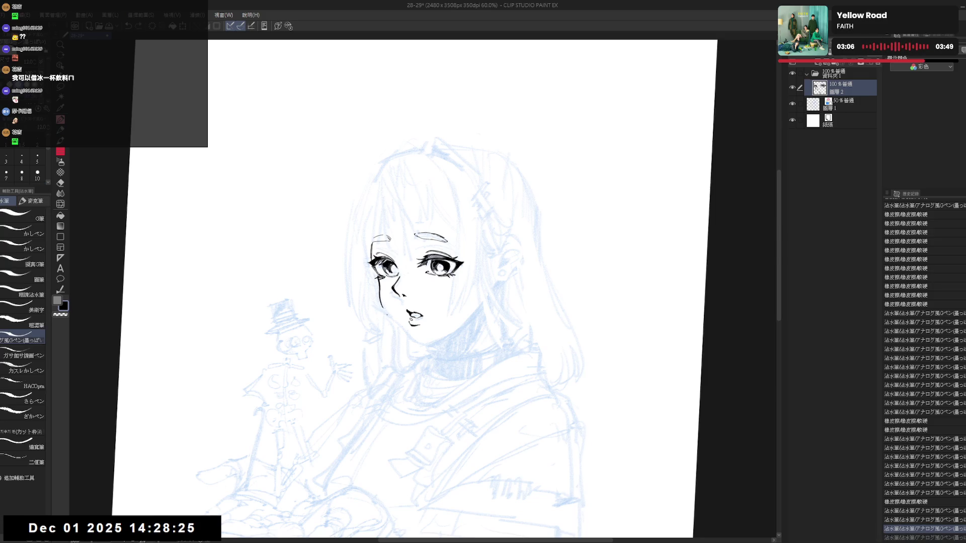
{"action": "key", "text": "e"}
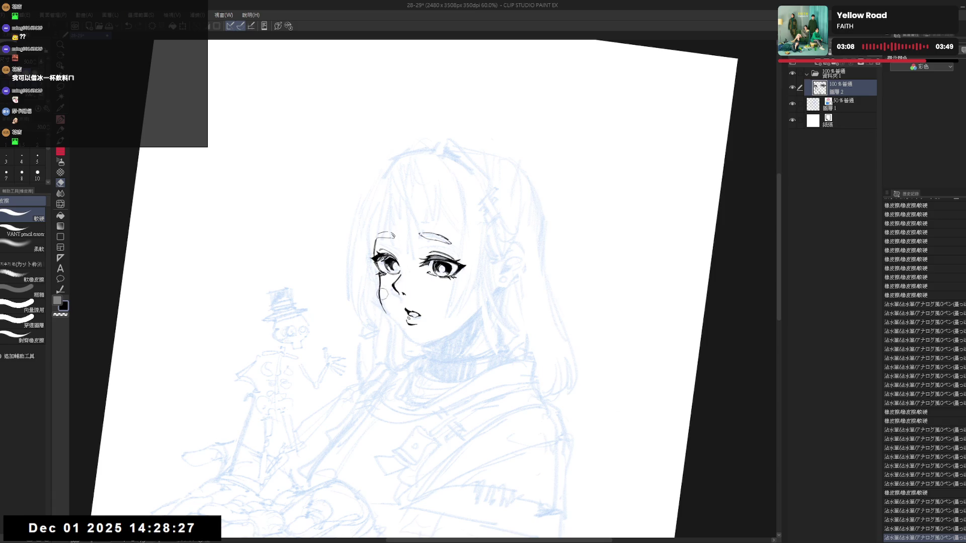
{"action": "left_click", "coordinate": [381, 295]}
{"action": "left_click", "coordinate": [383, 289]}
{"action": "key", "text": "p"}
{"action": "left_click", "coordinate": [381, 294]}
{"action": "left_click", "coordinate": [381, 294]}
{"action": "left_click", "coordinate": [381, 294]}
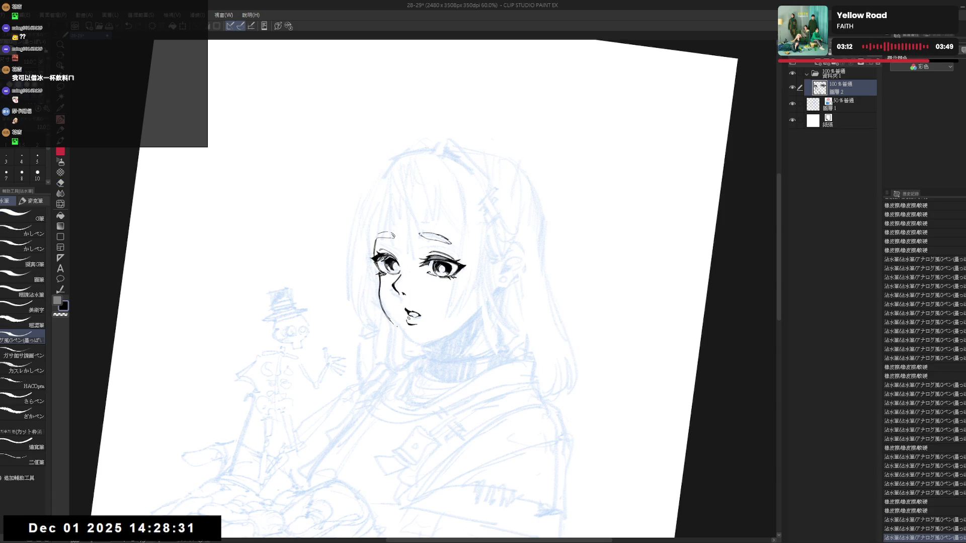
{"action": "left_click", "coordinate": [381, 294]}
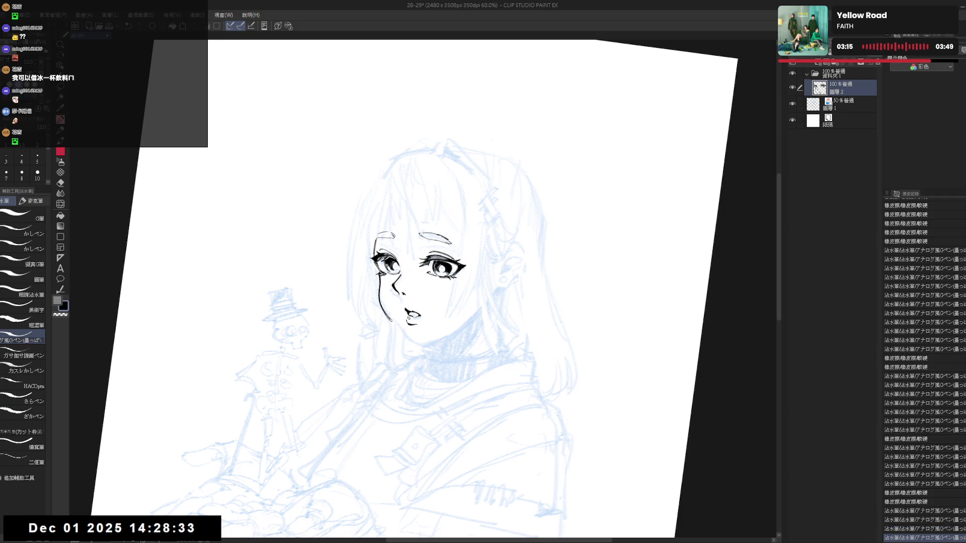
{"action": "left_click", "coordinate": [381, 294]}
{"action": "left_click", "coordinate": [381, 294]}
{"action": "left_click", "coordinate": [381, 294]}
{"action": "left_click", "coordinate": [381, 294]}
Step: Dab corrections lower on the jaw, then try a downward jaw extension and undo it
{"action": "key", "text": "e"}
{"action": "left_click", "coordinate": [395, 318]}
{"action": "left_click", "coordinate": [396, 318]}
{"action": "key", "text": "p"}
{"action": "left_click_drag", "start_coordinate": [390, 319], "coordinate": [402, 330]}
{"action": "key", "text": "ctrl+z"}
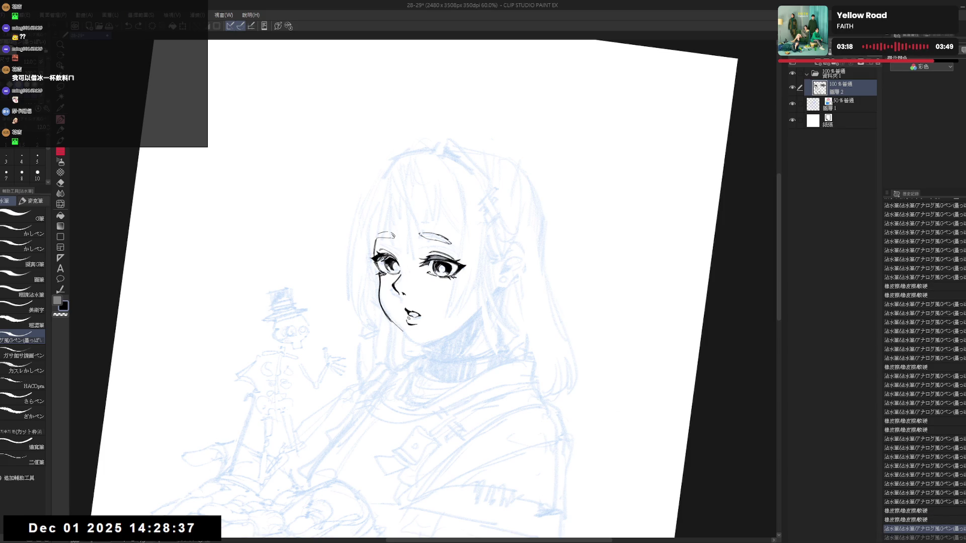
Step: Check the face mirrored, erase a spot on the jaw and extend the jaw line further down
{"action": "key", "text": "h"}
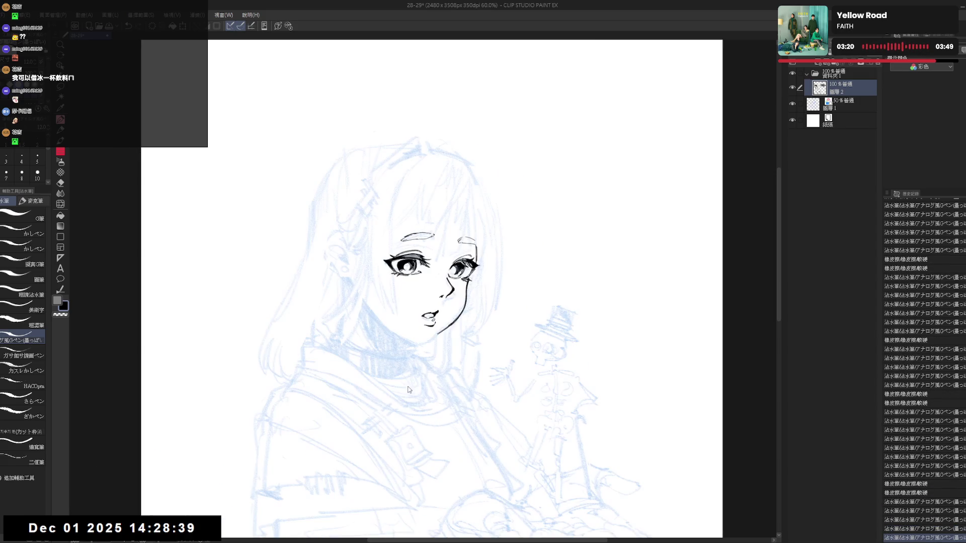
{"action": "key", "text": "h"}
{"action": "key", "text": "asciicircum"}
{"action": "key", "text": "e"}
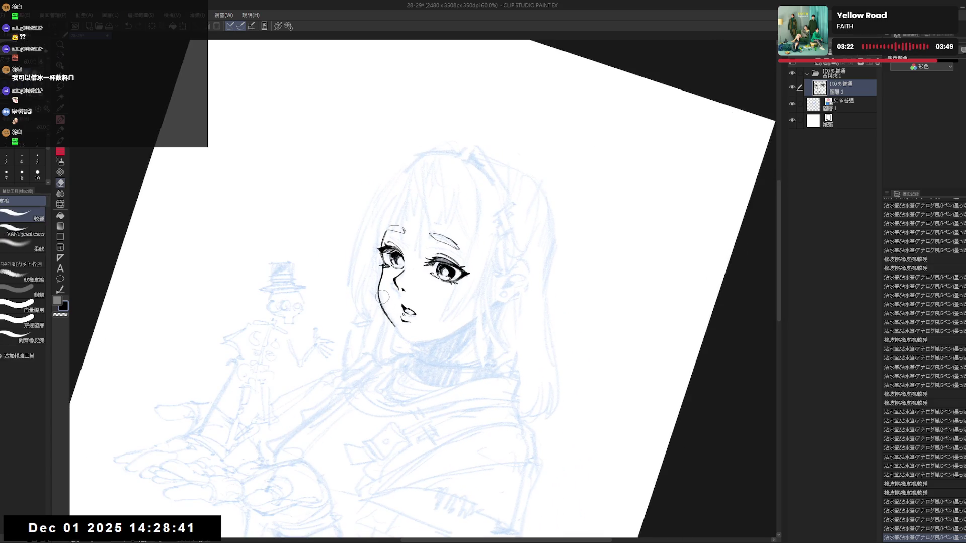
{"action": "key", "text": "p"}
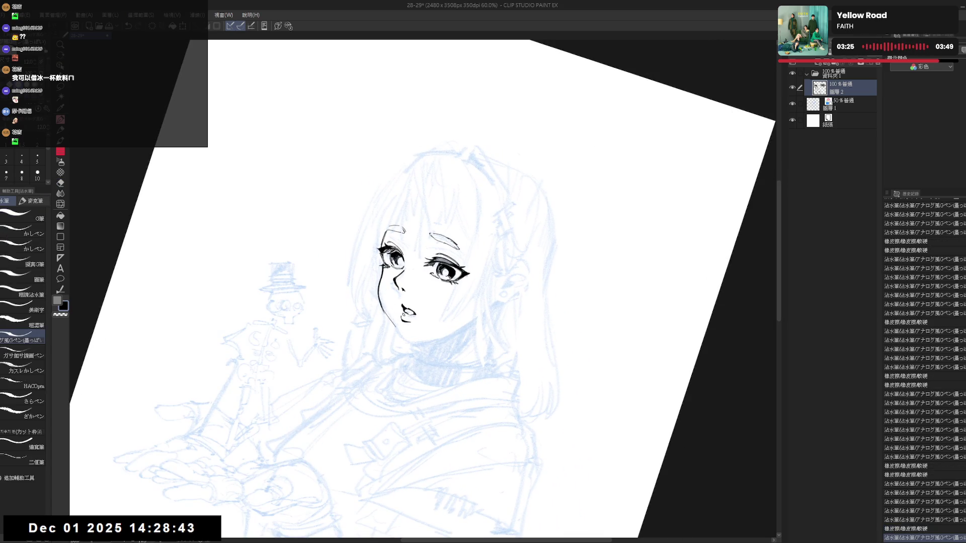
{"action": "key", "text": "e"}
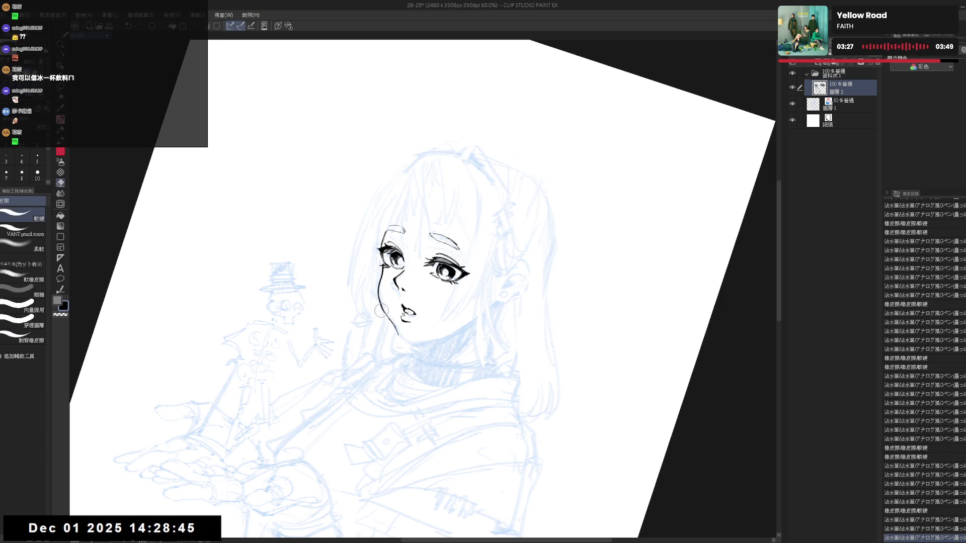
{"action": "left_click", "coordinate": [382, 313]}
{"action": "key", "text": "p"}
{"action": "mouse_move", "coordinate": [396, 328]}
{"action": "left_mouse_down"}
{"action": "mouse_move", "coordinate": [424, 370]}
{"action": "mouse_move", "coordinate": [393, 328]}
{"action": "mouse_move", "coordinate": [401, 339]}
{"action": "left_mouse_up"}
Step: Compare the chin and ear mark strokes by undoing and redoing them, checking the face mirrored upright
{"action": "key", "text": "h"}
{"action": "key", "text": "h"}
{"action": "key", "text": "e"}
{"action": "key", "text": "p"}
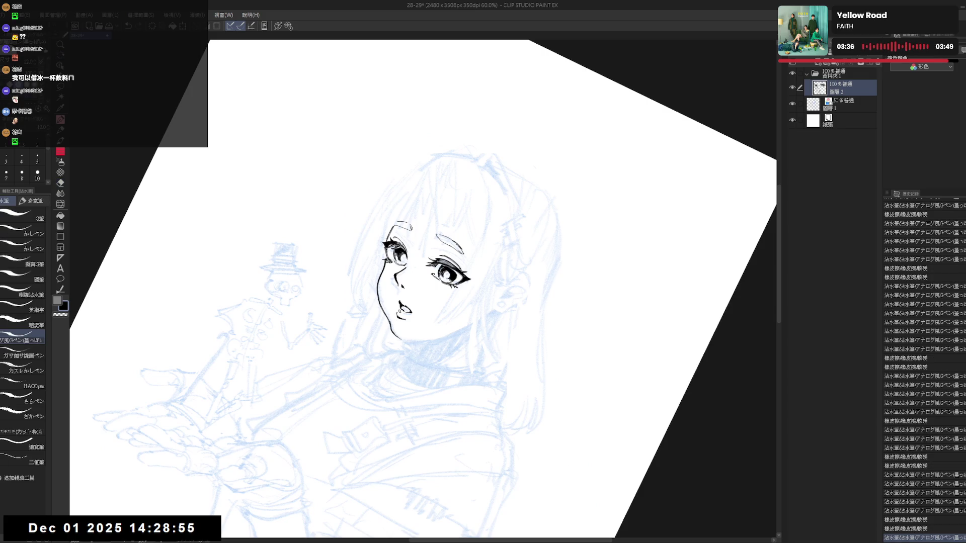
{"action": "key", "text": "h"}
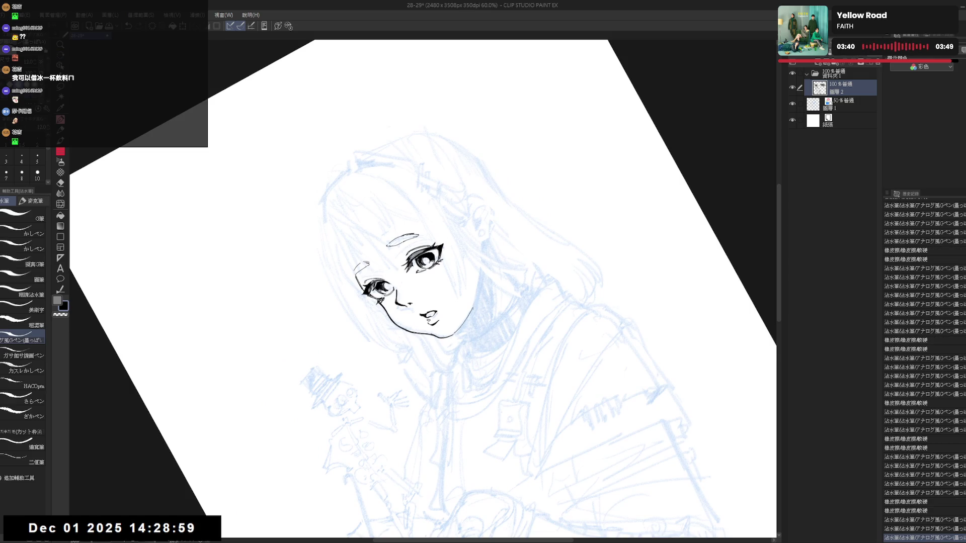
{"action": "key", "text": "ctrl+z"}
{"action": "key", "text": "ctrl+y"}
{"action": "key", "text": "ctrl+@"}
{"action": "key", "text": "h"}
{"action": "key", "text": "h"}
{"action": "key", "text": "ctrl+z"}
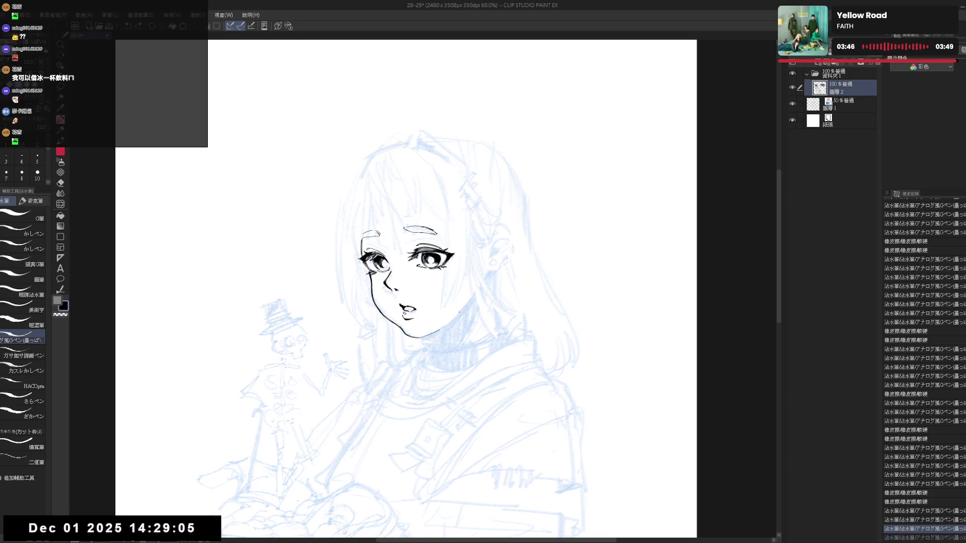
{"action": "key", "text": "ctrl+y"}
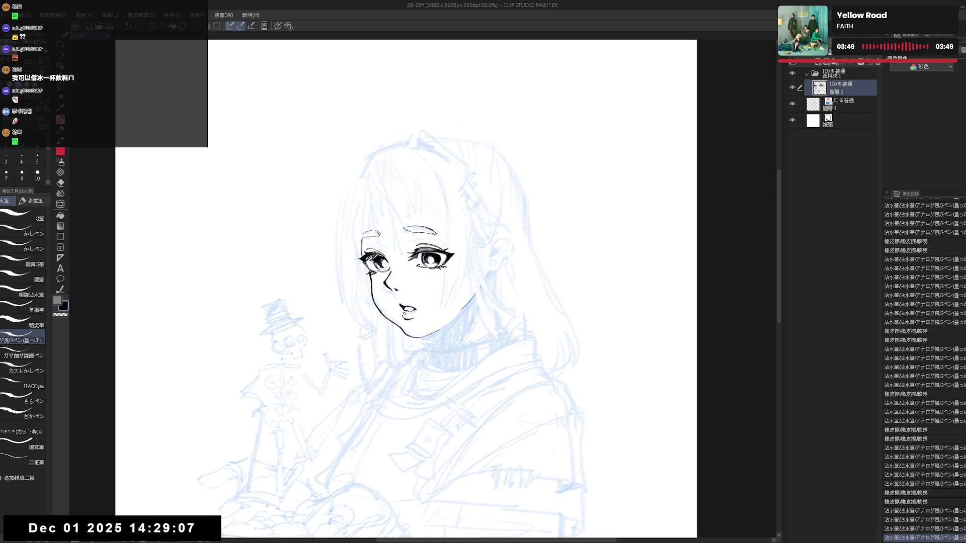
{"action": "key", "text": "ctrl+z"}
{"action": "key", "text": "ctrl+z"}
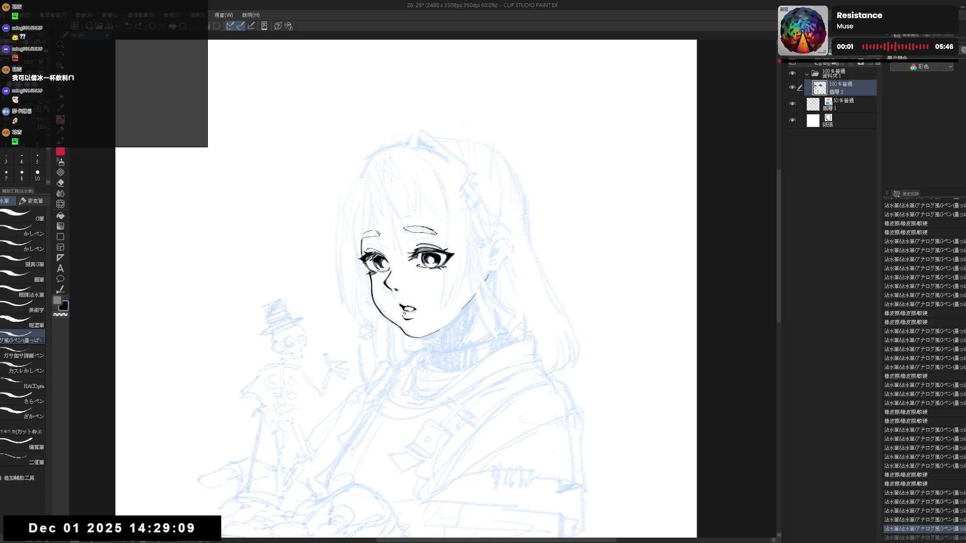
{"action": "key", "text": "ctrl+y"}
{"action": "key", "text": "ctrl+y"}
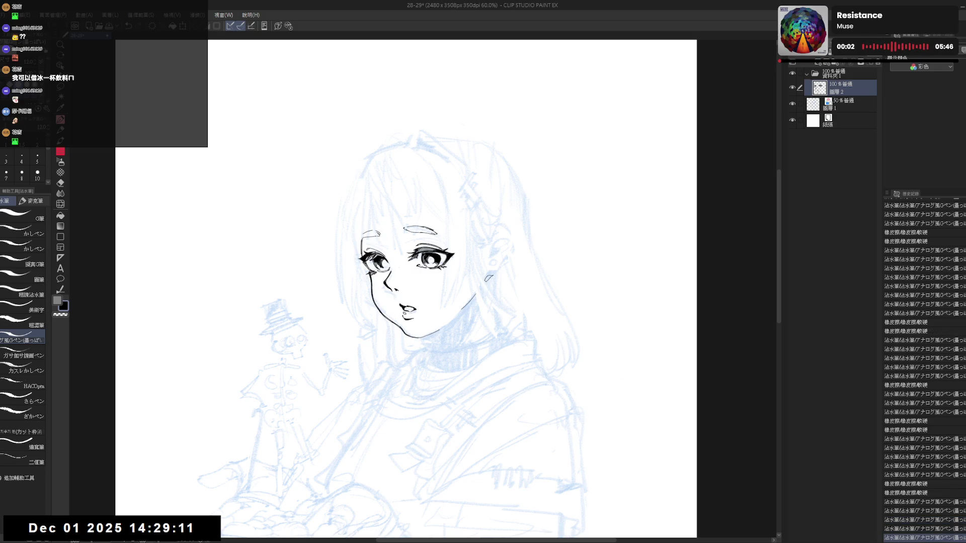
Step: Fill the earring mark solid black and erase around its edges
{"action": "key", "text": "g"}
{"action": "left_click", "coordinate": [498, 274]}
{"action": "key", "text": "h"}
{"action": "key", "text": "h"}
{"action": "left_click_drag", "start_coordinate": [490, 383], "coordinate": [468, 397]}
{"action": "key", "text": "e"}
{"action": "mouse_move", "coordinate": [495, 291]}
{"action": "left_mouse_down"}
{"action": "mouse_move", "coordinate": [477, 297]}
{"action": "mouse_move", "coordinate": [468, 281]}
{"action": "mouse_move", "coordinate": [479, 267]}
{"action": "mouse_move", "coordinate": [445, 364]}
{"action": "mouse_move", "coordinate": [405, 326]}
{"action": "left_mouse_up"}
{"action": "key", "text": "r"}
{"action": "key", "text": "e"}
Step: Trim the chin line and add tiny ink marks near the chin
{"action": "key", "text": "p"}
{"action": "key", "text": "r"}
{"action": "key", "text": "e"}
{"action": "key", "text": "p"}
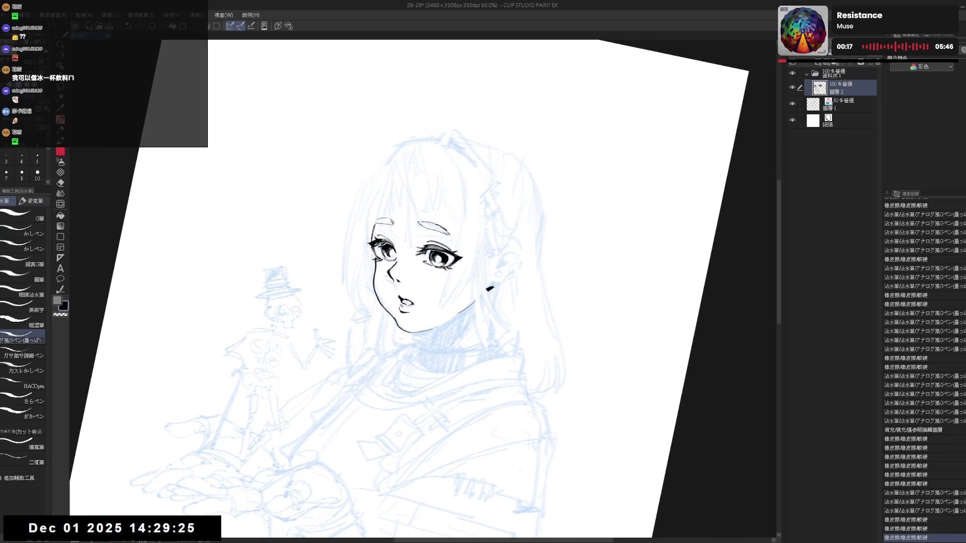
{"action": "left_click", "coordinate": [409, 343]}
{"action": "left_click", "coordinate": [409, 343]}
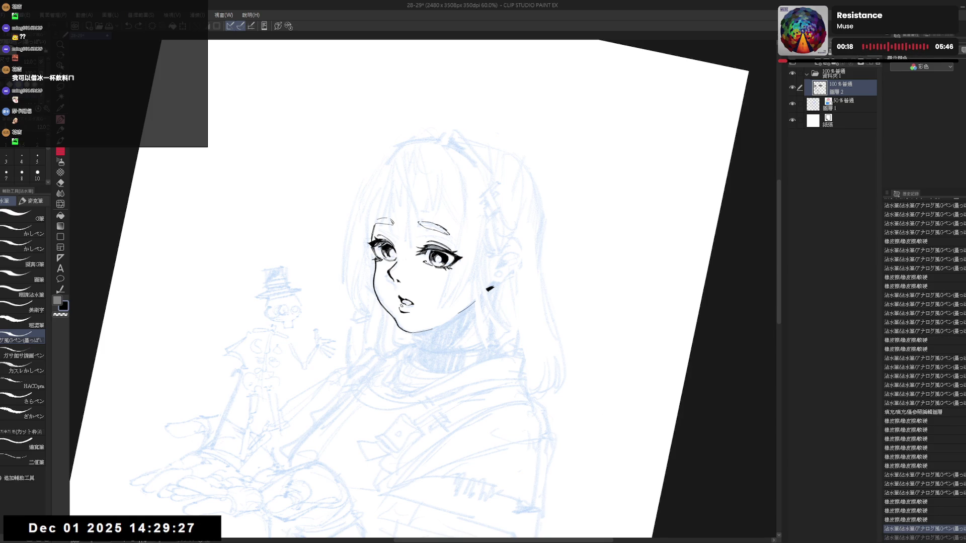
{"action": "left_click", "coordinate": [408, 343]}
{"action": "key", "text": "minus"}
{"action": "key", "text": "minus"}
{"action": "key", "text": "minus"}
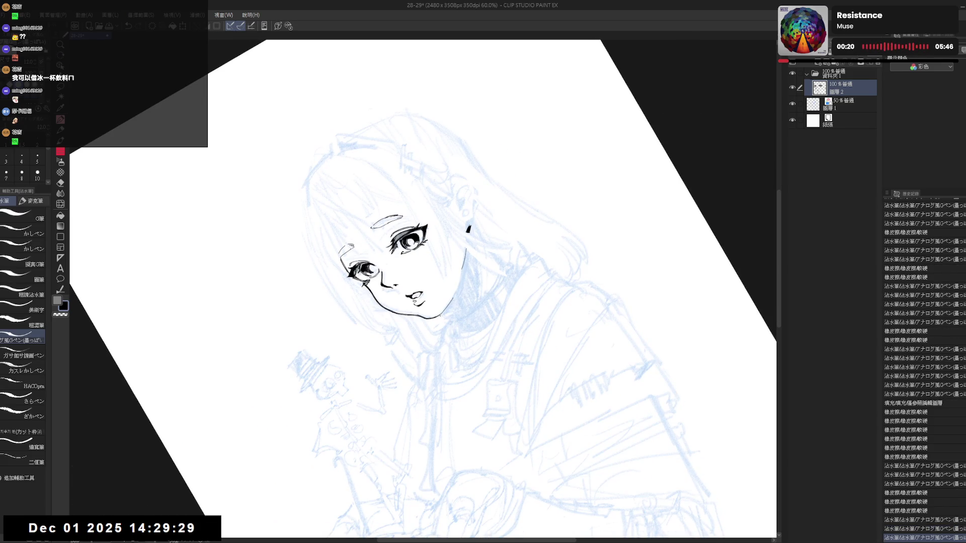
Step: Add small ink marks near the neck and a short stroke along the jaw
{"action": "left_click", "coordinate": [445, 309]}
{"action": "left_click", "coordinate": [445, 312]}
{"action": "key", "text": "ctrl+z"}
{"action": "key", "text": "ctrl+y"}
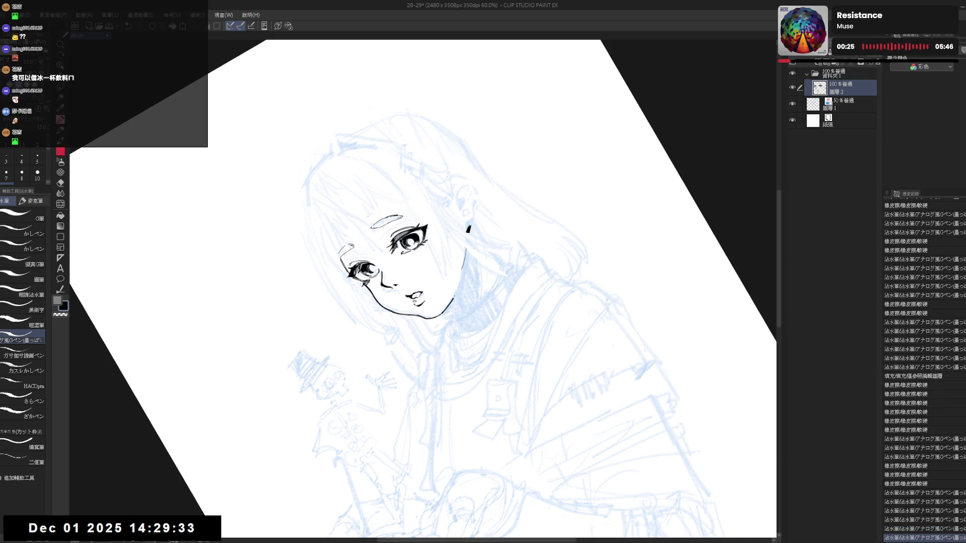
{"action": "left_click_drag", "start_coordinate": [462, 284], "coordinate": [453, 299]}
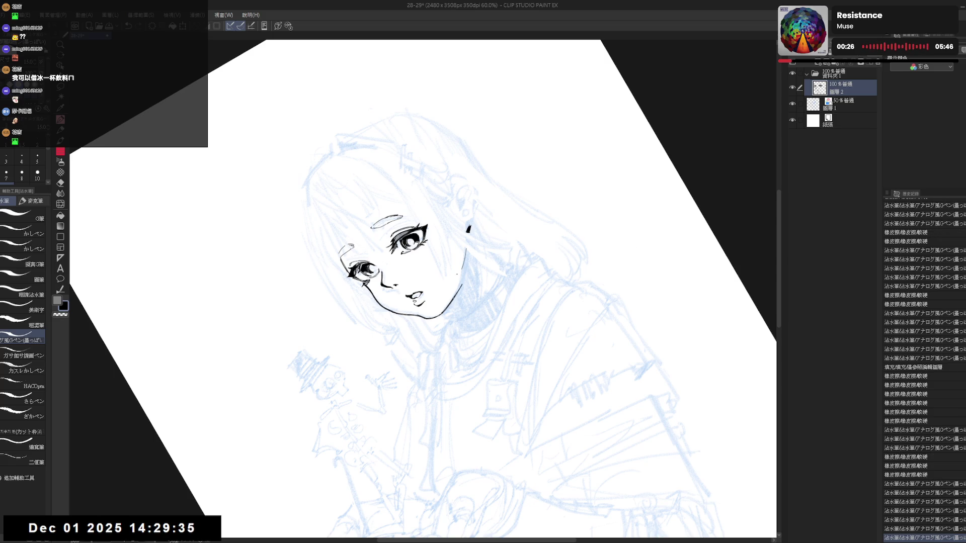
{"action": "key", "text": "ctrl+@"}
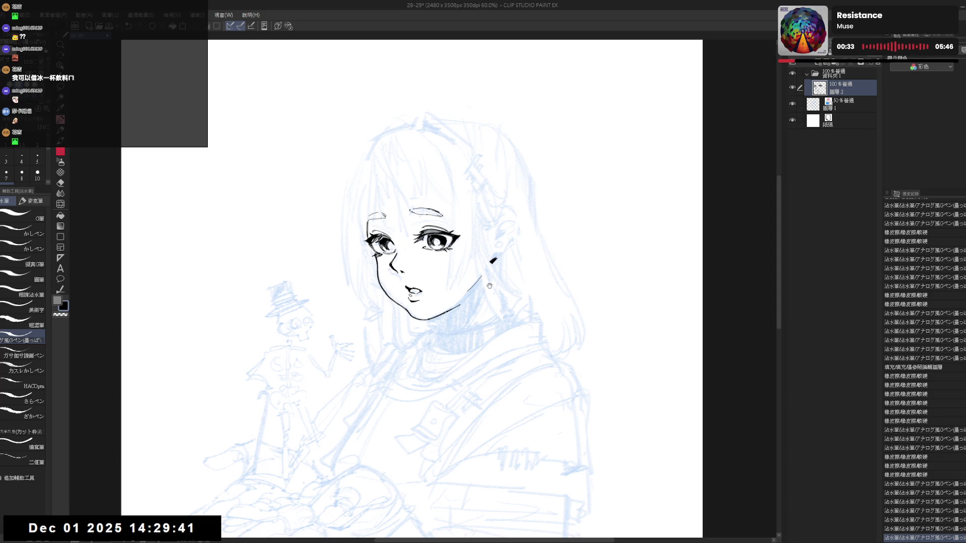
Step: On a rotated view, draw a stroke near the jaw and keep it after undo/redo comparisons
{"action": "key", "text": "r"}
{"action": "left_click_drag", "start_coordinate": [489, 286], "coordinate": [461, 343]}
{"action": "key", "text": "p"}
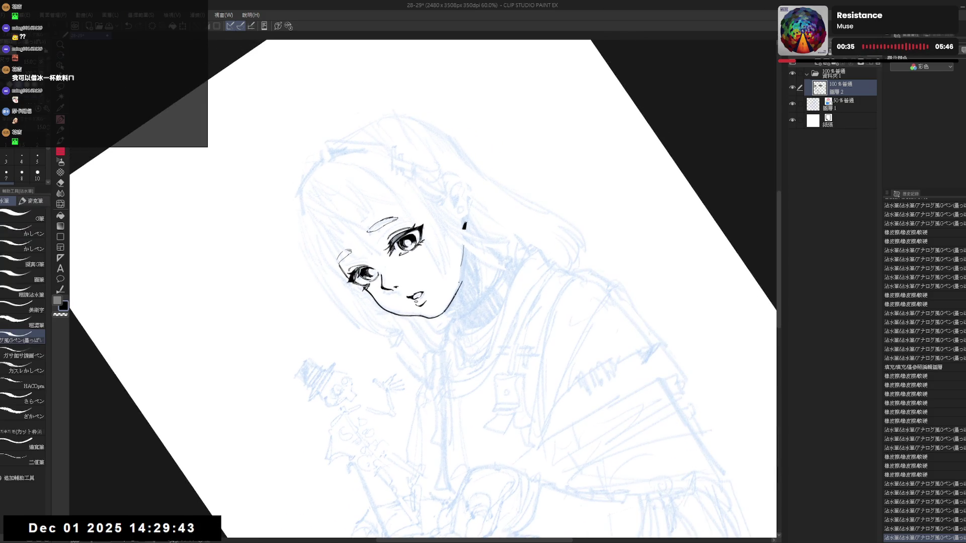
{"action": "left_click_drag", "start_coordinate": [455, 282], "coordinate": [457, 294]}
{"action": "key", "text": "ctrl+z"}
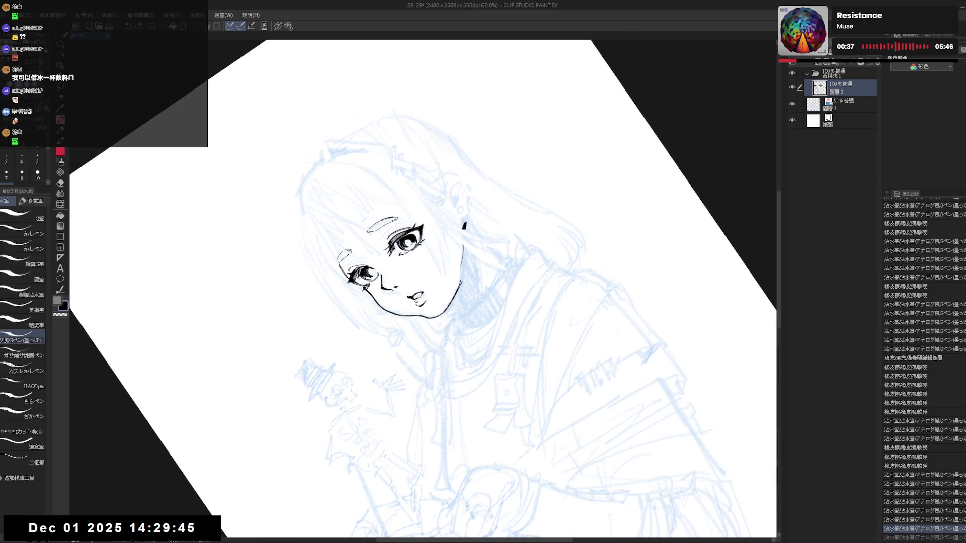
{"action": "key", "text": "ctrl+y"}
{"action": "key", "text": "ctrl+z"}
{"action": "key", "text": "ctrl+y"}
{"action": "key", "text": "ctrl+z"}
{"action": "key", "text": "ctrl+y"}
{"action": "key", "text": "ctrl+at"}
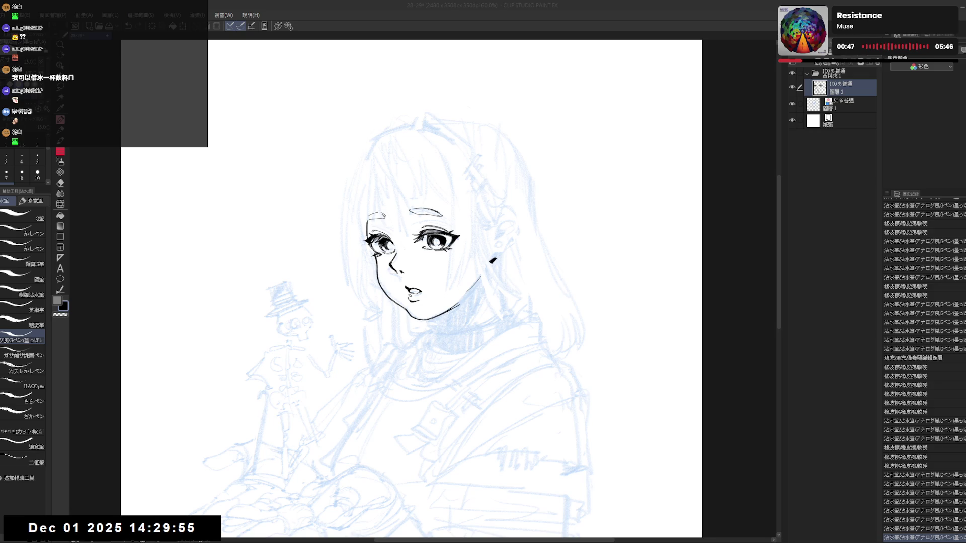
Step: Erase the stray mark near the neck
{"action": "left_click", "coordinate": [510, 150]}
{"action": "key", "text": "e"}
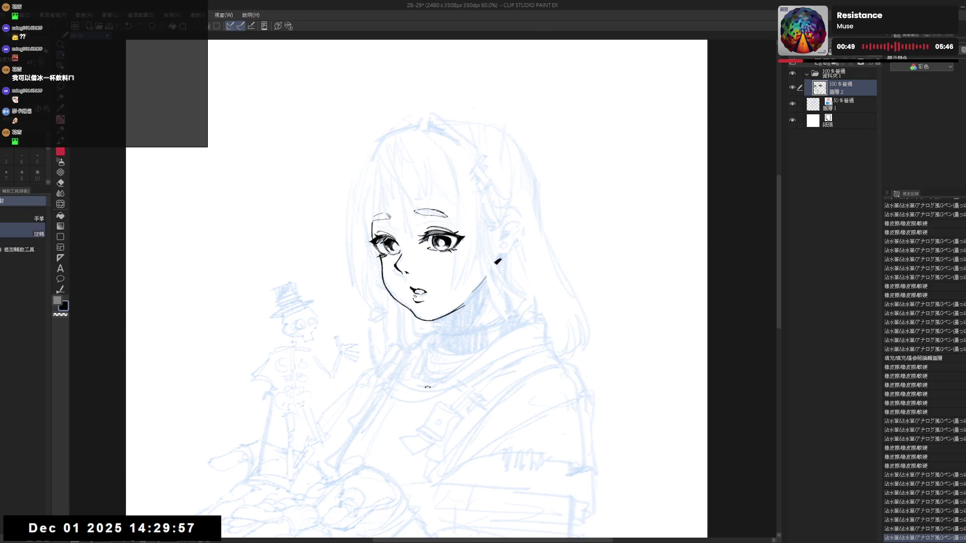
{"action": "key", "text": "minus"}
{"action": "key", "text": "minus"}
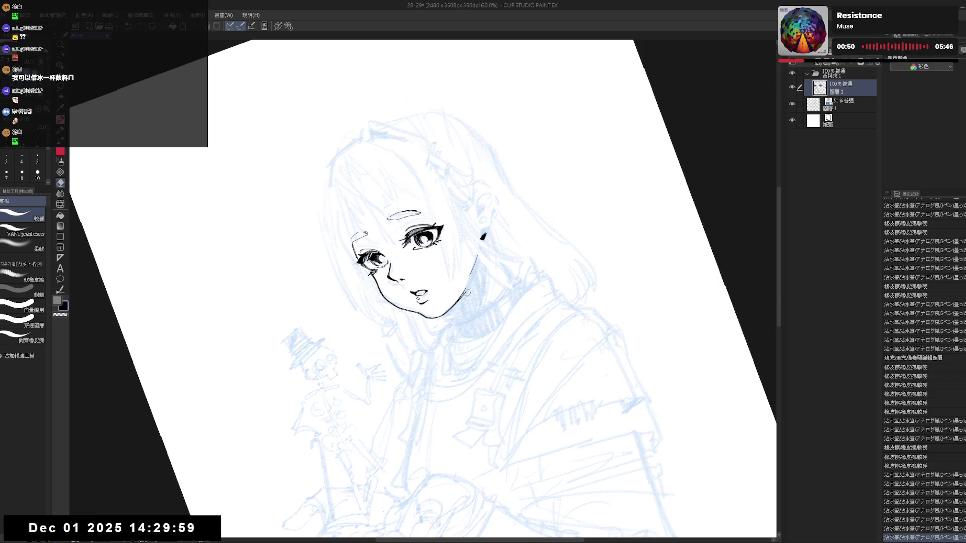
{"action": "left_click_drag", "start_coordinate": [464, 292], "coordinate": [468, 290]}
{"action": "key", "text": "p"}
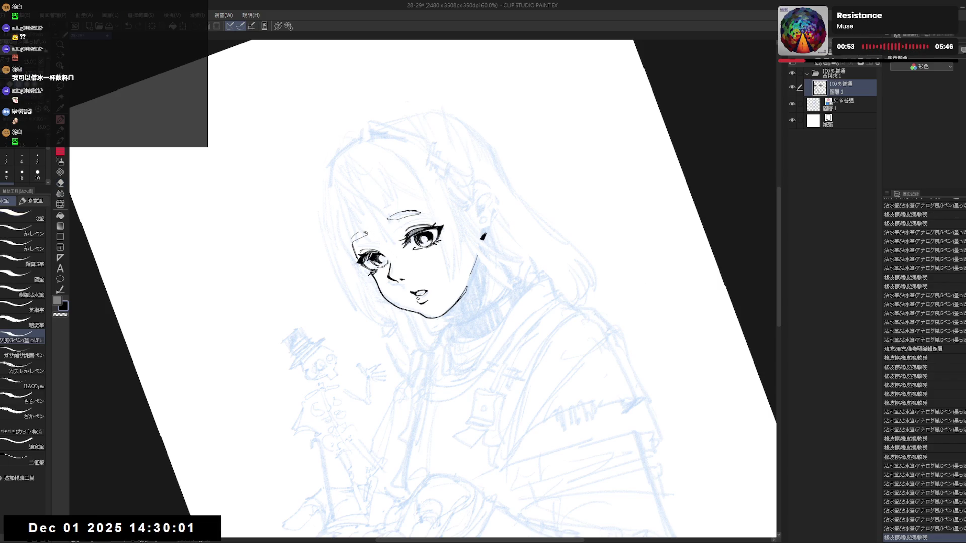
{"action": "key", "text": "e"}
{"action": "key", "text": "p"}
{"action": "key", "text": "asciicircum"}
{"action": "key", "text": "asciicircum"}
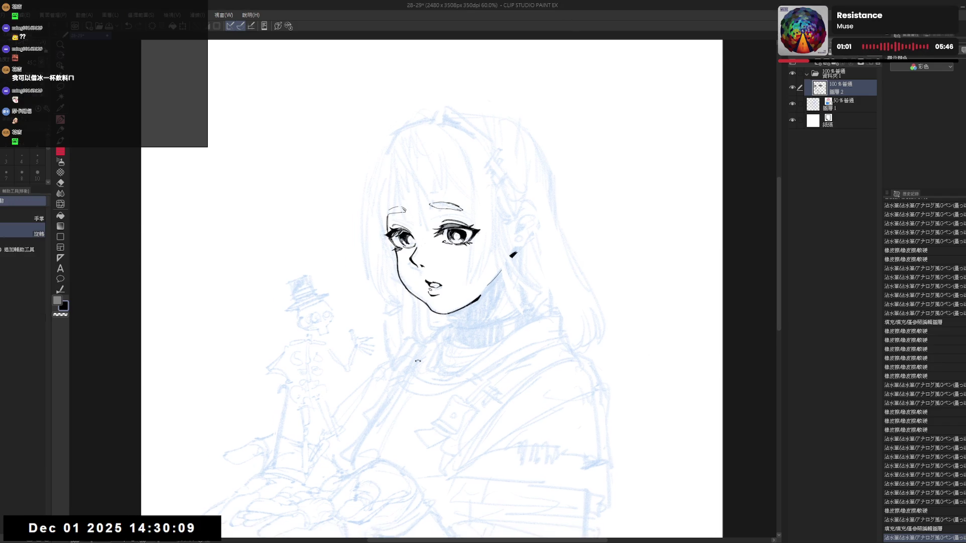
Step: Ink a short black line down the side of the neck
{"action": "key", "text": "minus"}
{"action": "mouse_move", "coordinate": [479, 274]}
{"action": "left_mouse_down"}
{"action": "mouse_move", "coordinate": [471, 310]}
{"action": "mouse_move", "coordinate": [473, 300]}
{"action": "left_mouse_up"}
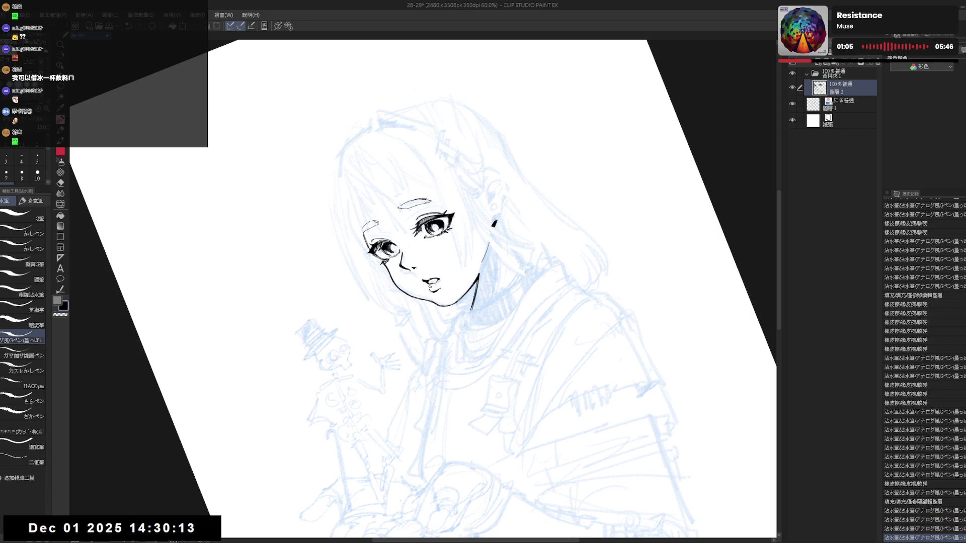
{"action": "key", "text": "r"}
{"action": "left_click_drag", "start_coordinate": [475, 371], "coordinate": [490, 382]}
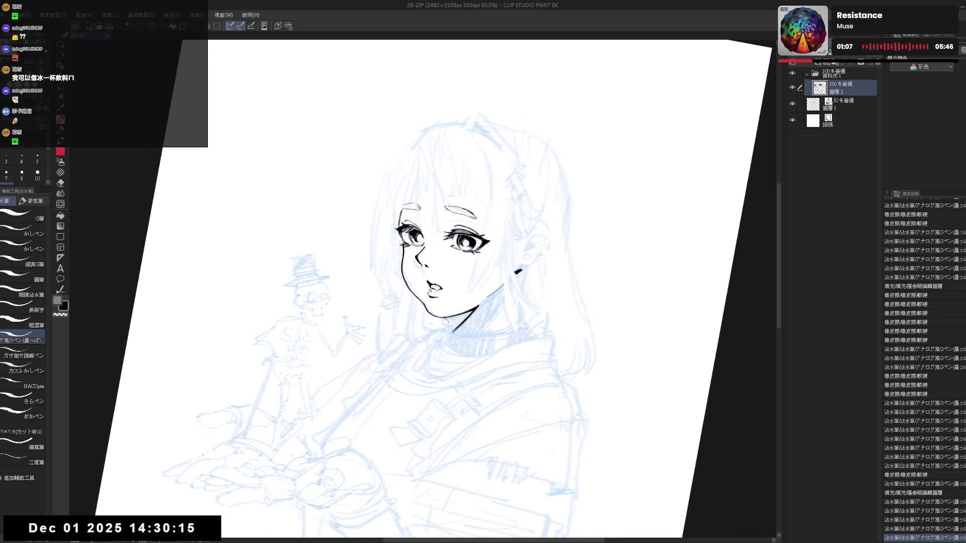
Step: Fill the shadow under the chin solid black and refine its edges
{"action": "key", "text": "ctrl+z"}
{"action": "left_click_drag", "start_coordinate": [450, 327], "coordinate": [475, 311]}
{"action": "mouse_move", "coordinate": [483, 272]}
{"action": "left_mouse_down"}
{"action": "mouse_move", "coordinate": [503, 284]}
{"action": "mouse_move", "coordinate": [495, 279]}
{"action": "left_mouse_up"}
{"action": "left_click_drag", "start_coordinate": [465, 241], "coordinate": [473, 246]}
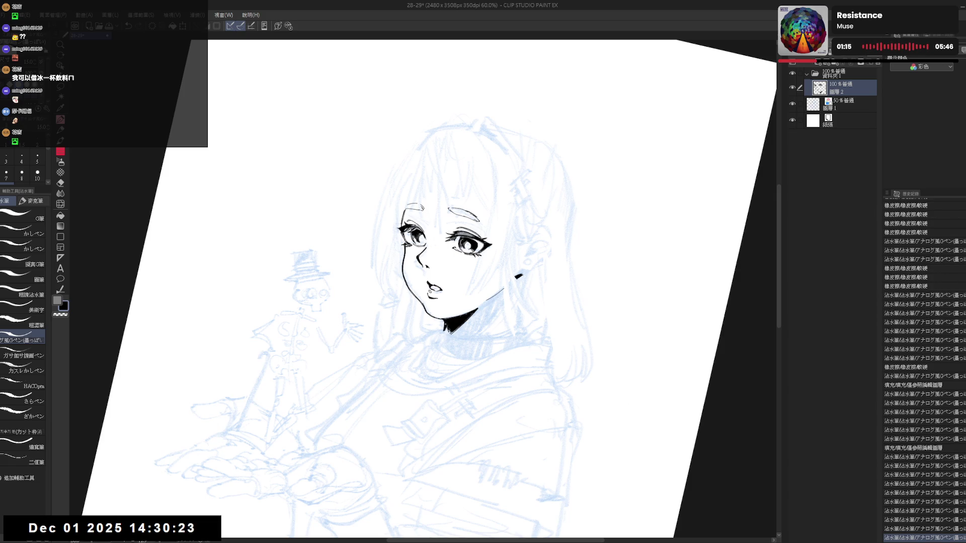
Step: Erase to clean up the chin shadow's edge
{"action": "key", "text": "ctrl+at"}
{"action": "key", "text": "e"}
{"action": "left_click_drag", "start_coordinate": [445, 328], "coordinate": [466, 332]}
{"action": "key", "text": "p"}
{"action": "key", "text": "ctrl+z"}
{"action": "key", "text": "ctrl+y"}
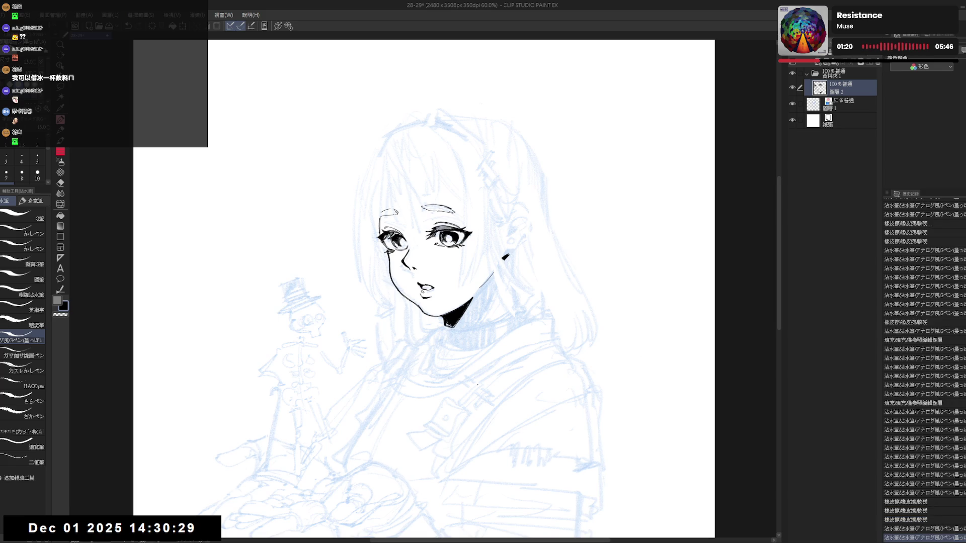
Step: Check proportions in the mirrored view and erase part of the mark near the earring
{"action": "key", "text": "h"}
{"action": "mouse_move", "coordinate": [451, 234]}
{"action": "left_mouse_down"}
{"action": "mouse_move", "coordinate": [488, 235]}
{"action": "mouse_move", "coordinate": [458, 262]}
{"action": "mouse_move", "coordinate": [458, 291]}
{"action": "left_mouse_up"}
{"action": "key", "text": "h"}
{"action": "key", "text": "minus"}
{"action": "key", "text": "e"}
{"action": "key", "text": "asciicircum"}
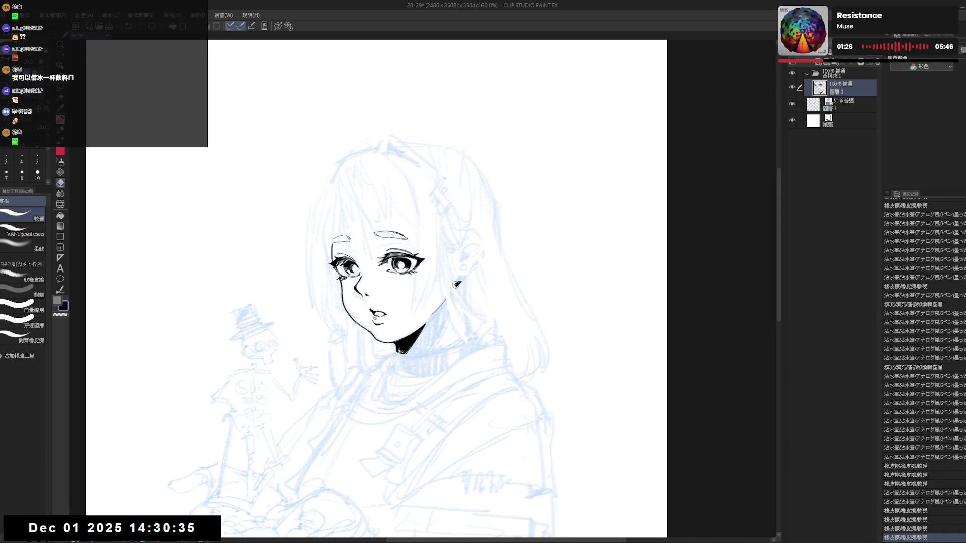
{"action": "key", "text": "p"}
Step: Erase part of the neck line
{"action": "key", "text": "minus"}
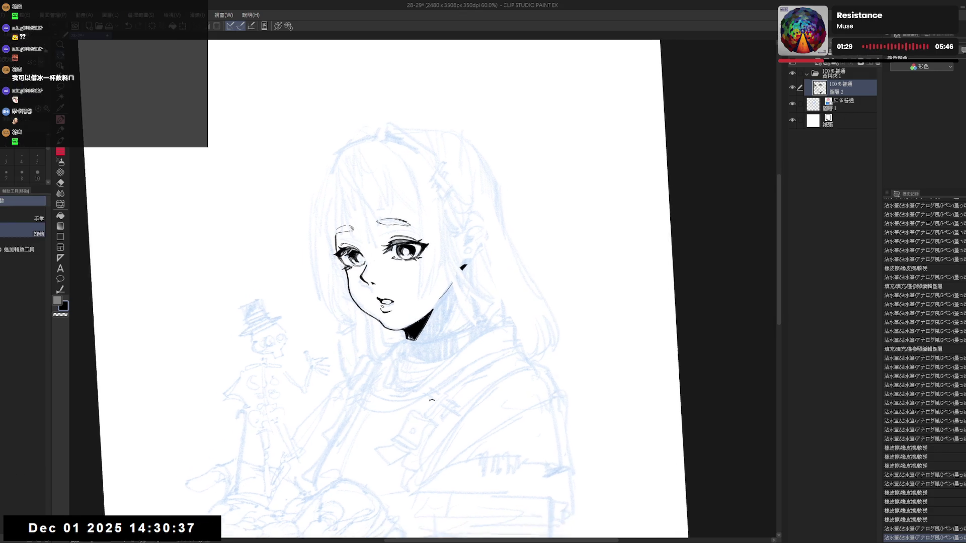
{"action": "key", "text": "e"}
{"action": "left_click_drag", "start_coordinate": [443, 295], "coordinate": [441, 302]}
{"action": "key", "text": "p"}
{"action": "key", "text": "asciicircum"}
{"action": "key", "text": "e"}
{"action": "key", "text": "p"}
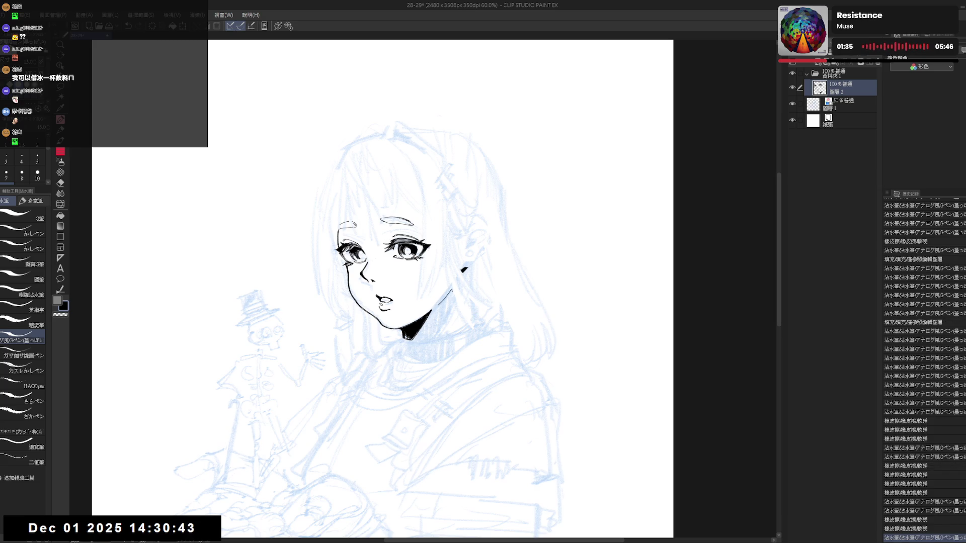
Step: Redraw the stroke along the chin on a tilted view
{"action": "left_click_drag", "start_coordinate": [463, 283], "coordinate": [473, 254]}
{"action": "scroll", "coordinate": [475, 272], "scroll_direction": "down", "scroll_amount": 2}
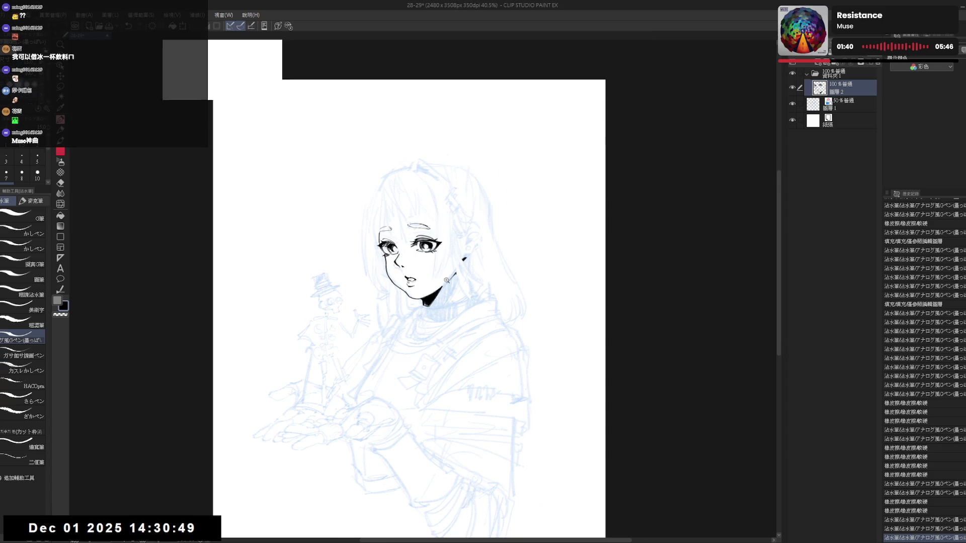
{"action": "scroll", "coordinate": [446, 280], "scroll_direction": "up", "scroll_amount": 1}
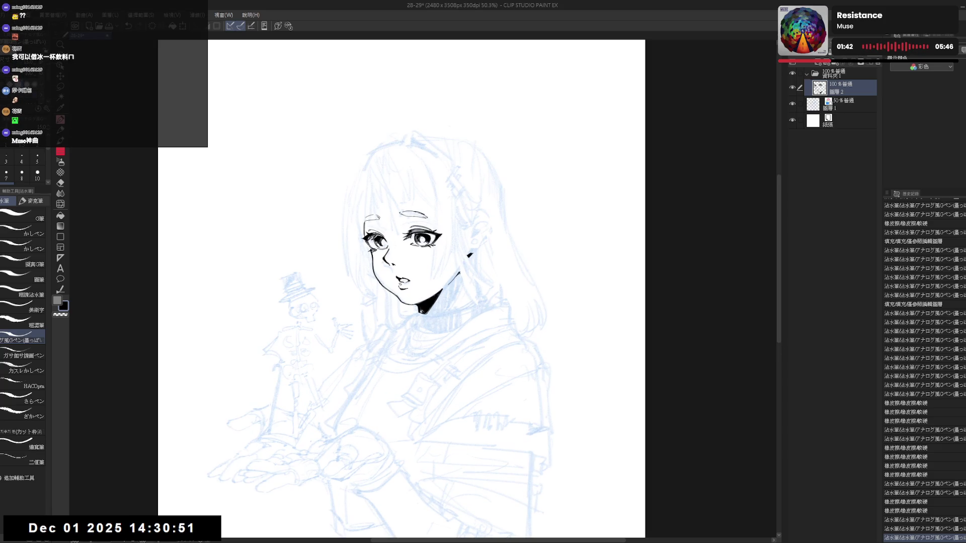
{"action": "key", "text": "r"}
{"action": "mouse_move", "coordinate": [432, 302]}
{"action": "left_mouse_down"}
{"action": "mouse_move", "coordinate": [383, 352]}
{"action": "mouse_move", "coordinate": [444, 377]}
{"action": "mouse_move", "coordinate": [433, 378]}
{"action": "mouse_move", "coordinate": [387, 352]}
{"action": "mouse_move", "coordinate": [362, 302]}
{"action": "left_mouse_up"}
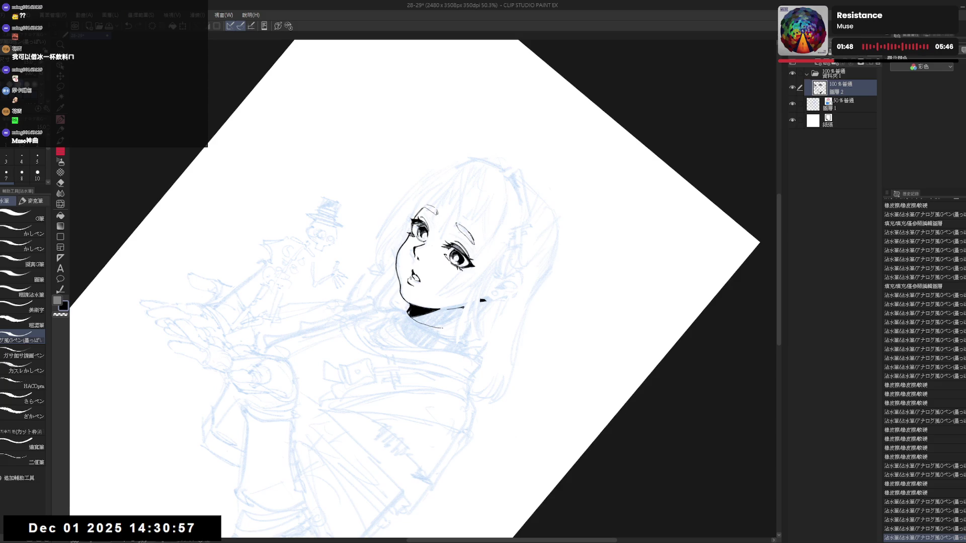
{"action": "key", "text": "ctrl+z"}
{"action": "left_click_drag", "start_coordinate": [411, 317], "coordinate": [441, 331]}
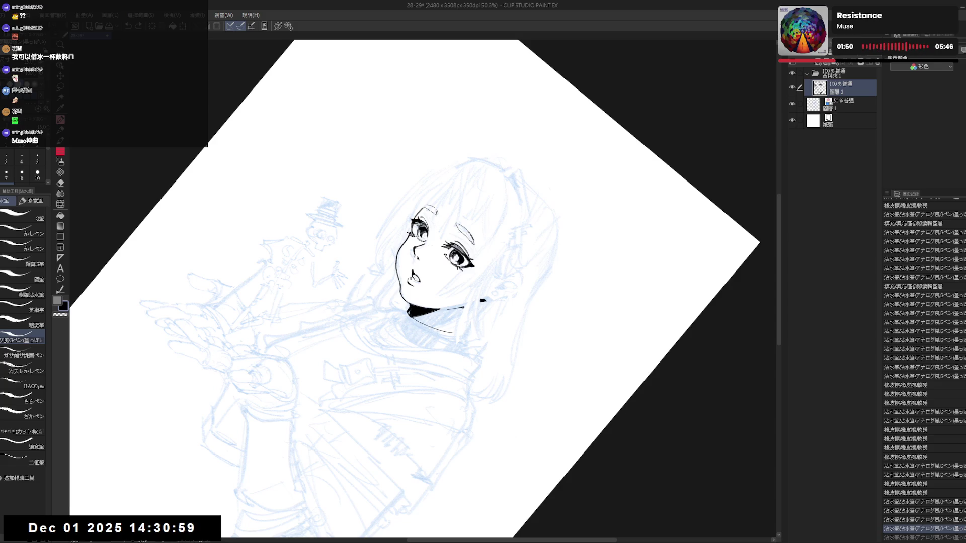
Step: Zoom in on the face and redo the previously undone strokes
{"action": "key", "text": "ctrl+@"}
{"action": "scroll", "coordinate": [441, 317], "scroll_direction": "up", "scroll_amount": 3}
{"action": "mouse_move", "coordinate": [441, 317]}
{"action": "left_mouse_down"}
{"action": "mouse_move", "coordinate": [432, 335]}
{"action": "mouse_move", "coordinate": [503, 249]}
{"action": "left_mouse_up"}
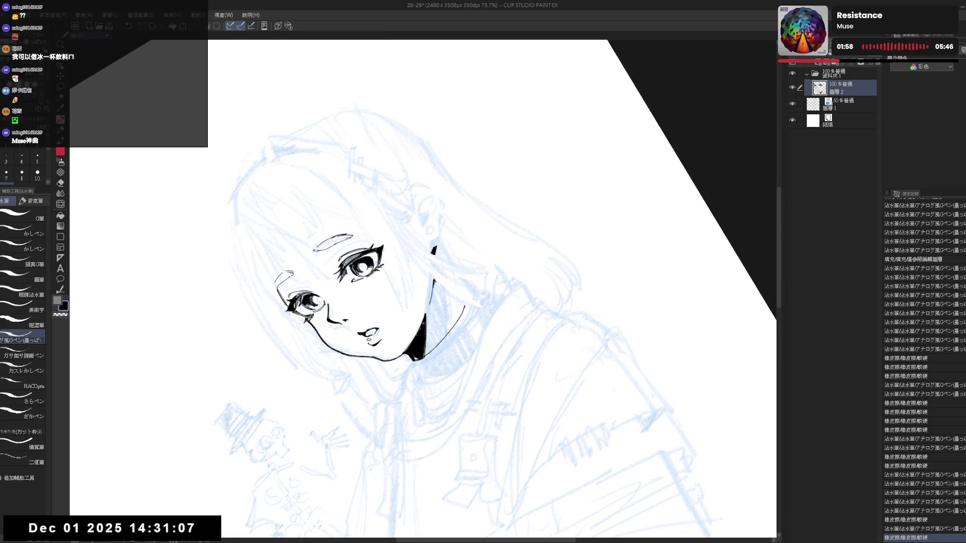
{"action": "key", "text": "ctrl+y"}
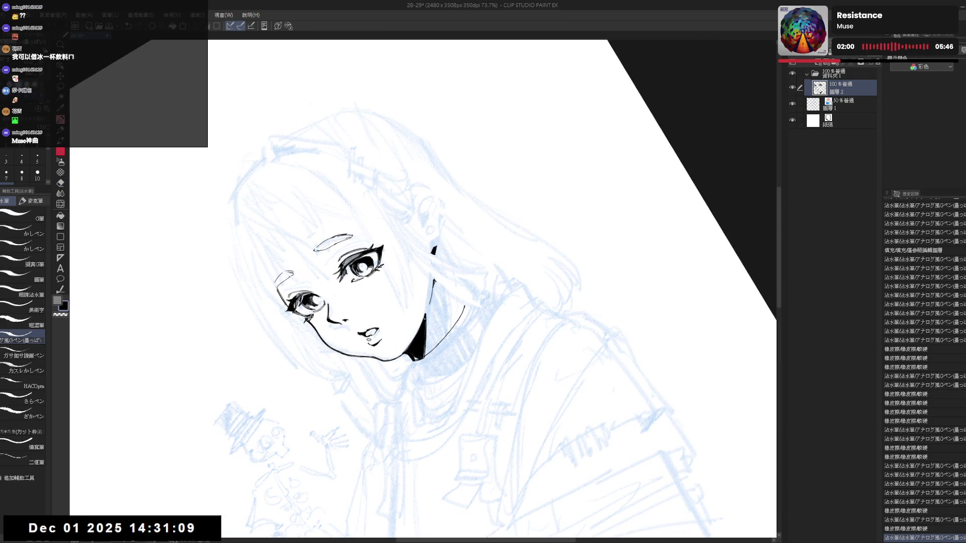
{"action": "key", "text": "ctrl+y"}
{"action": "key", "text": "ctrl+at"}
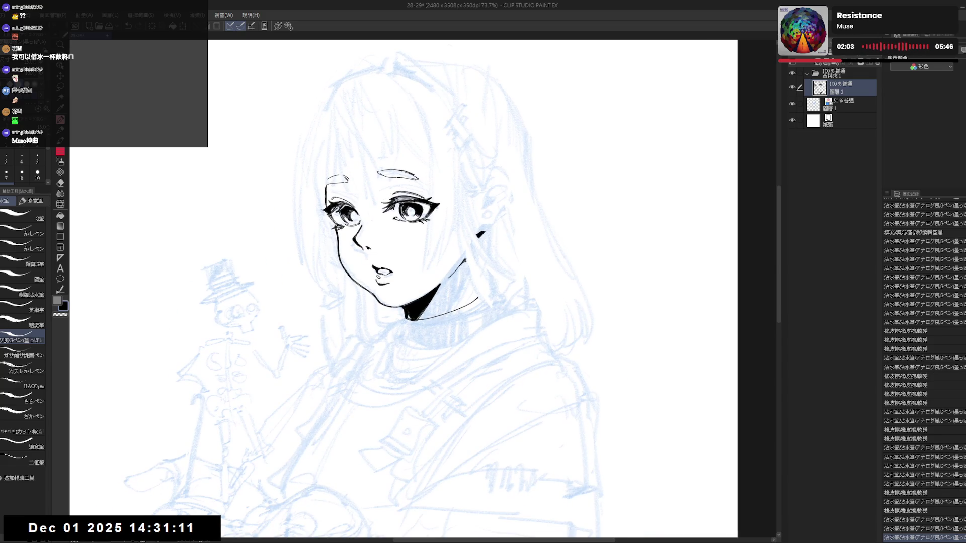
{"action": "key", "text": "ctrl+y"}
{"action": "key", "text": "ctrl+y"}
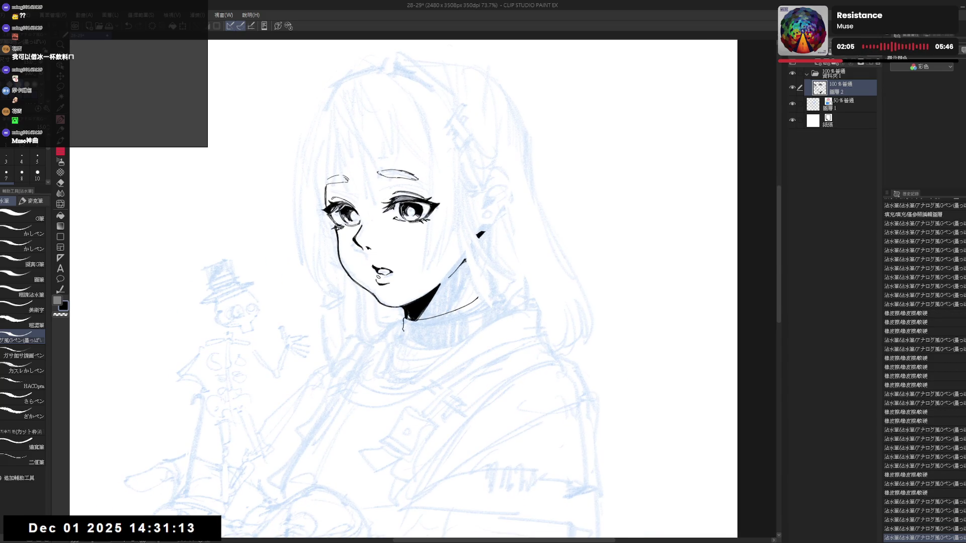
Step: Erase the overshooting right end of the neck line
{"action": "key", "text": "ctrl+y"}
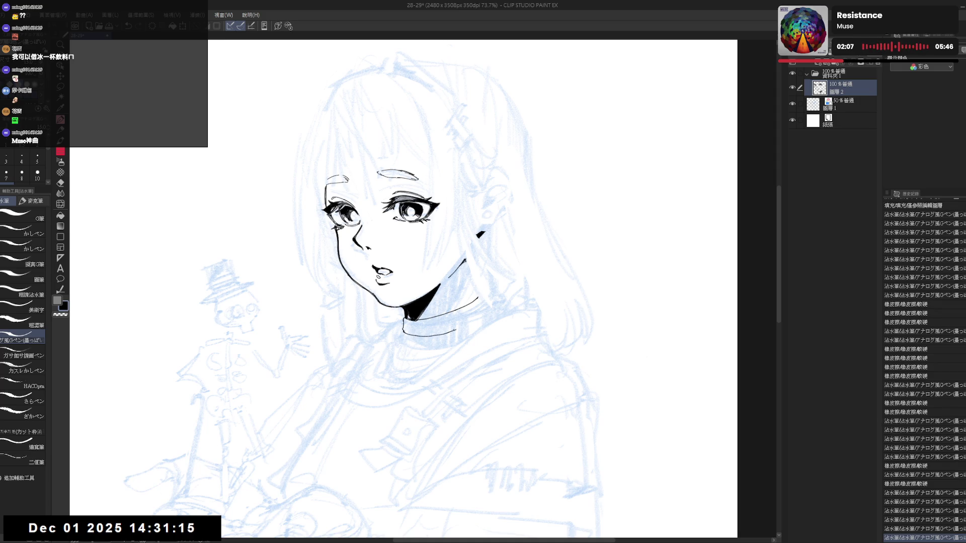
{"action": "key", "text": "e"}
{"action": "left_click_drag", "start_coordinate": [442, 334], "coordinate": [427, 334]}
{"action": "key", "text": "ctrl+y"}
Step: Restore the ink stroke along the choker's lower edge and reframe the view around the neck
{"action": "key", "text": "p"}
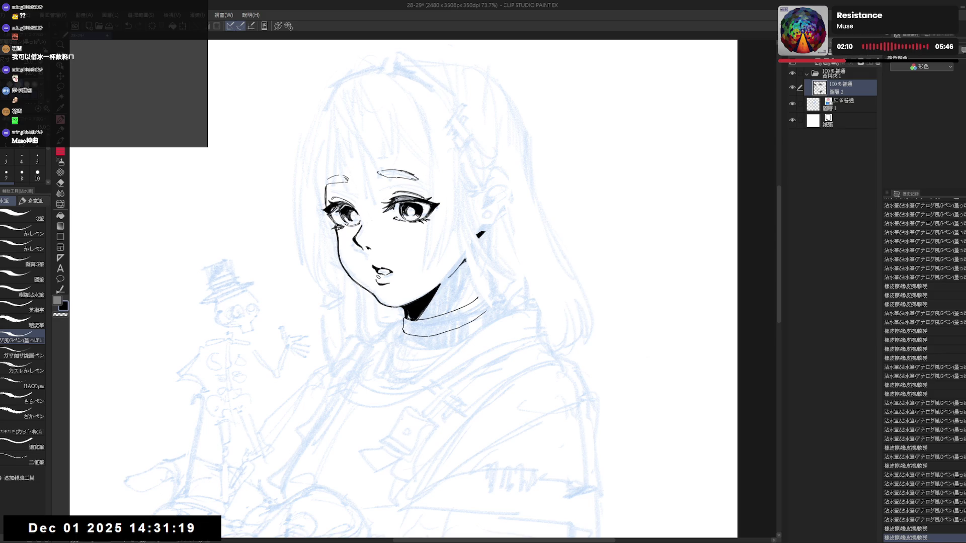
{"action": "key", "text": "ctrl+y"}
{"action": "scroll", "coordinate": [523, 261], "scroll_direction": "down", "scroll_amount": 3}
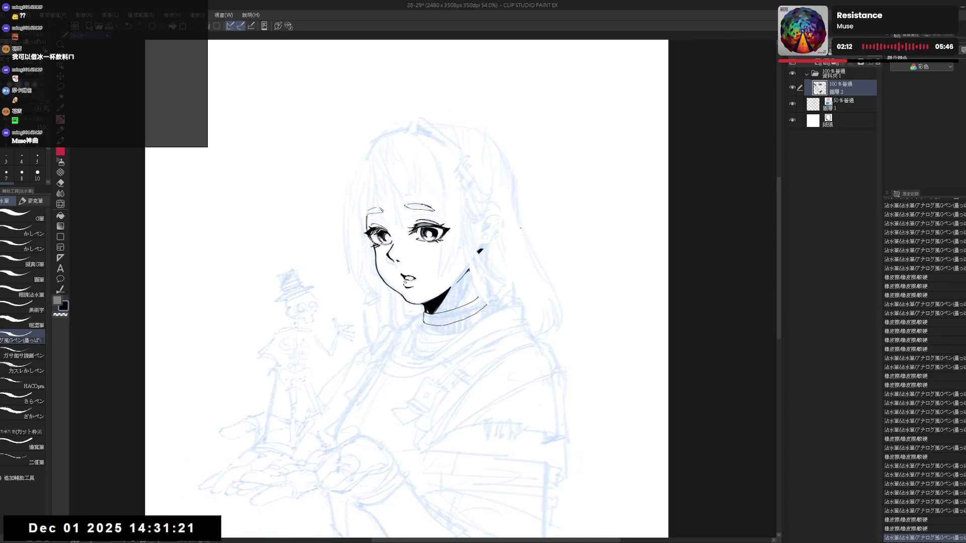
{"action": "scroll", "coordinate": [518, 233], "scroll_direction": "down", "scroll_amount": 1}
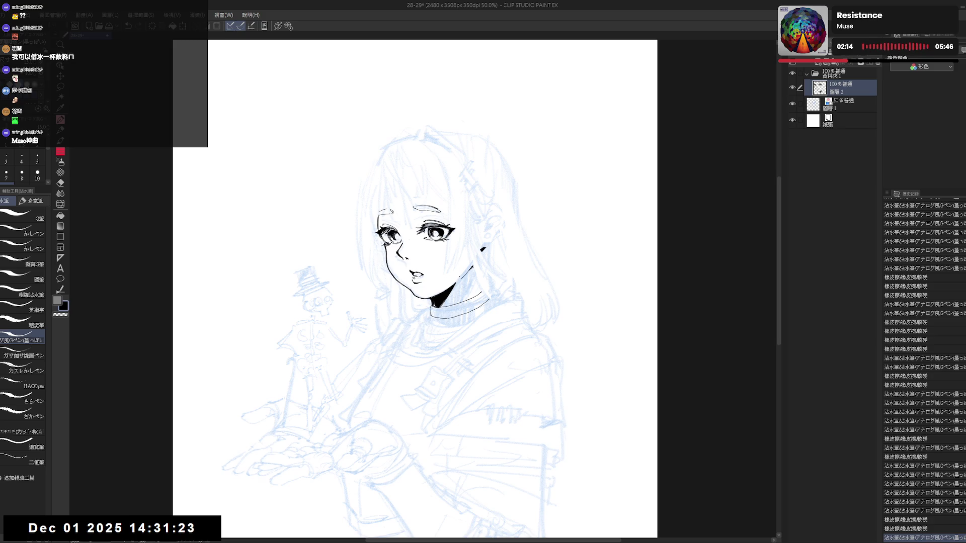
{"action": "mouse_move", "coordinate": [487, 280]}
{"action": "left_mouse_down"}
{"action": "mouse_move", "coordinate": [489, 289]}
{"action": "mouse_move", "coordinate": [461, 281]}
{"action": "left_mouse_up"}
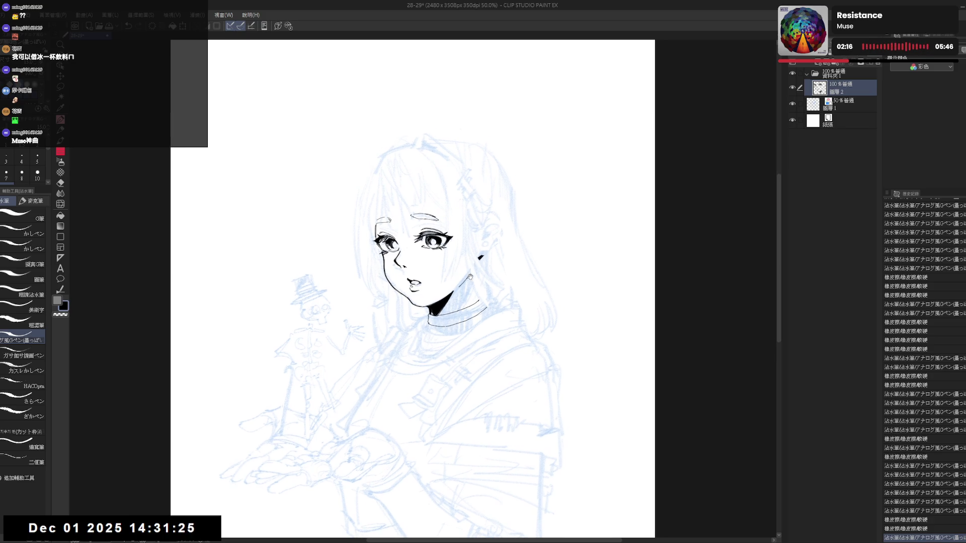
{"action": "scroll", "coordinate": [468, 258], "scroll_direction": "up", "scroll_amount": 3}
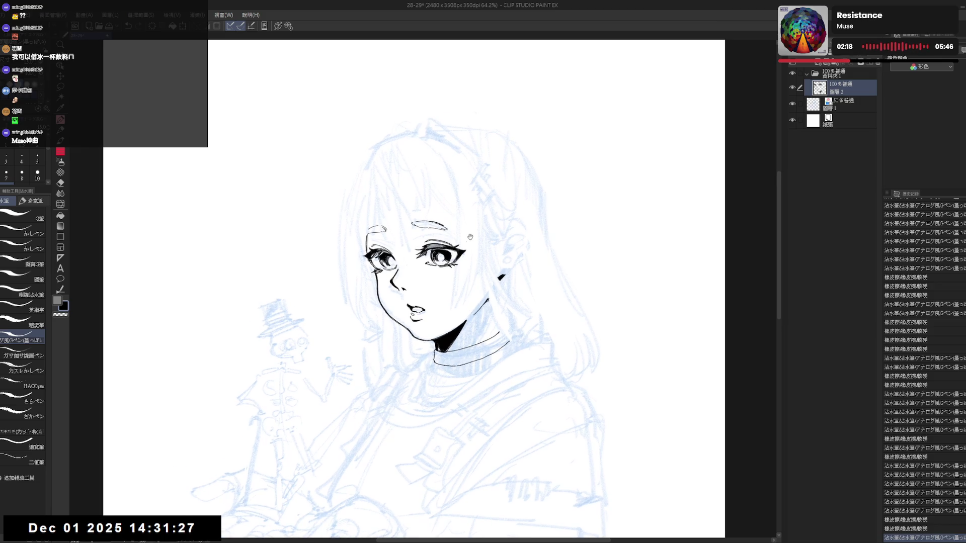
{"action": "mouse_move", "coordinate": [451, 221]}
{"action": "left_mouse_down"}
{"action": "mouse_move", "coordinate": [471, 229]}
{"action": "mouse_move", "coordinate": [515, 313]}
{"action": "mouse_move", "coordinate": [507, 297]}
{"action": "left_mouse_up"}
Step: Erase the small stray mark beside the ear
{"action": "key", "text": "e"}
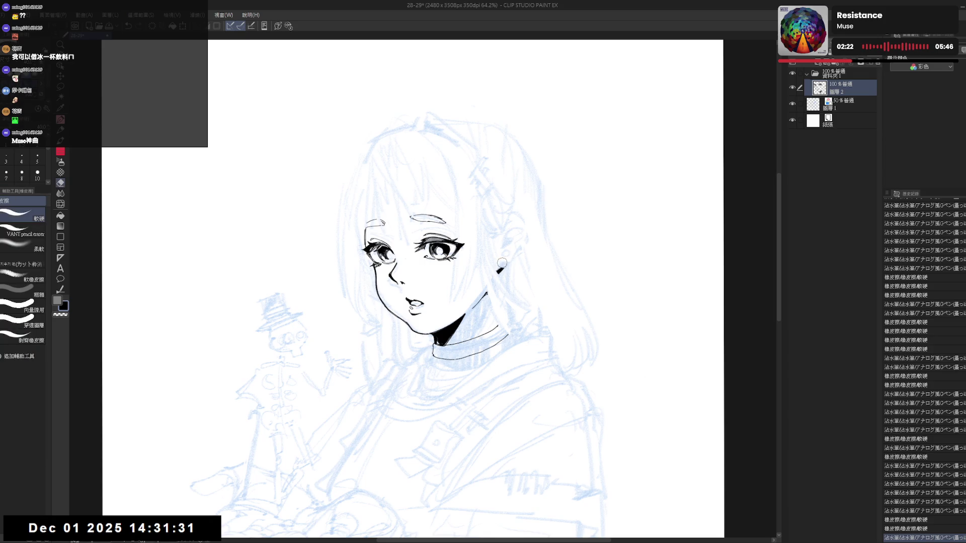
{"action": "left_click", "coordinate": [509, 265]}
{"action": "left_click", "coordinate": [495, 272]}
{"action": "key", "text": "p"}
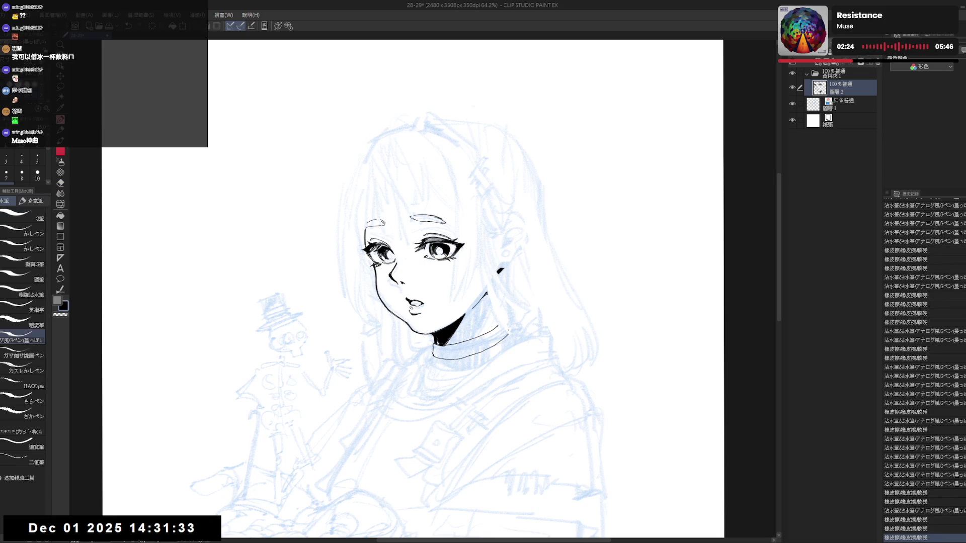
Step: Fill the shadow under the chin solid black and touch up the collar's left edge
{"action": "key", "text": "minus"}
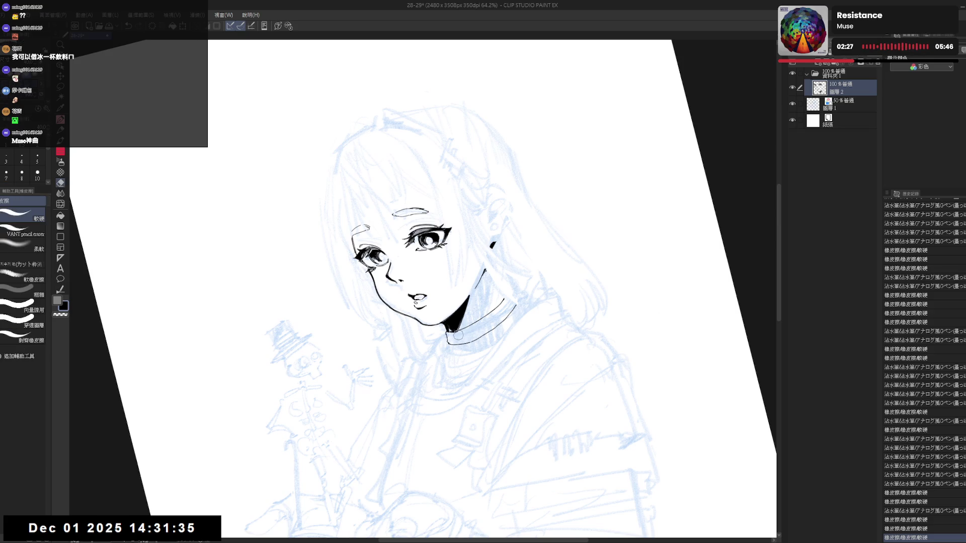
{"action": "left_click_drag", "start_coordinate": [460, 330], "coordinate": [465, 337]}
{"action": "key", "text": "ctrl+z"}
{"action": "key", "text": "g"}
{"action": "key", "text": "asciicircum"}
{"action": "key", "text": "asciicircum"}
{"action": "key", "text": "asciicircum"}
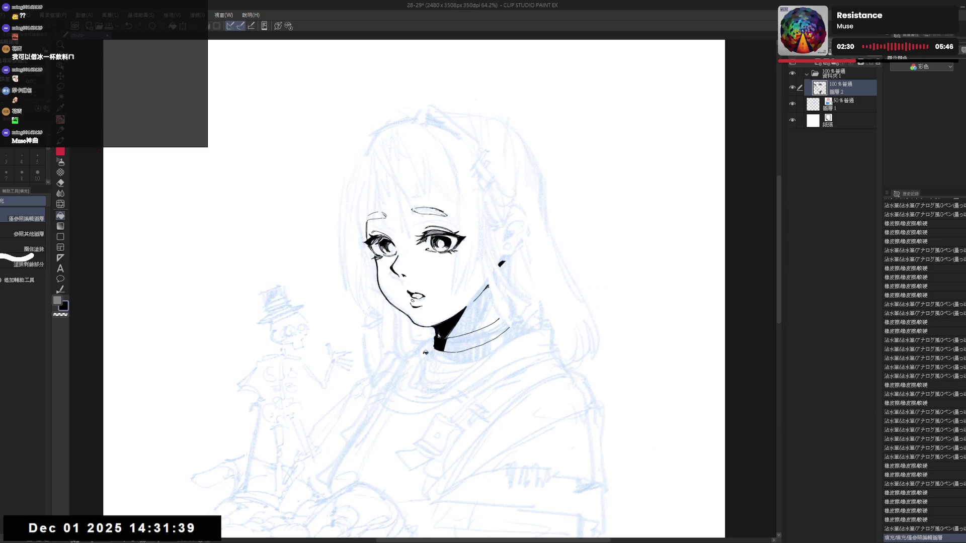
{"action": "key", "text": "p"}
{"action": "left_click_drag", "start_coordinate": [394, 330], "coordinate": [401, 339]}
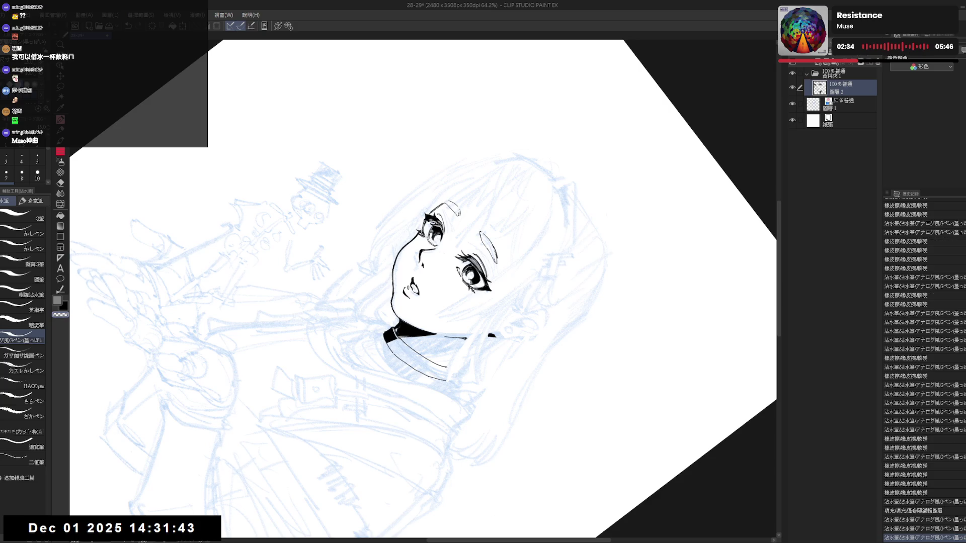
Step: Set the drawing colour to black and rotate the canvas to a working angle
{"action": "key", "text": "minus"}
{"action": "key", "text": "minus"}
{"action": "mouse_move", "coordinate": [442, 365]}
{"action": "left_mouse_down"}
{"action": "mouse_move", "coordinate": [440, 312]}
{"action": "mouse_move", "coordinate": [383, 372]}
{"action": "left_mouse_up"}
{"action": "key", "text": "x"}
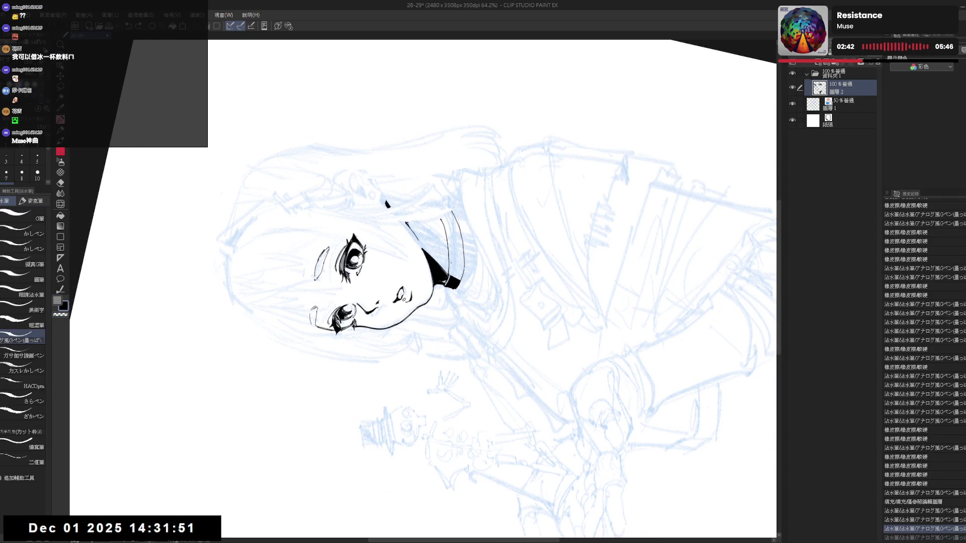
{"action": "key", "text": "ctrl+y"}
{"action": "key", "text": "ctrl+y"}
{"action": "key", "text": "ctrl+y"}
{"action": "key", "text": "ctrl+y"}
{"action": "key", "text": "ctrl+y"}
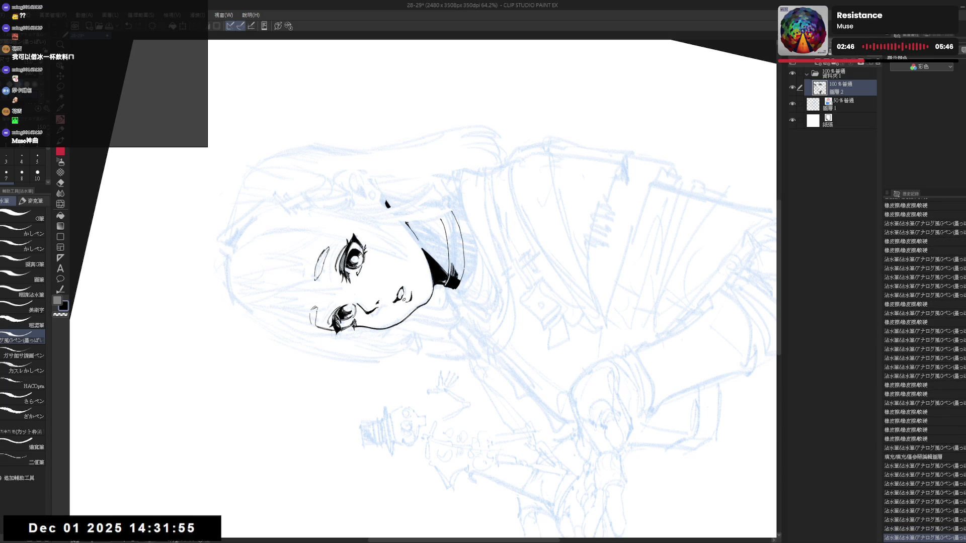
{"action": "key", "text": "ctrl+y"}
{"action": "mouse_move", "coordinate": [453, 201]}
{"action": "left_mouse_down"}
{"action": "mouse_move", "coordinate": [493, 281]}
{"action": "mouse_move", "coordinate": [478, 312]}
{"action": "mouse_move", "coordinate": [427, 337]}
{"action": "mouse_move", "coordinate": [373, 343]}
{"action": "mouse_move", "coordinate": [415, 318]}
{"action": "mouse_move", "coordinate": [420, 325]}
{"action": "left_mouse_up"}
Step: Ink the choker band black, leaving white glossy highlight streaks across it
{"action": "left_click", "coordinate": [415, 318]}
{"action": "left_click_drag", "start_coordinate": [415, 313], "coordinate": [421, 325]}
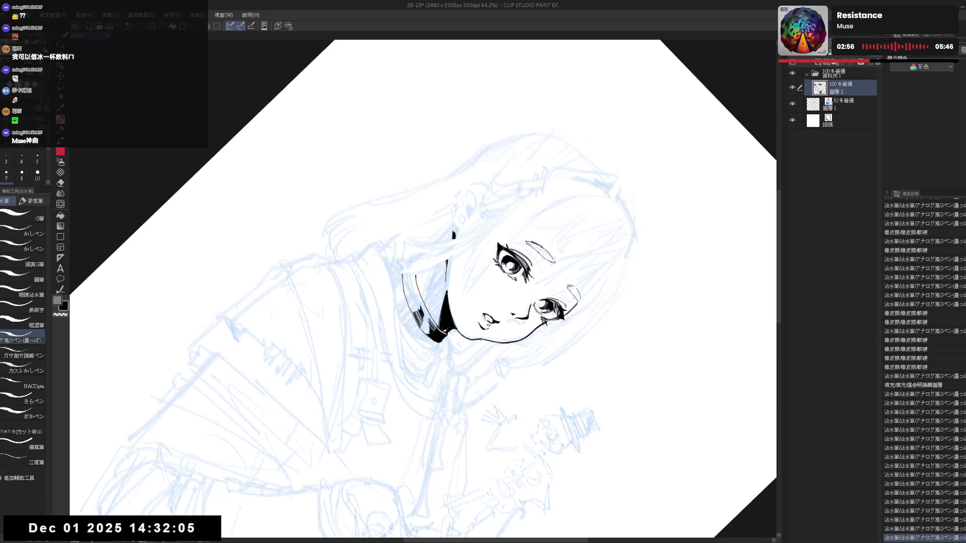
{"action": "mouse_move", "coordinate": [418, 302]}
{"action": "left_mouse_down"}
{"action": "mouse_move", "coordinate": [452, 282]}
{"action": "mouse_move", "coordinate": [425, 311]}
{"action": "left_mouse_up"}
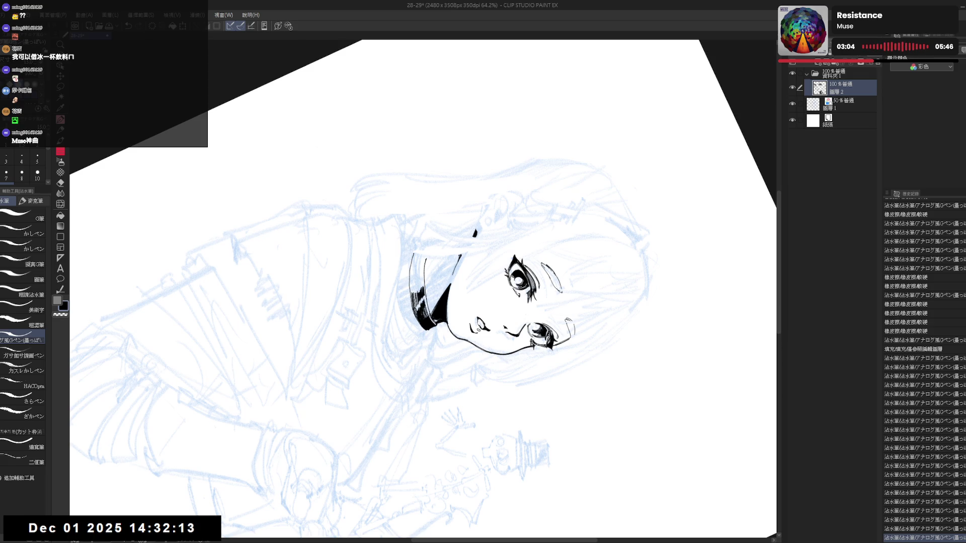
{"action": "key", "text": "r"}
{"action": "mouse_move", "coordinate": [382, 393]}
{"action": "left_mouse_down"}
{"action": "mouse_move", "coordinate": [443, 352]}
{"action": "mouse_move", "coordinate": [419, 376]}
{"action": "mouse_move", "coordinate": [428, 369]}
{"action": "left_mouse_up"}
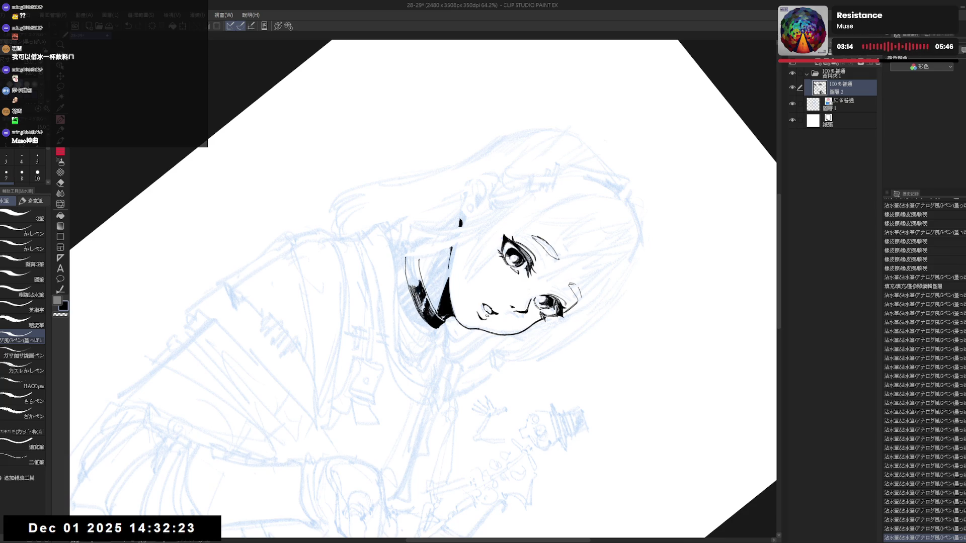
{"action": "key", "text": "minus"}
{"action": "key", "text": "minus"}
{"action": "key", "text": "minus"}
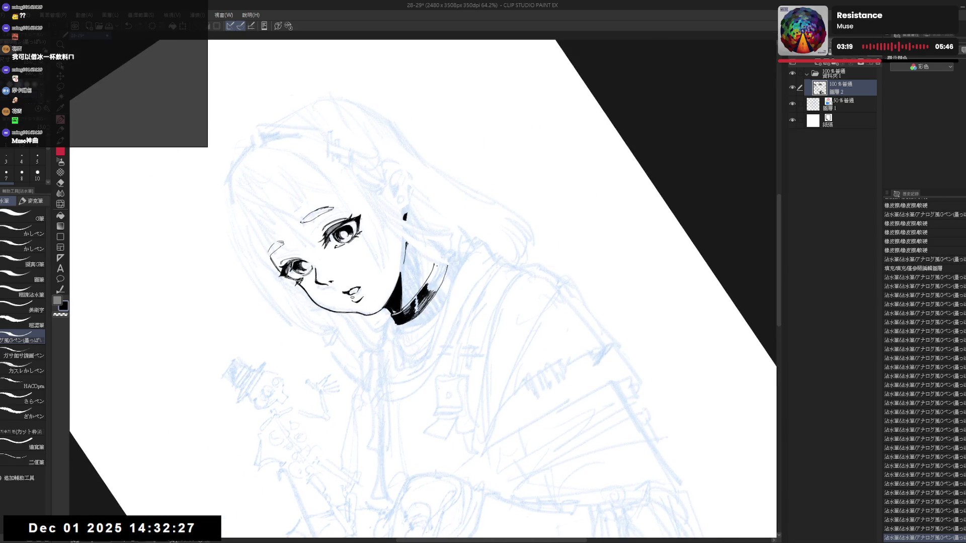
{"action": "key", "text": "r"}
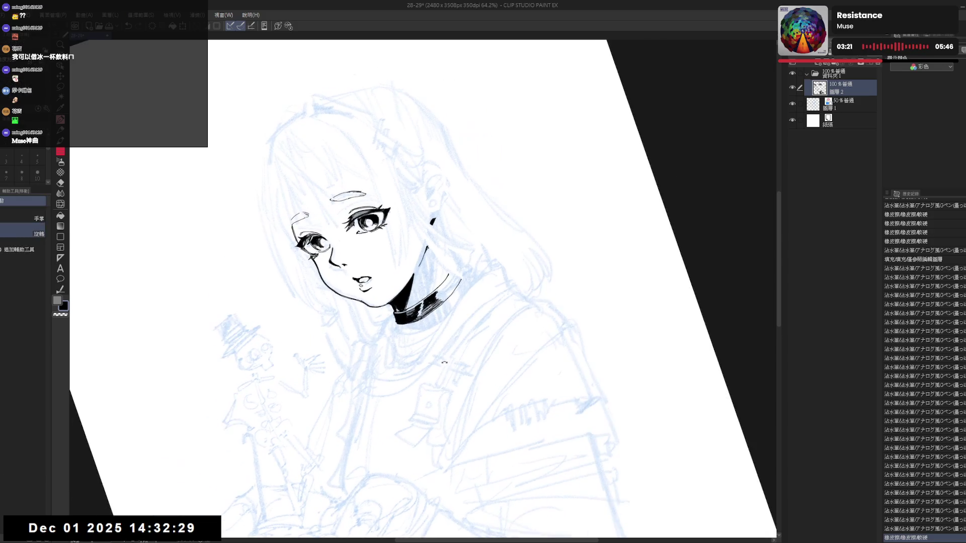
{"action": "key", "text": "r"}
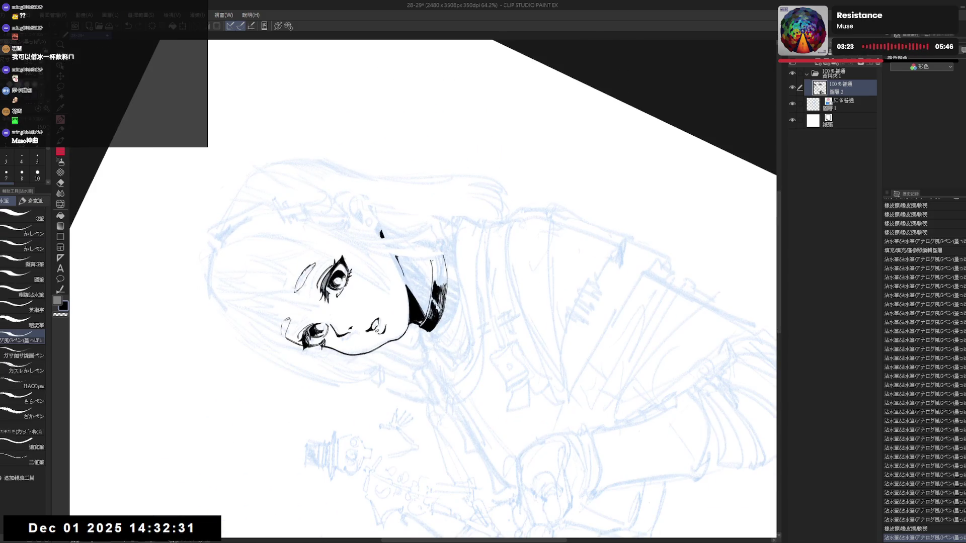
Step: Add a small black ink mark on the choker from a tilted view
{"action": "key", "text": "r"}
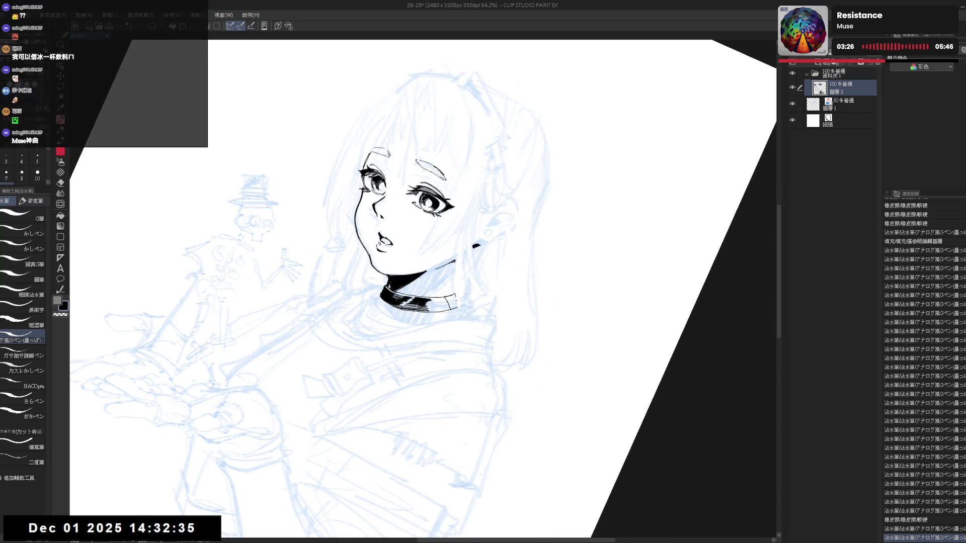
{"action": "key", "text": "r"}
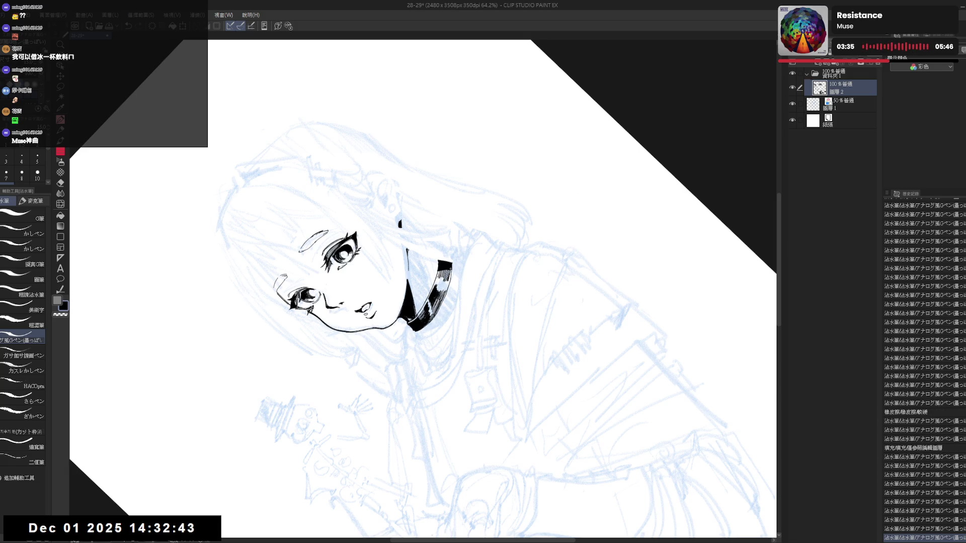
{"action": "key", "text": "minus"}
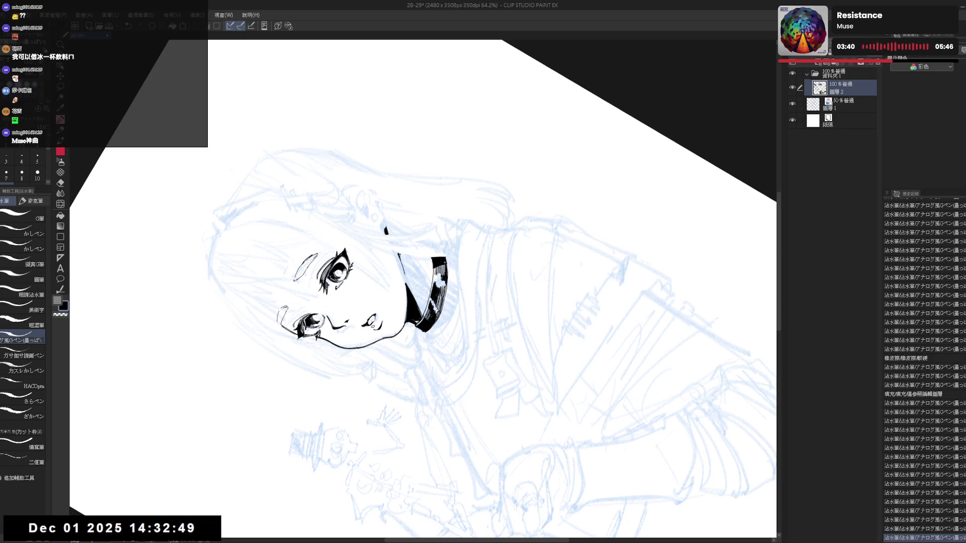
{"action": "key", "text": "c"}
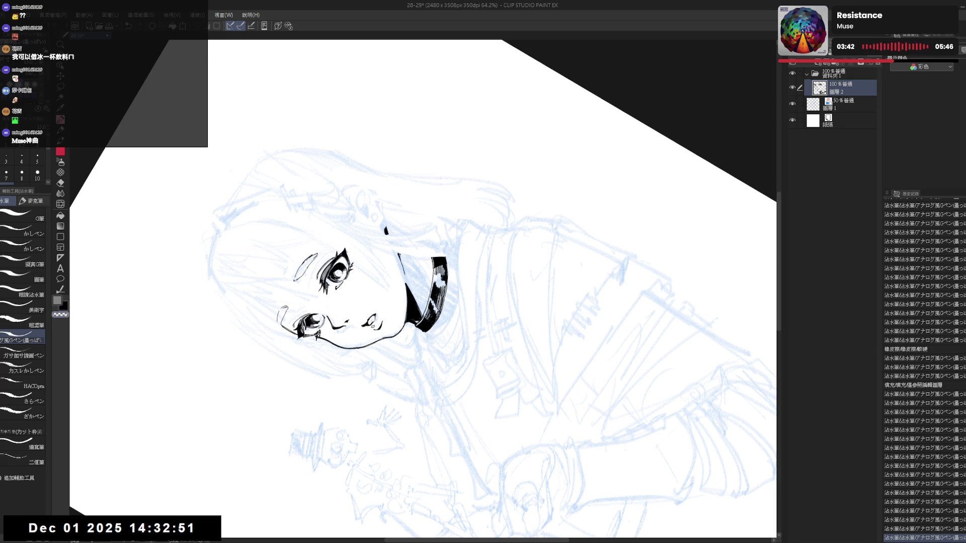
{"action": "key", "text": "c"}
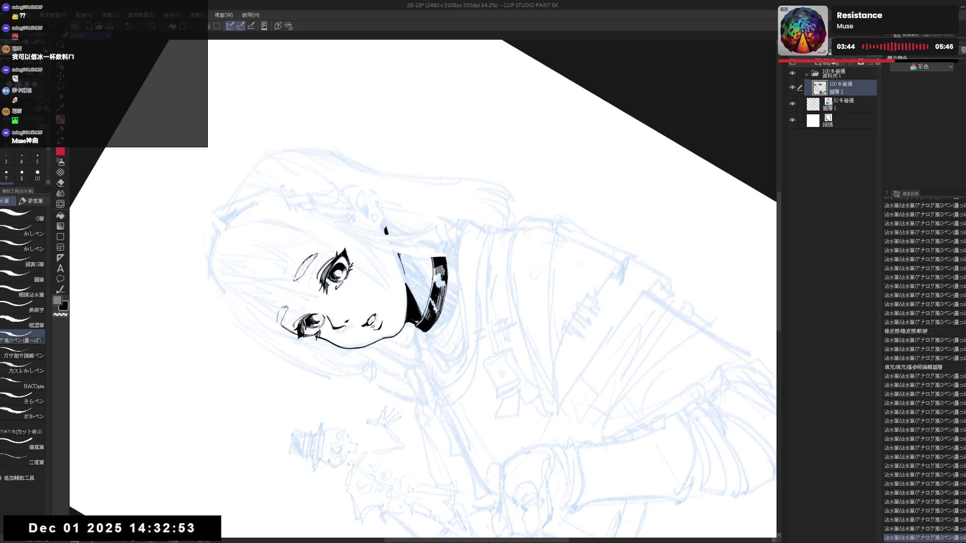
{"action": "key", "text": "r"}
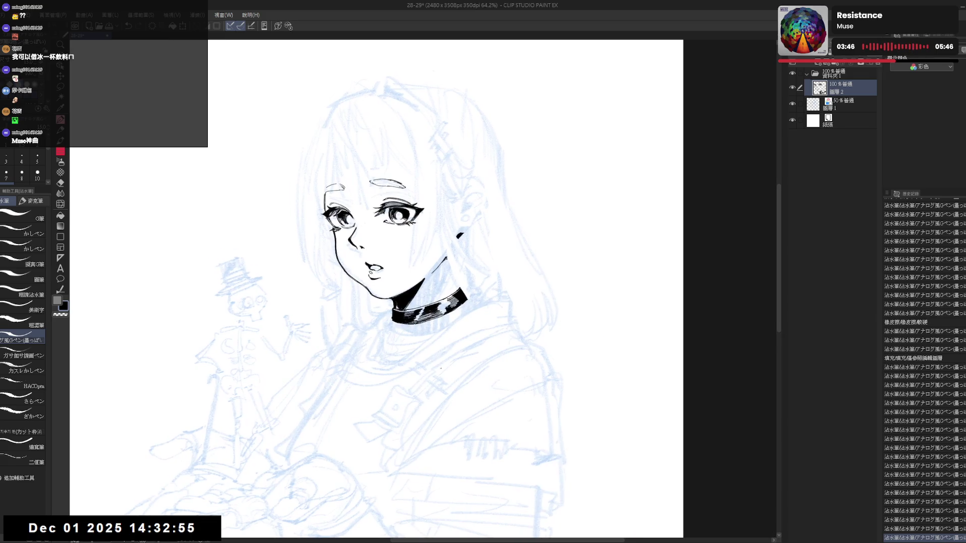
{"action": "key", "text": "p"}
{"action": "left_click_drag", "start_coordinate": [438, 297], "coordinate": [444, 306]}
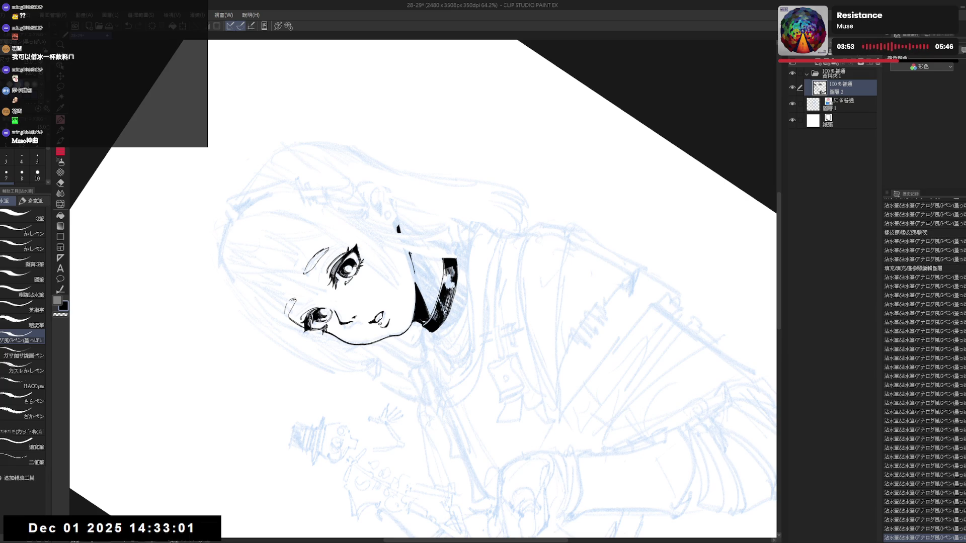
Step: Straighten the canvas view upright and reframe it on the face
{"action": "key", "text": "r"}
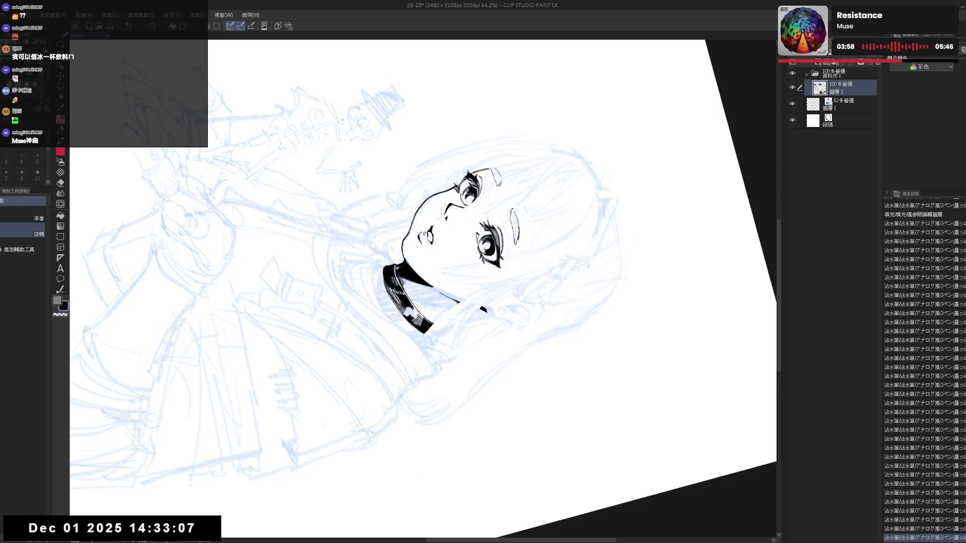
{"action": "key", "text": "p"}
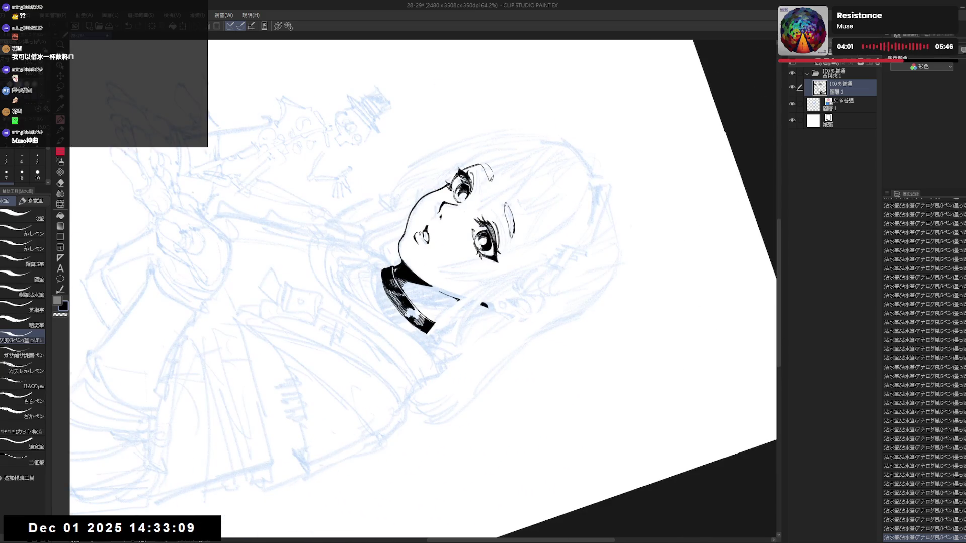
{"action": "key", "text": "r"}
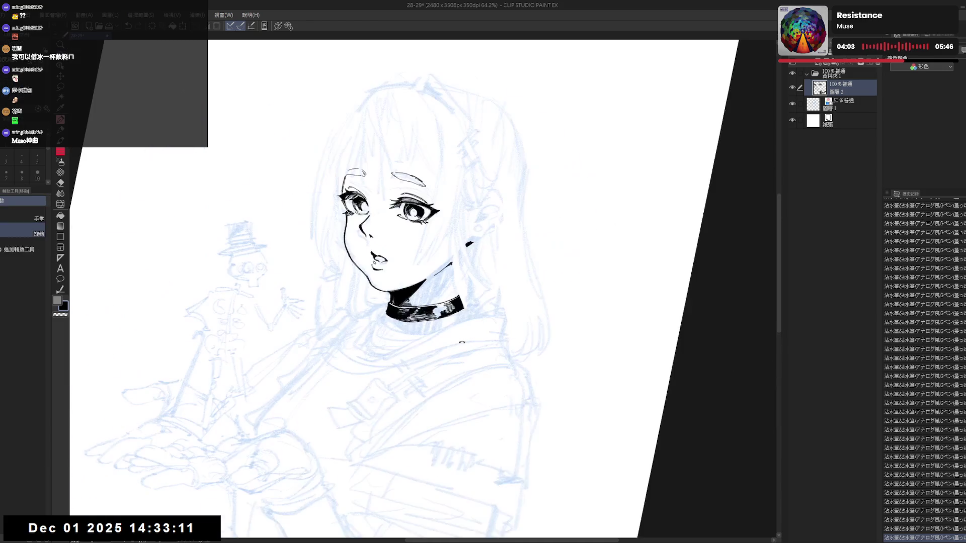
{"action": "mouse_move", "coordinate": [467, 261]}
{"action": "left_mouse_down"}
{"action": "mouse_move", "coordinate": [463, 274]}
{"action": "mouse_move", "coordinate": [495, 225]}
{"action": "left_mouse_up"}
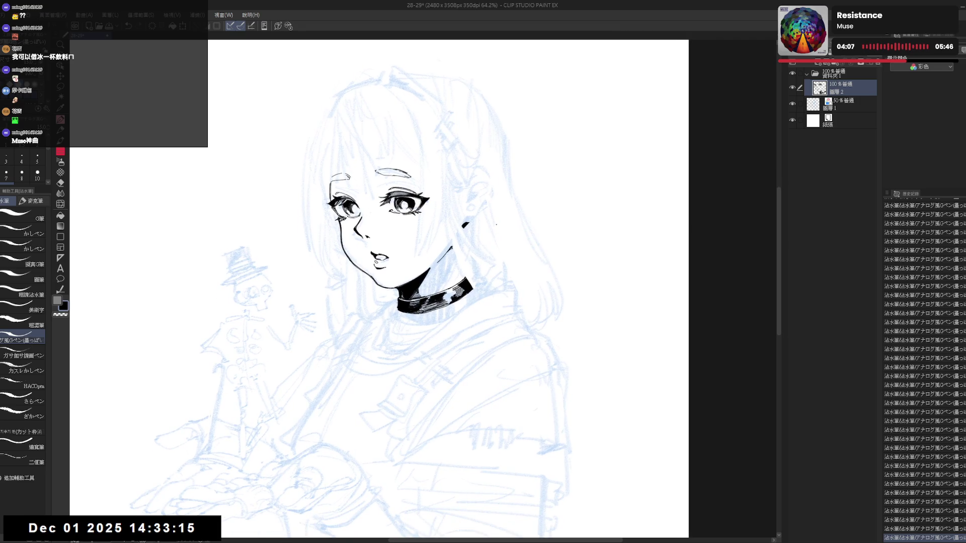
{"action": "scroll", "coordinate": [493, 219], "scroll_direction": "down", "scroll_amount": 1}
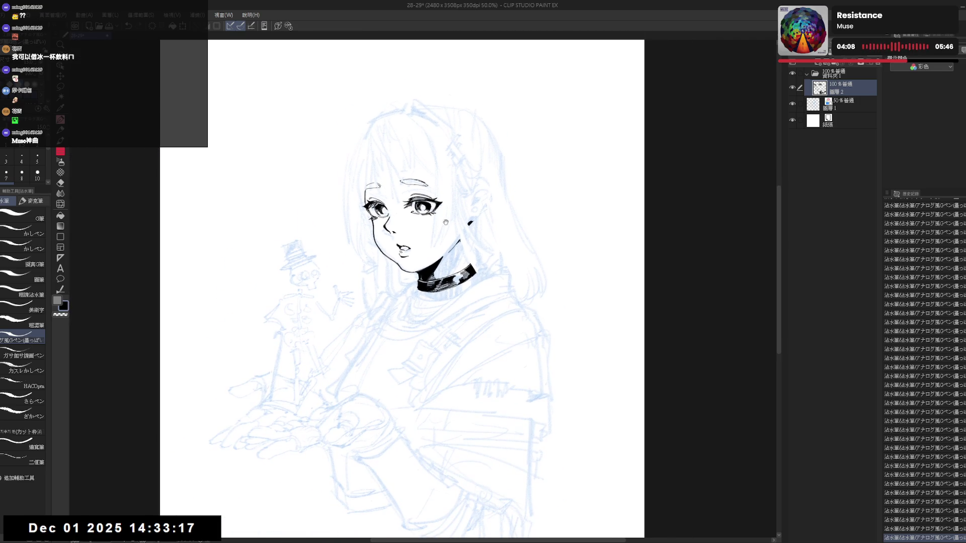
{"action": "left_click_drag", "start_coordinate": [460, 248], "coordinate": [471, 270]}
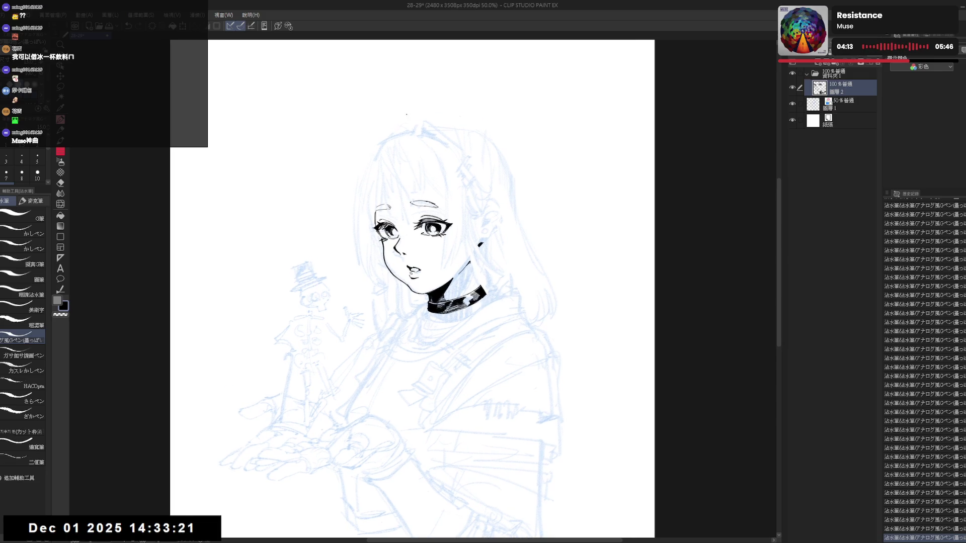
Step: Erase stray marks from the line art and ink the first hair strand down from the crown
{"action": "key", "text": "e"}
{"action": "left_click_drag", "start_coordinate": [441, 166], "coordinate": [450, 182]}
{"action": "key", "text": "p"}
{"action": "left_click_drag", "start_coordinate": [433, 258], "coordinate": [431, 256]}
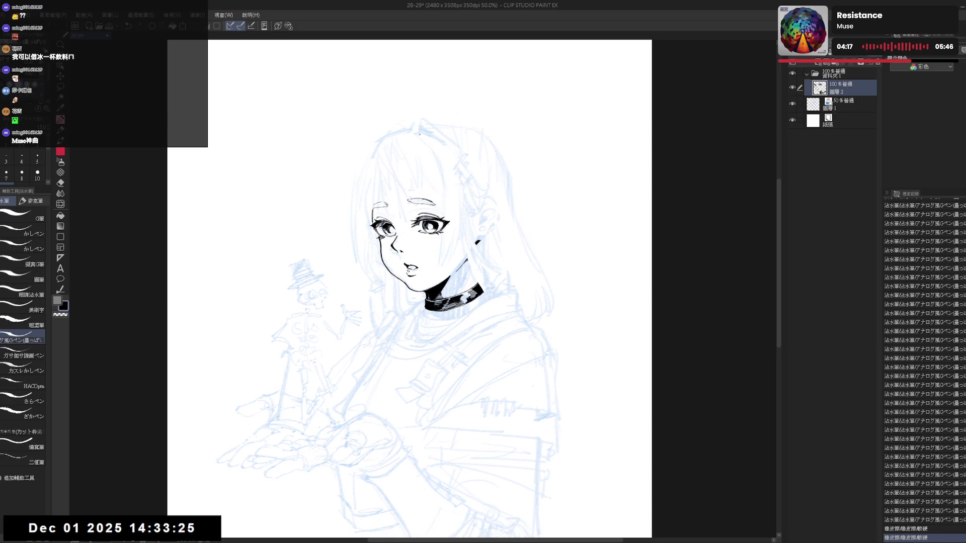
{"action": "mouse_move", "coordinate": [418, 127]}
{"action": "left_mouse_down"}
{"action": "mouse_move", "coordinate": [438, 154]}
{"action": "mouse_move", "coordinate": [438, 200]}
{"action": "left_mouse_up"}
Step: Ink the long hair strand from the top of the head down beside the face
{"action": "key", "text": "ctrl+z"}
{"action": "key", "text": "ctrl+z"}
{"action": "key", "text": "e"}
{"action": "key", "text": "p"}
{"action": "key", "text": "e"}
{"action": "key", "text": "p"}
{"action": "key", "text": "ctrl+z"}
{"action": "left_click_drag", "start_coordinate": [434, 143], "coordinate": [443, 205]}
{"action": "key", "text": "ctrl+z"}
{"action": "left_click_drag", "start_coordinate": [433, 141], "coordinate": [442, 204]}
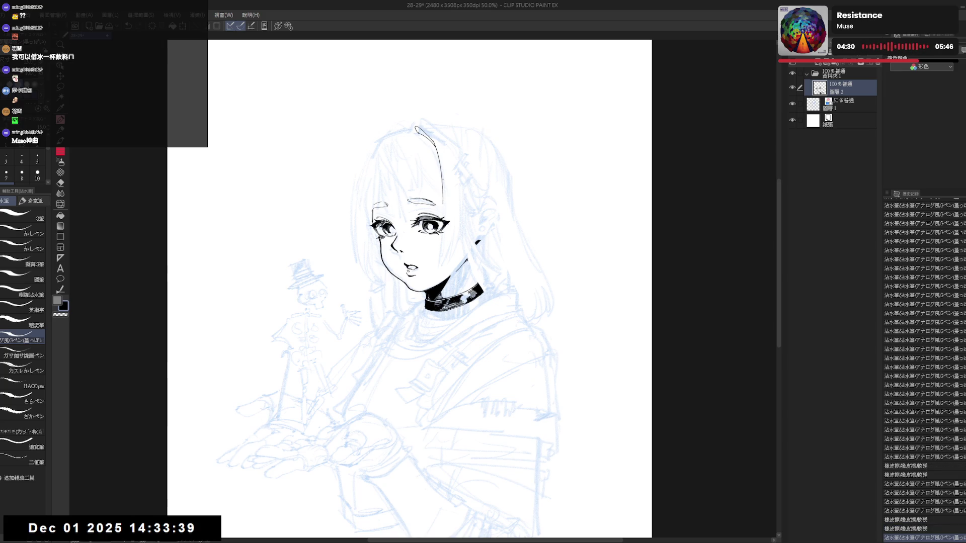
{"action": "left_click_drag", "start_coordinate": [435, 151], "coordinate": [444, 204]}
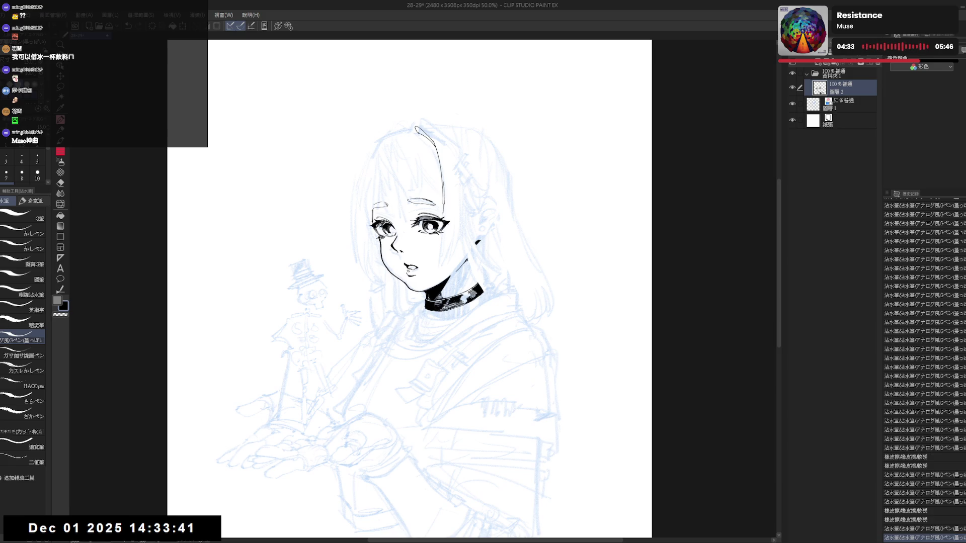
{"action": "left_click_drag", "start_coordinate": [434, 146], "coordinate": [443, 204]}
{"action": "key", "text": "ctrl+z"}
Step: Draw a hair line along the bangs, retrying the rejected strokes
{"action": "key", "text": "h"}
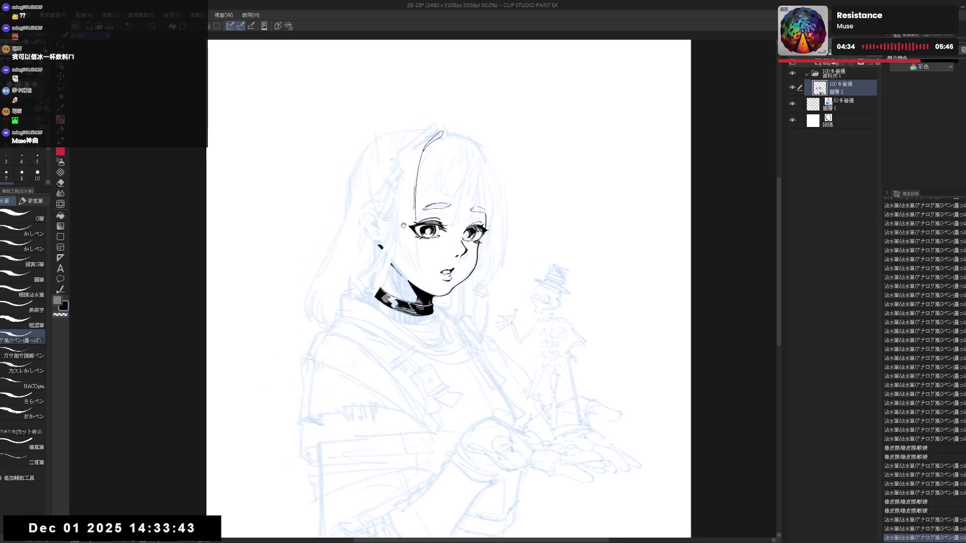
{"action": "scroll", "coordinate": [423, 248], "scroll_direction": "up", "scroll_amount": 2}
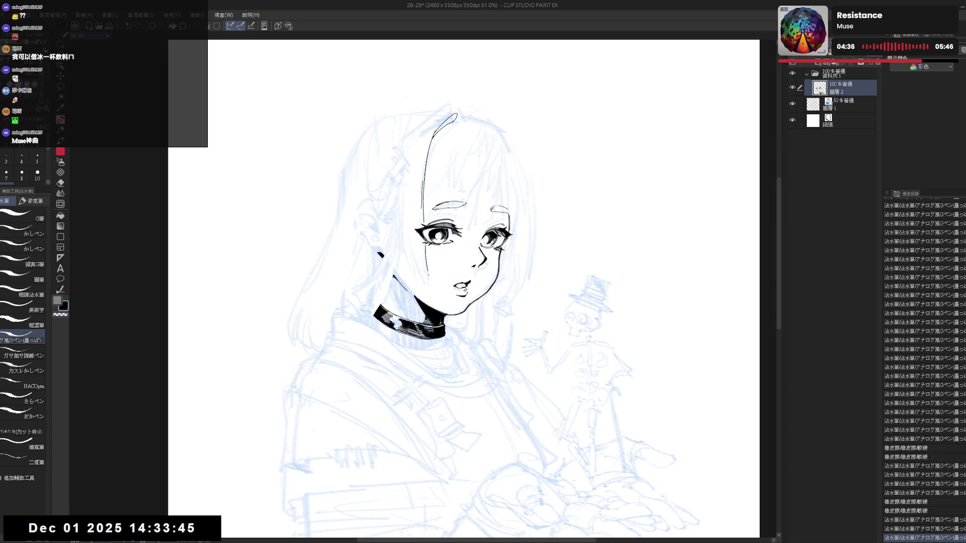
{"action": "left_click_drag", "start_coordinate": [426, 245], "coordinate": [429, 287]}
{"action": "key", "text": "ctrl+z"}
{"action": "left_click_drag", "start_coordinate": [425, 247], "coordinate": [428, 279]}
{"action": "key", "text": "ctrl+z"}
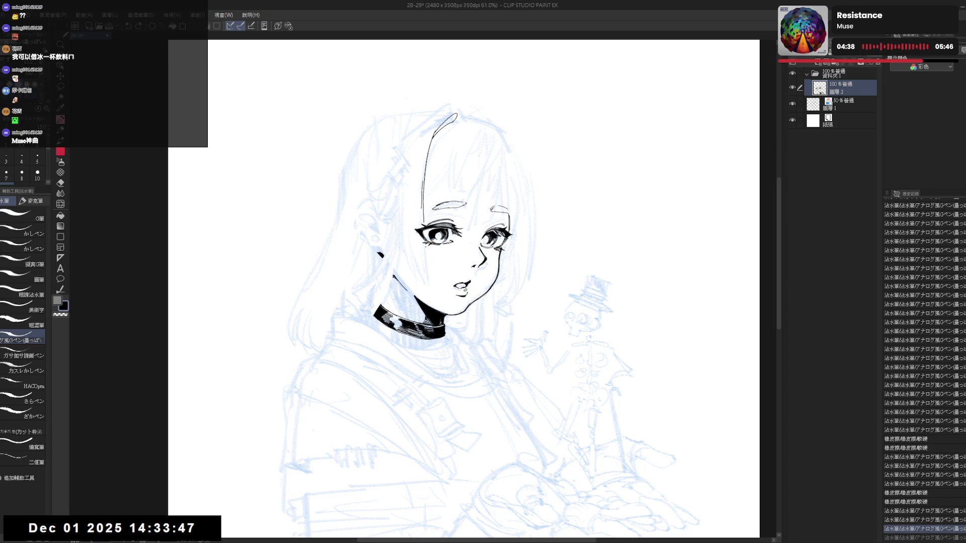
{"action": "key", "text": "r"}
{"action": "mouse_move", "coordinate": [428, 267]}
{"action": "left_mouse_down"}
{"action": "mouse_move", "coordinate": [362, 332]}
{"action": "mouse_move", "coordinate": [423, 226]}
{"action": "mouse_move", "coordinate": [425, 198]}
{"action": "mouse_move", "coordinate": [412, 290]}
{"action": "left_mouse_up"}
{"action": "key", "text": "e"}
{"action": "key", "text": "p"}
{"action": "key", "text": "ctrl+z"}
{"action": "key", "text": "ctrl+z"}
{"action": "left_click_drag", "start_coordinate": [406, 201], "coordinate": [413, 280]}
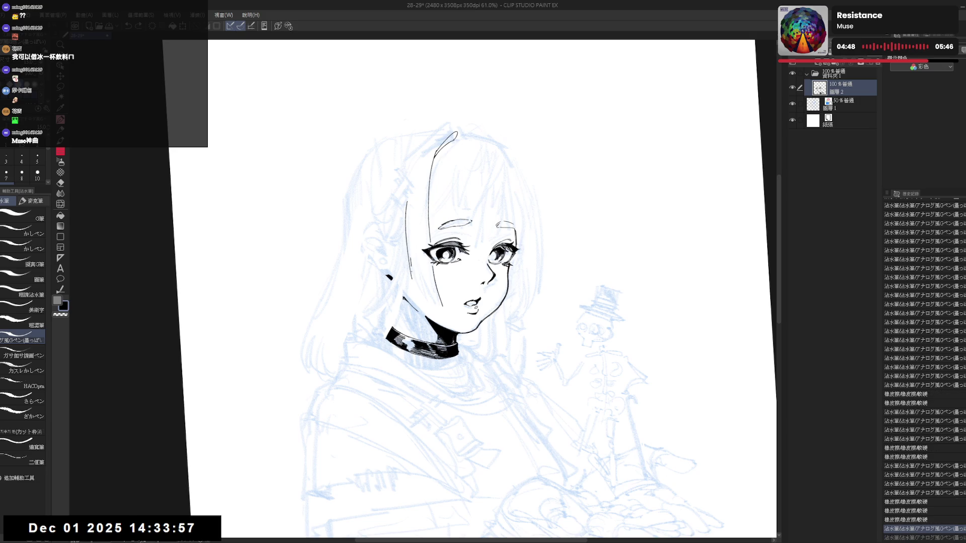
Step: Erase part of the bang line and redraw it cleanly
{"action": "key", "text": "asciicircum"}
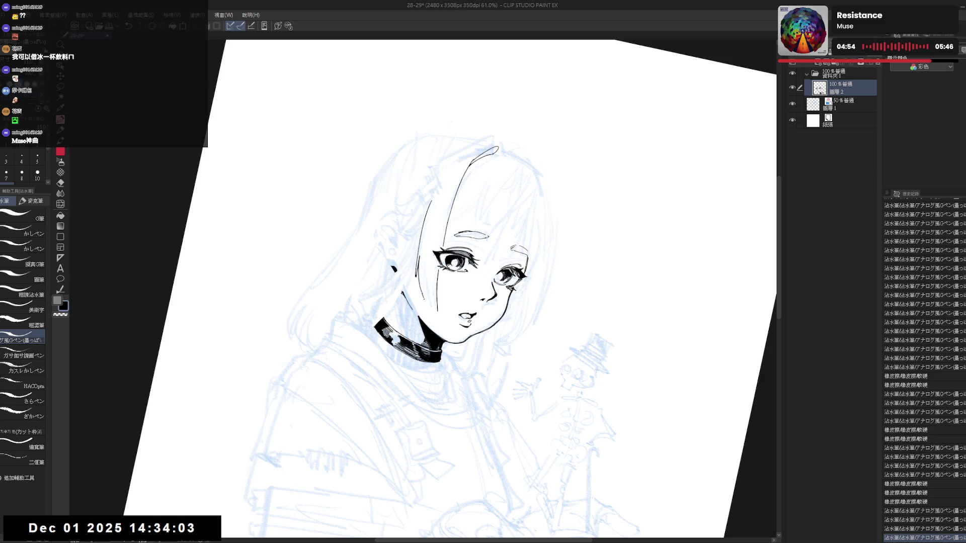
{"action": "left_click", "coordinate": [427, 279]}
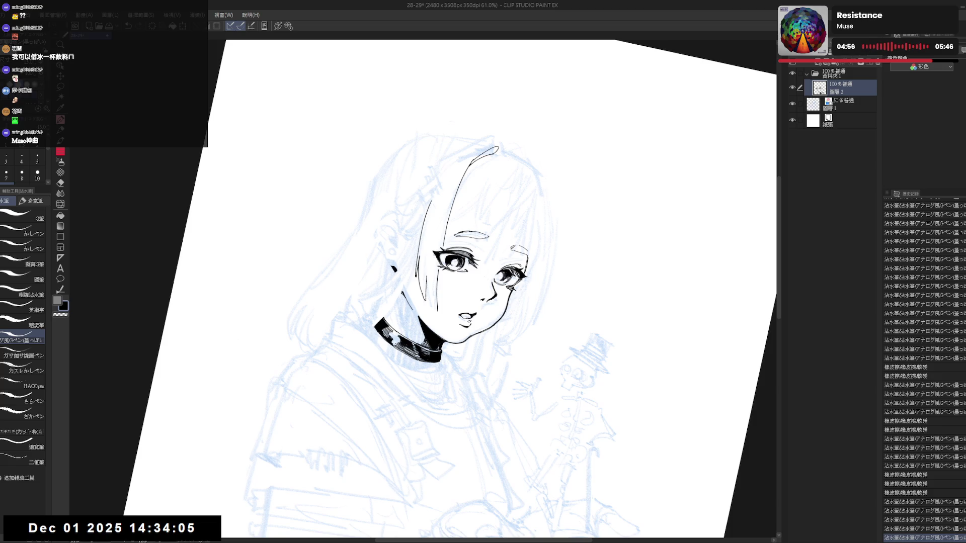
{"action": "key", "text": "minus"}
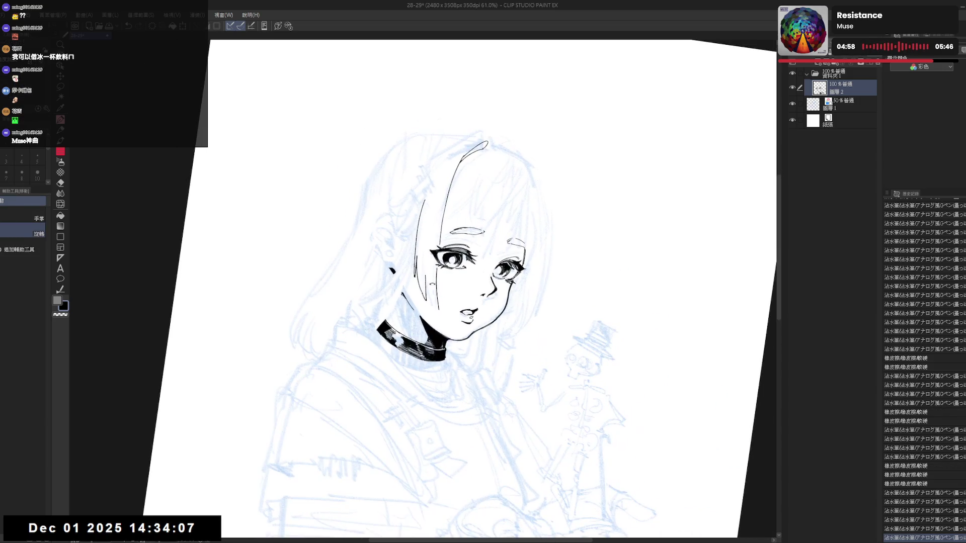
{"action": "key", "text": "e"}
{"action": "key", "text": "p"}
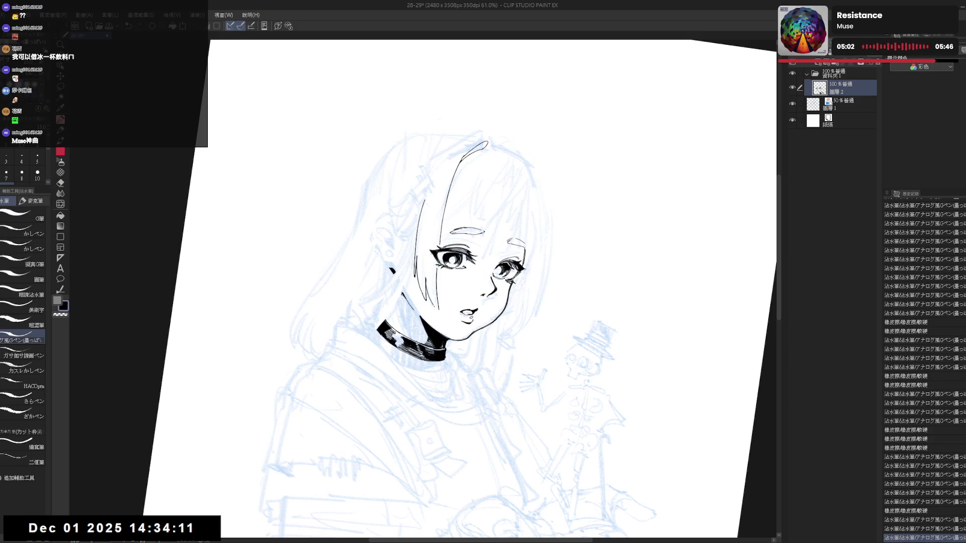
{"action": "key", "text": "ctrl+z"}
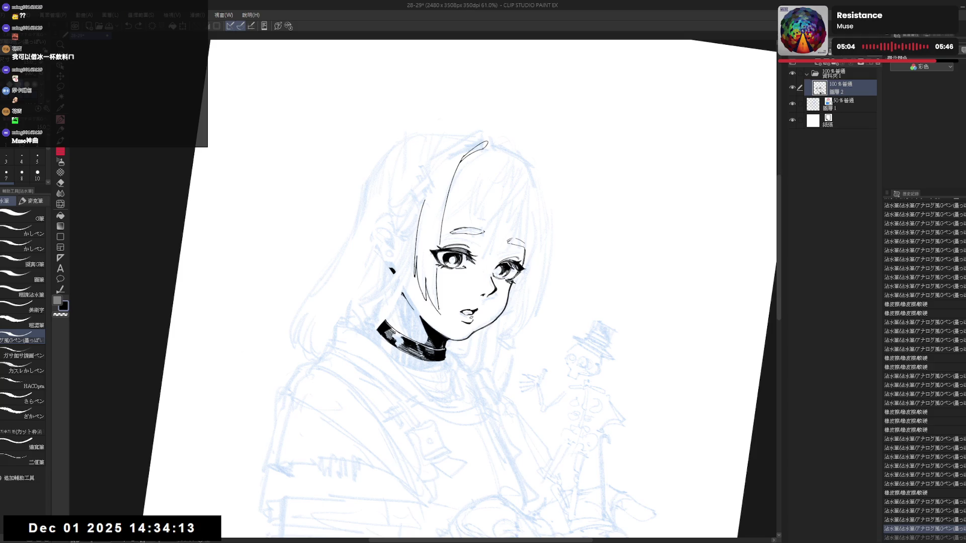
{"action": "key", "text": "h"}
{"action": "key", "text": "minus"}
{"action": "key", "text": "e"}
{"action": "left_click_drag", "start_coordinate": [433, 238], "coordinate": [435, 241]}
{"action": "key", "text": "p"}
{"action": "left_click_drag", "start_coordinate": [421, 193], "coordinate": [437, 255]}
{"action": "key", "text": "ctrl+z"}
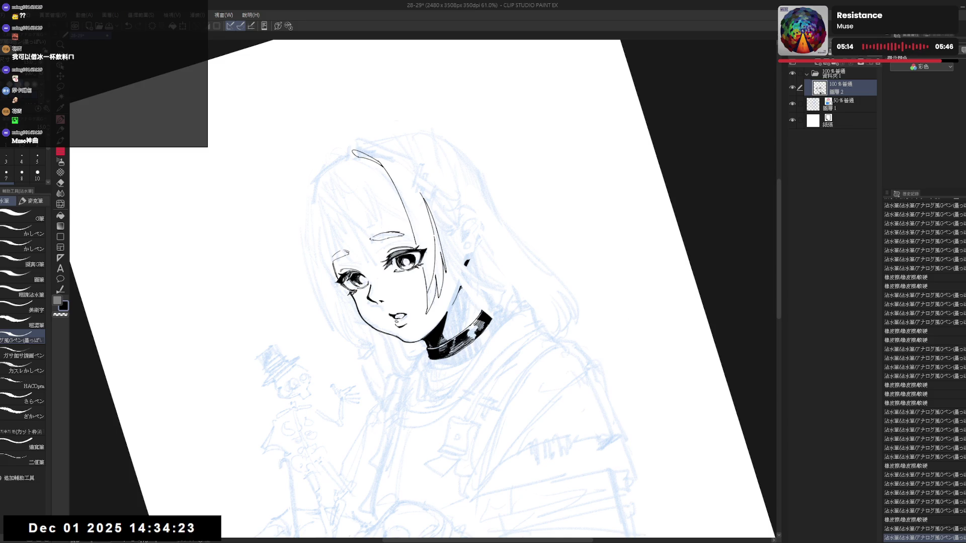
Step: Remove a stray bit of line and ink a short hair line right of the eye
{"action": "left_click_drag", "start_coordinate": [453, 302], "coordinate": [473, 312]}
{"action": "key", "text": "e"}
{"action": "left_click_drag", "start_coordinate": [436, 276], "coordinate": [468, 256]}
{"action": "key", "text": "p"}
{"action": "key", "text": "minus"}
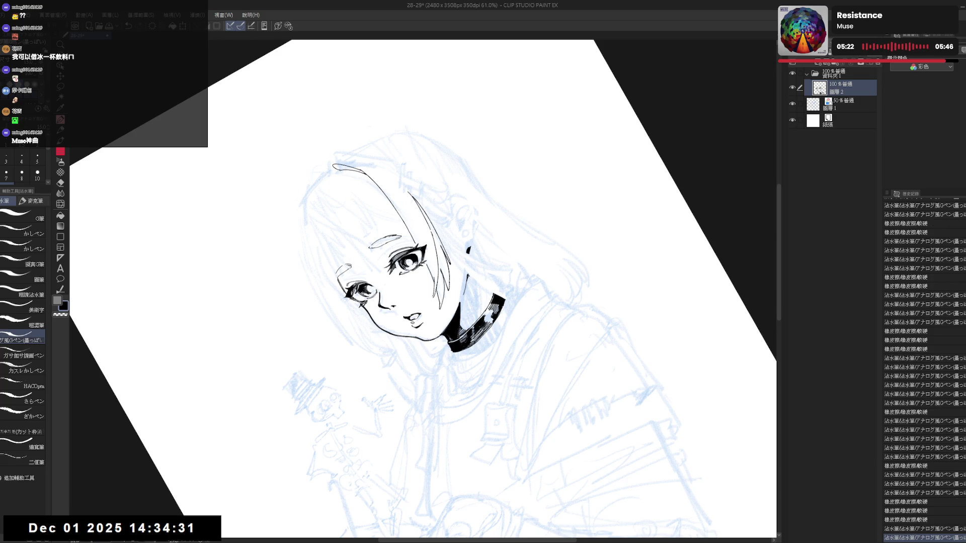
{"action": "key", "text": "asciicircum"}
{"action": "key", "text": "asciicircum"}
{"action": "left_click_drag", "start_coordinate": [450, 261], "coordinate": [448, 268]}
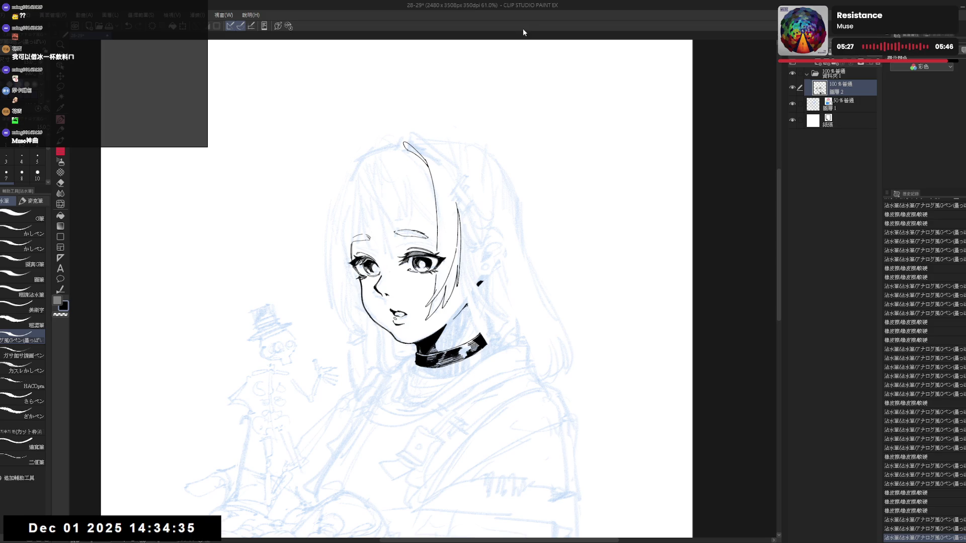
{"action": "left_click_drag", "start_coordinate": [458, 260], "coordinate": [428, 317]}
{"action": "left_click_drag", "start_coordinate": [441, 275], "coordinate": [443, 291]}
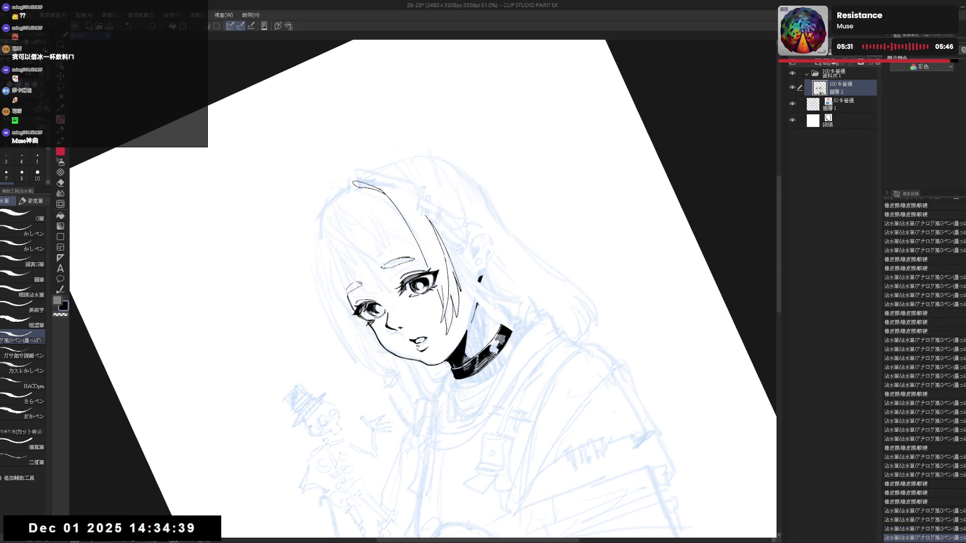
Step: Fill the tip of the long hair strand solid black
{"action": "left_click_drag", "start_coordinate": [442, 292], "coordinate": [468, 231]}
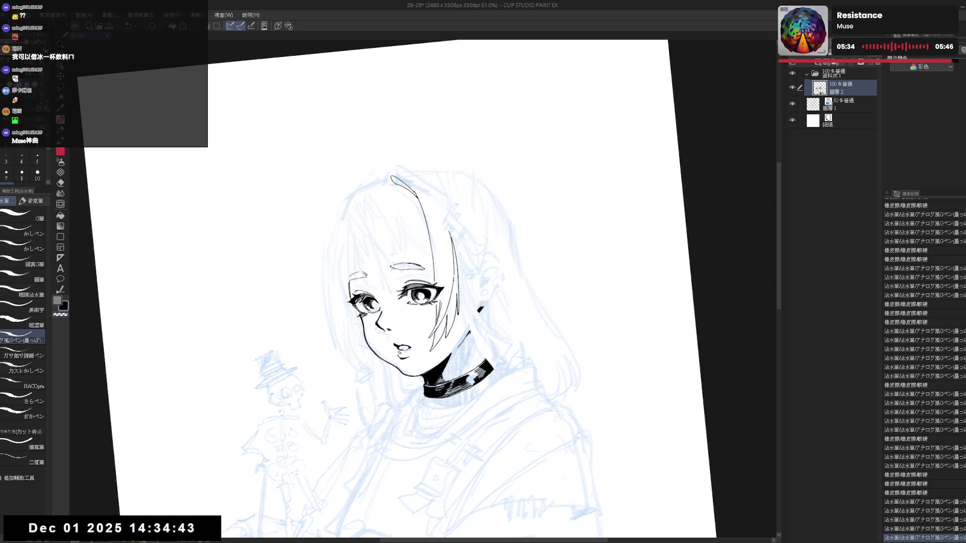
{"action": "key", "text": "ctrl+@"}
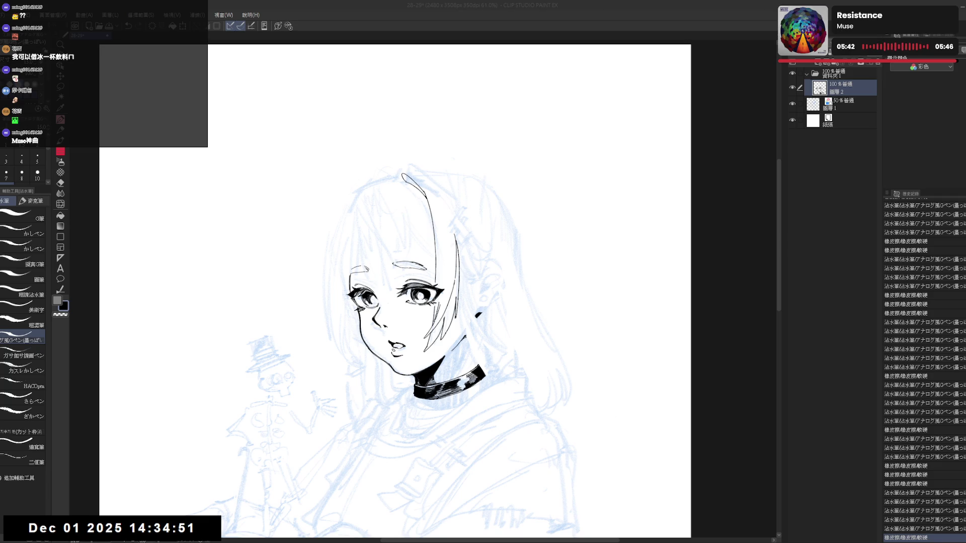
{"action": "key", "text": "ctrl+plus"}
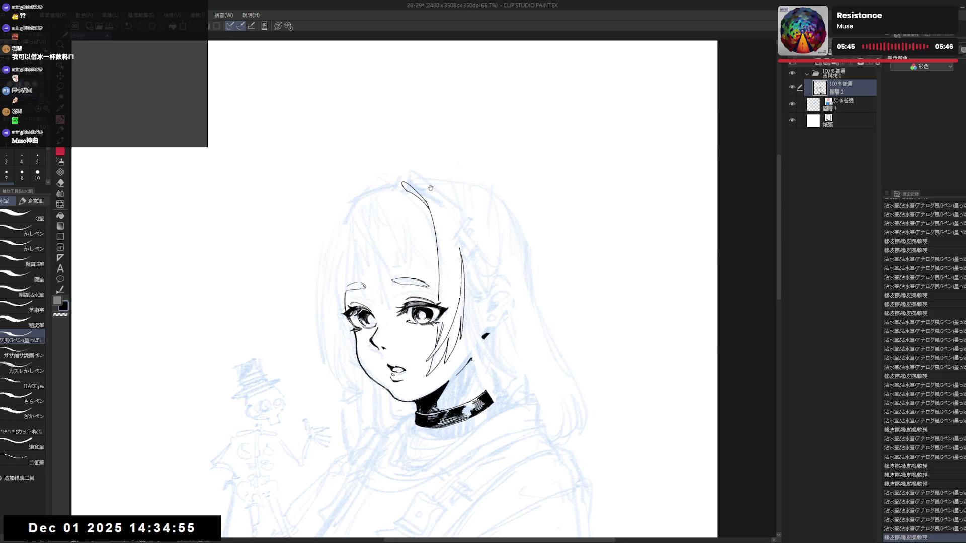
{"action": "key", "text": "r"}
{"action": "mouse_move", "coordinate": [553, 201]}
{"action": "left_mouse_down"}
{"action": "mouse_move", "coordinate": [579, 282]}
{"action": "mouse_move", "coordinate": [563, 252]}
{"action": "left_mouse_up"}
{"action": "key", "text": "p"}
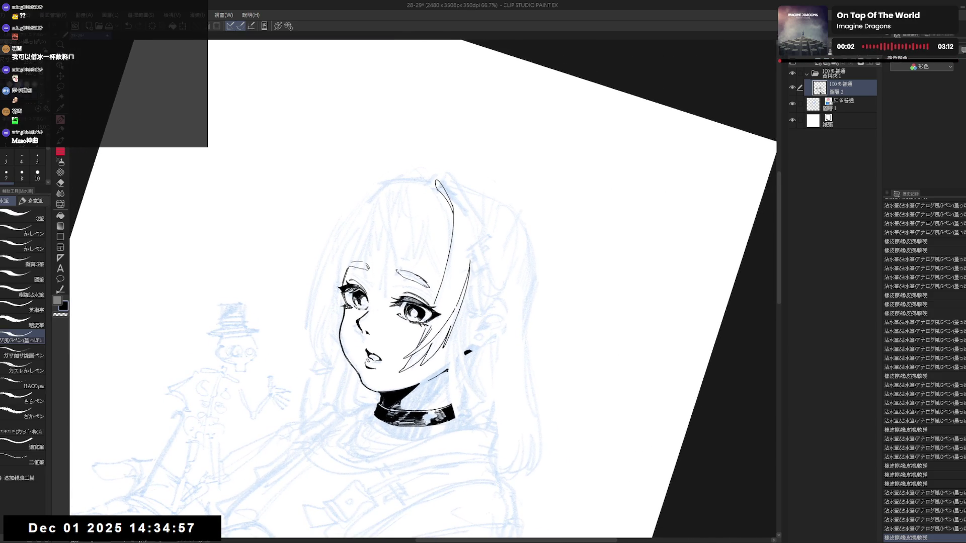
{"action": "key", "text": "ctrl+z"}
{"action": "key", "text": "ctrl+y"}
{"action": "key", "text": "g"}
{"action": "left_click", "coordinate": [442, 193]}
{"action": "key", "text": "ctrl+at"}
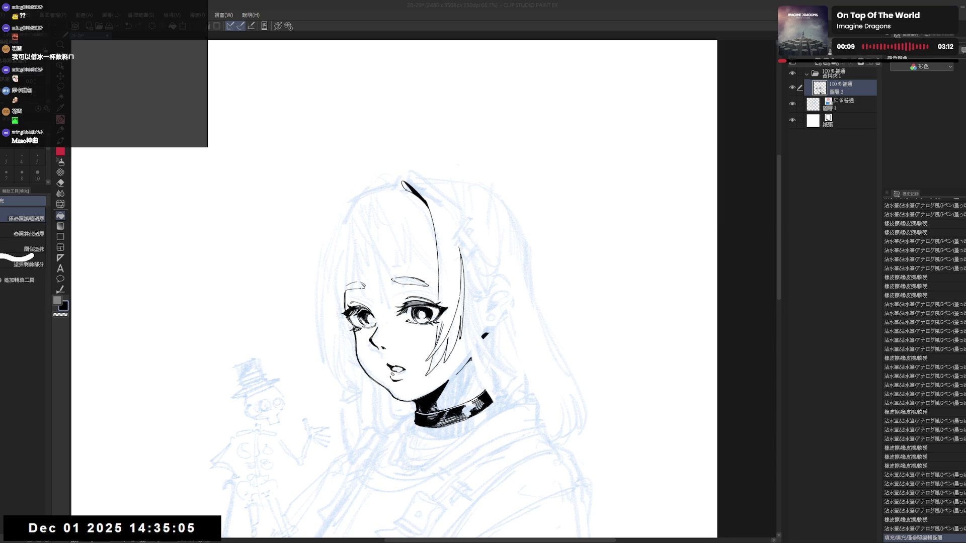
Step: Straighten and reframe the view on the face, then ink a short stroke along the hair line
{"action": "left_click", "coordinate": [518, 25]}
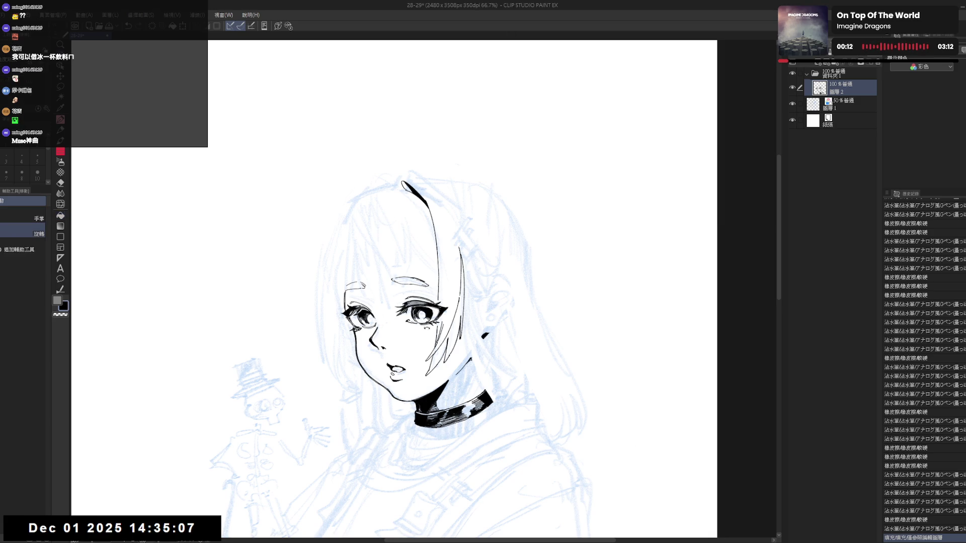
{"action": "mouse_move", "coordinate": [411, 251]}
{"action": "left_mouse_down"}
{"action": "mouse_move", "coordinate": [453, 185]}
{"action": "mouse_move", "coordinate": [456, 235]}
{"action": "left_mouse_up"}
{"action": "key", "text": "e"}
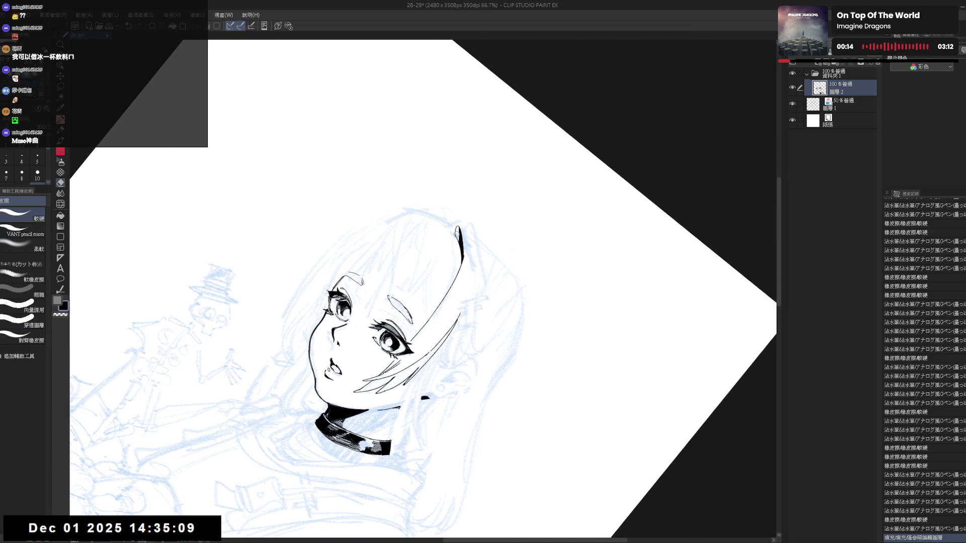
{"action": "key", "text": "p"}
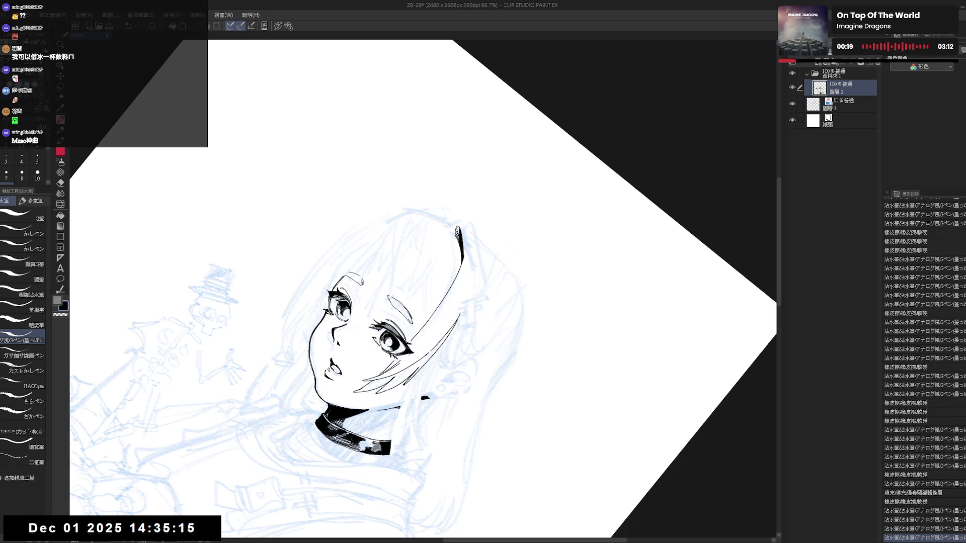
{"action": "key", "text": "ctrl+@"}
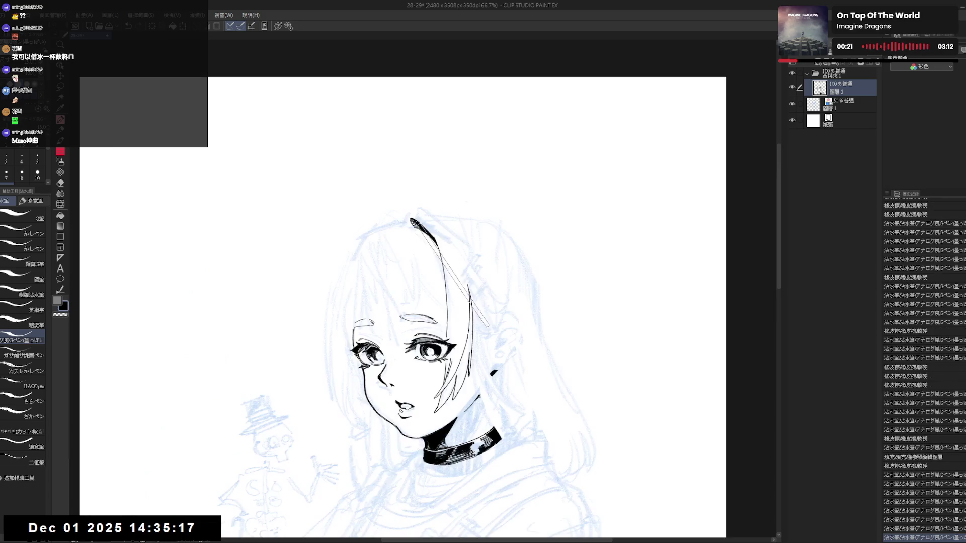
{"action": "scroll", "coordinate": [445, 163], "scroll_direction": "down", "scroll_amount": 2}
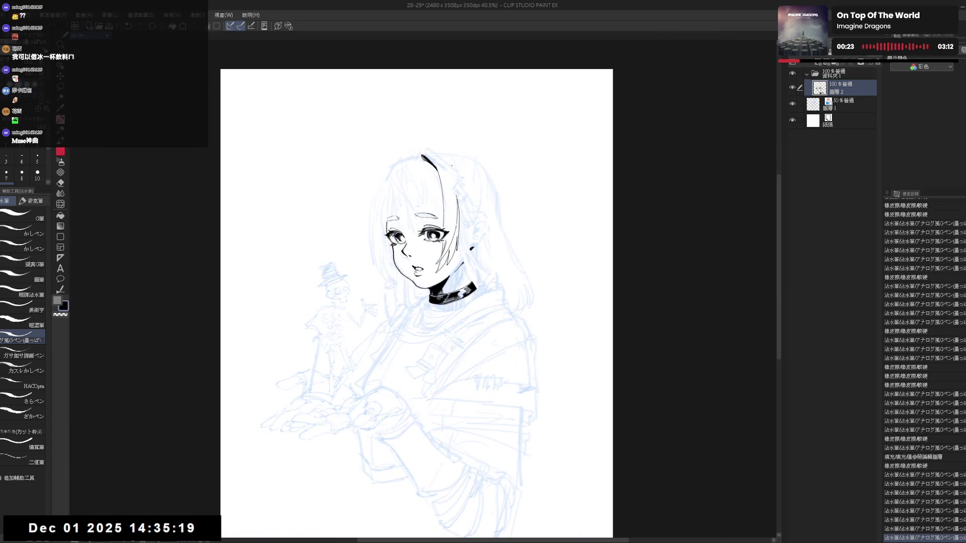
{"action": "left_click_drag", "start_coordinate": [488, 204], "coordinate": [447, 381]}
{"action": "scroll", "coordinate": [442, 166], "scroll_direction": "up", "scroll_amount": 2}
{"action": "key", "text": "p"}
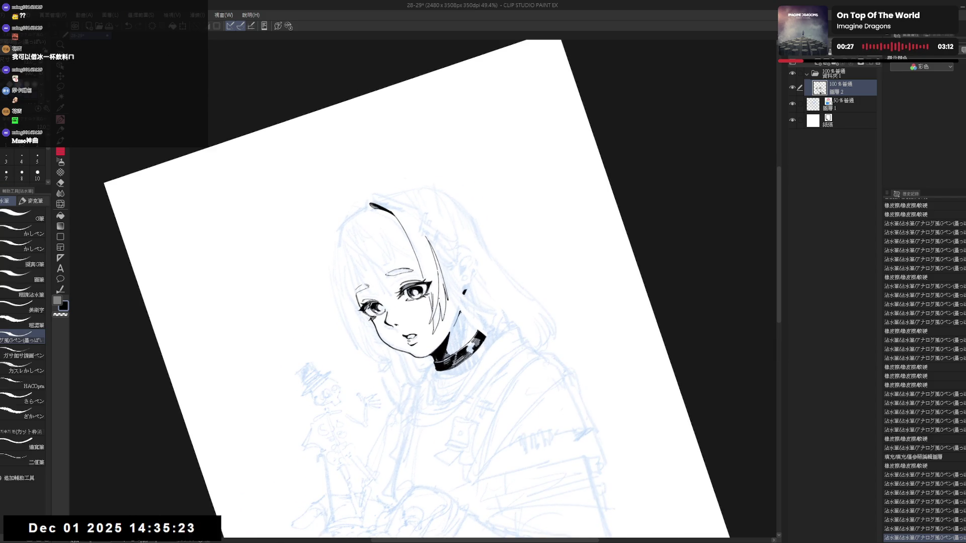
{"action": "left_click_drag", "start_coordinate": [442, 307], "coordinate": [442, 320]}
{"action": "key", "text": "ctrl+z"}
{"action": "key", "text": "ctrl+z"}
{"action": "key", "text": "ctrl+y"}
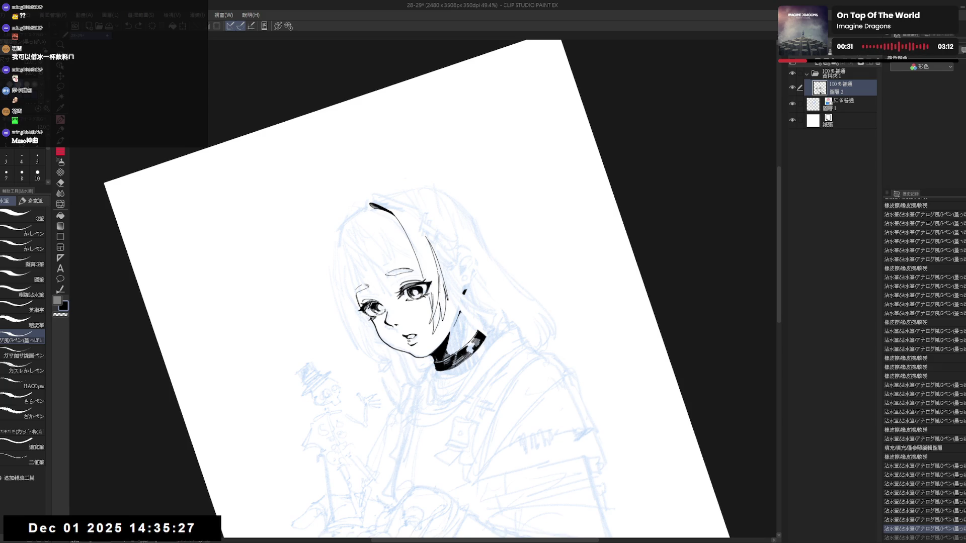
Step: Ink the long bang strand sweeping from beside the eye up toward the crown, retrying the stroke
{"action": "left_click_drag", "start_coordinate": [439, 268], "coordinate": [439, 276]}
{"action": "key", "text": "ctrl+z"}
{"action": "left_click_drag", "start_coordinate": [423, 231], "coordinate": [432, 266]}
{"action": "key", "text": "ctrl+z"}
{"action": "mouse_move", "coordinate": [422, 227]}
{"action": "left_mouse_down"}
{"action": "mouse_move", "coordinate": [431, 272]}
{"action": "mouse_move", "coordinate": [450, 235]}
{"action": "mouse_move", "coordinate": [446, 245]}
{"action": "mouse_move", "coordinate": [429, 241]}
{"action": "mouse_move", "coordinate": [327, 153]}
{"action": "left_mouse_up"}
Step: Reset the rotation, set the pen size to 10 and redraw the strand's edge
{"action": "key", "text": "e"}
{"action": "key", "text": "shift+space"}
{"action": "key", "text": "p"}
{"action": "key", "text": "ctrl+at"}
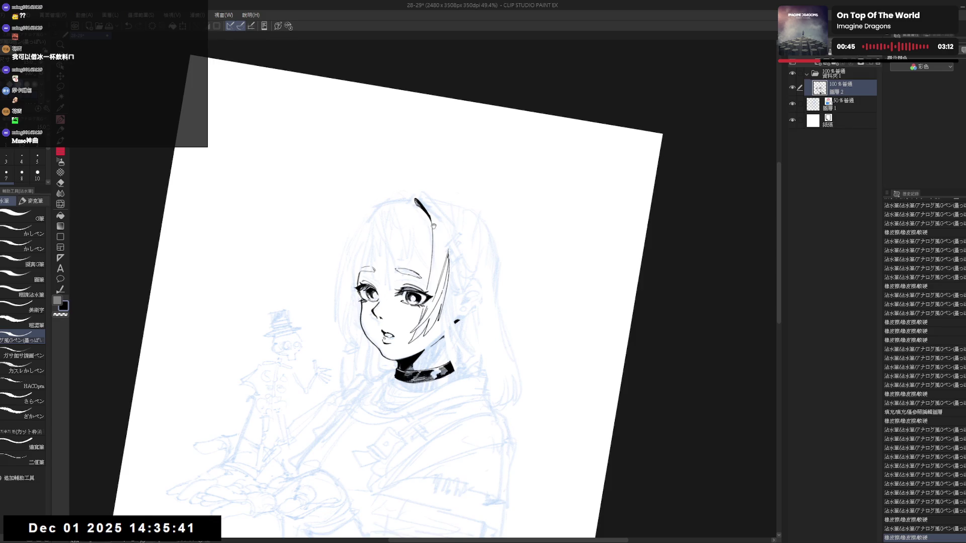
{"action": "left_click_drag", "start_coordinate": [433, 226], "coordinate": [389, 163]}
{"action": "left_click_drag", "start_coordinate": [416, 205], "coordinate": [437, 253]}
{"action": "key", "text": "bracketright"}
{"action": "key", "text": "ctrl+z"}
{"action": "left_click_drag", "start_coordinate": [421, 219], "coordinate": [439, 252]}
{"action": "key", "text": "ctrl+z"}
{"action": "key", "text": "ctrl+z"}
{"action": "left_click_drag", "start_coordinate": [423, 220], "coordinate": [440, 257]}
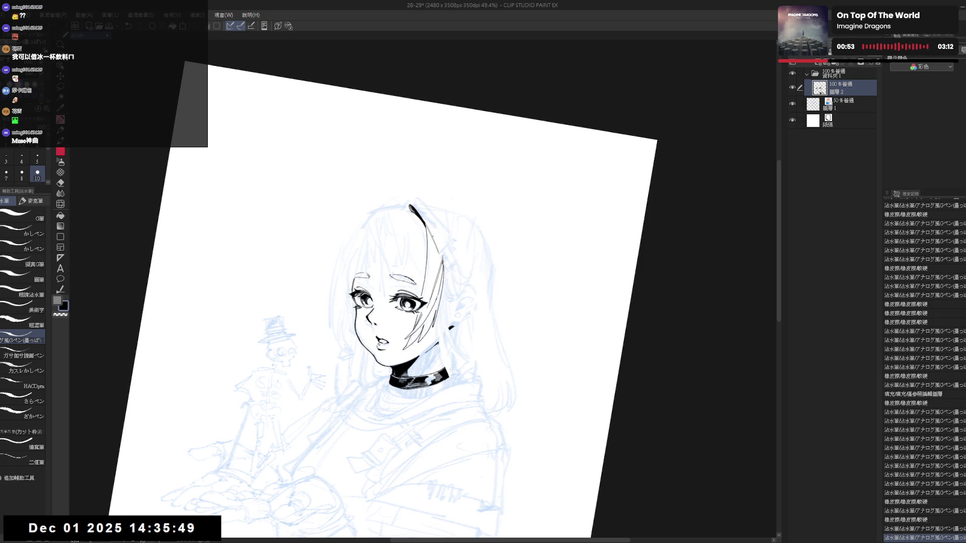
Step: Erase excess ink on the hair strand and check it in a mirrored view
{"action": "key", "text": "asciicircum"}
{"action": "key", "text": "e"}
{"action": "mouse_move", "coordinate": [442, 249]}
{"action": "left_mouse_down"}
{"action": "mouse_move", "coordinate": [440, 233]}
{"action": "mouse_move", "coordinate": [440, 268]}
{"action": "mouse_move", "coordinate": [412, 239]}
{"action": "mouse_move", "coordinate": [443, 216]}
{"action": "left_mouse_up"}
{"action": "key", "text": "p"}
{"action": "key", "text": "ctrl+z"}
{"action": "key", "text": "ctrl+z"}
{"action": "key", "text": "ctrl+@"}
{"action": "key", "text": "h"}
Step: Undo stray pen strokes and extend the strand lower toward the jaw
{"action": "key", "text": "ctrl+z"}
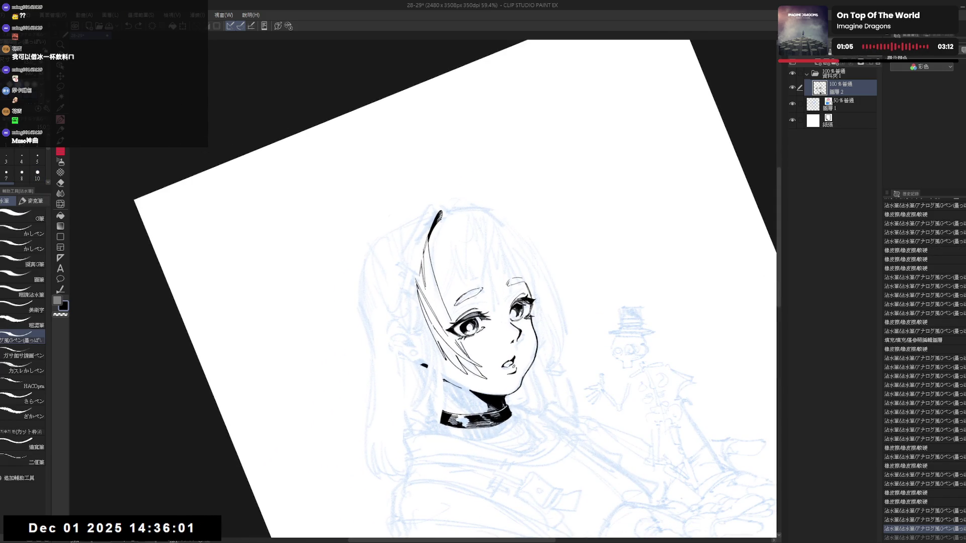
{"action": "key", "text": "e"}
{"action": "left_click_drag", "start_coordinate": [424, 252], "coordinate": [429, 307]}
{"action": "key", "text": "p"}
{"action": "key", "text": "ctrl+z"}
{"action": "key", "text": "ctrl+z"}
{"action": "key", "text": "ctrl+z"}
{"action": "key", "text": "e"}
{"action": "key", "text": "p"}
{"action": "key", "text": "ctrl+z"}
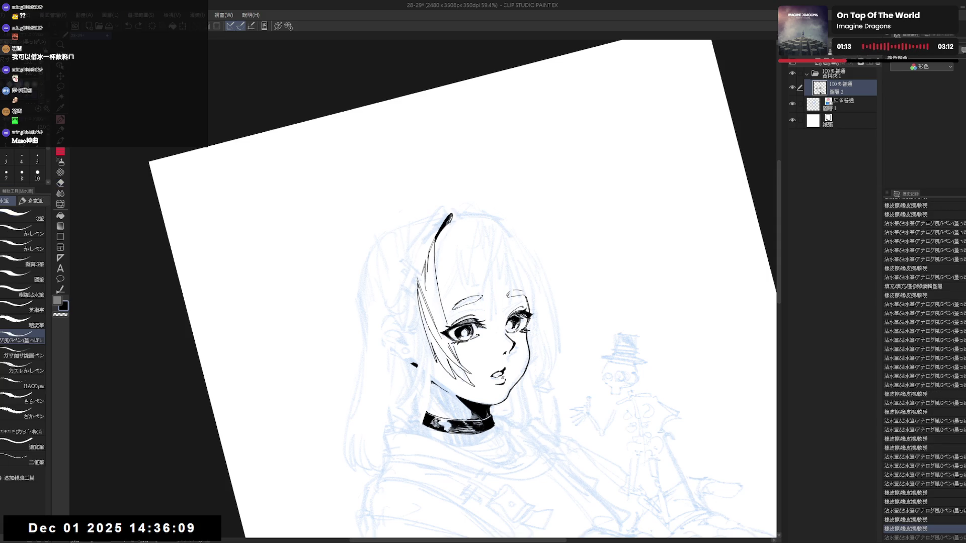
{"action": "key", "text": "ctrl+y"}
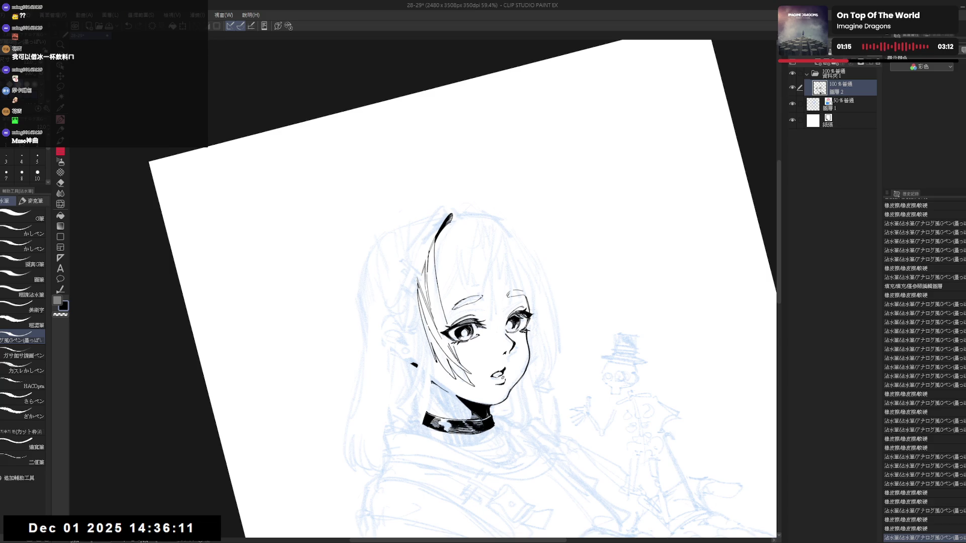
{"action": "left_click_drag", "start_coordinate": [434, 323], "coordinate": [447, 372]}
{"action": "key", "text": "ctrl+at"}
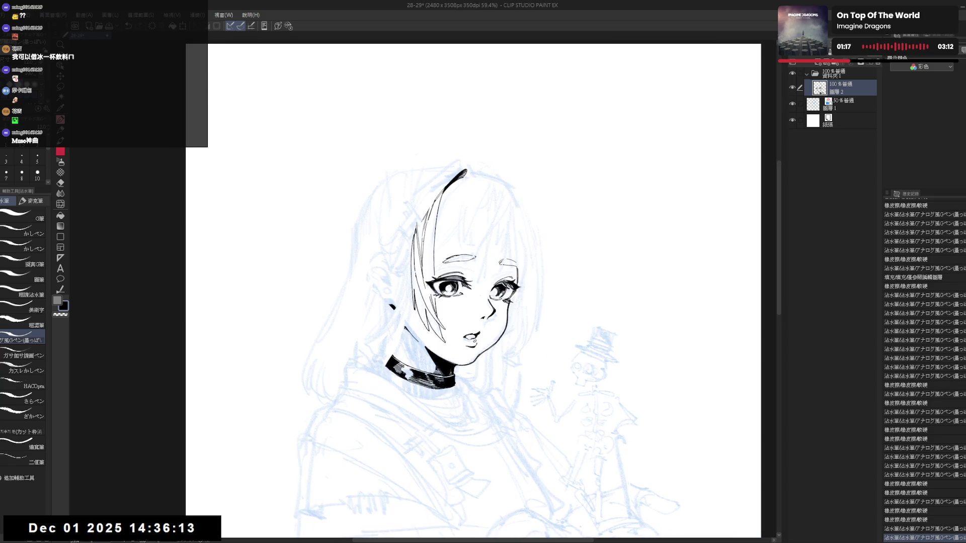
Step: Fill a small gap in the hair with black and add short hair strokes
{"action": "key", "text": "ctrl+z"}
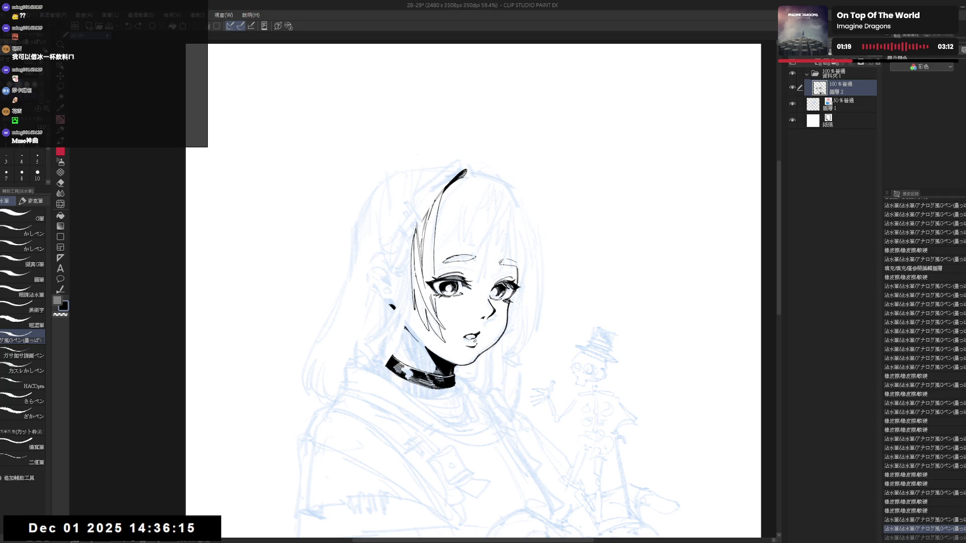
{"action": "key", "text": "g"}
{"action": "left_click", "coordinate": [423, 240]}
{"action": "left_click_drag", "start_coordinate": [424, 242], "coordinate": [427, 247]}
{"action": "left_click_drag", "start_coordinate": [426, 245], "coordinate": [427, 249]}
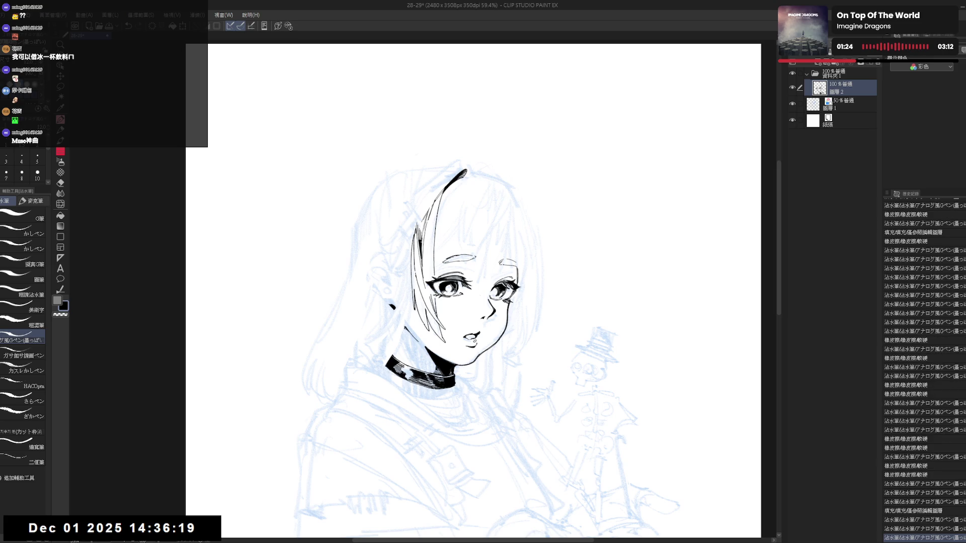
Step: Mirror the canvas to check the hair, then erase a stray ink mark
{"action": "key", "text": "h"}
{"action": "left_click_drag", "start_coordinate": [566, 192], "coordinate": [468, 188]}
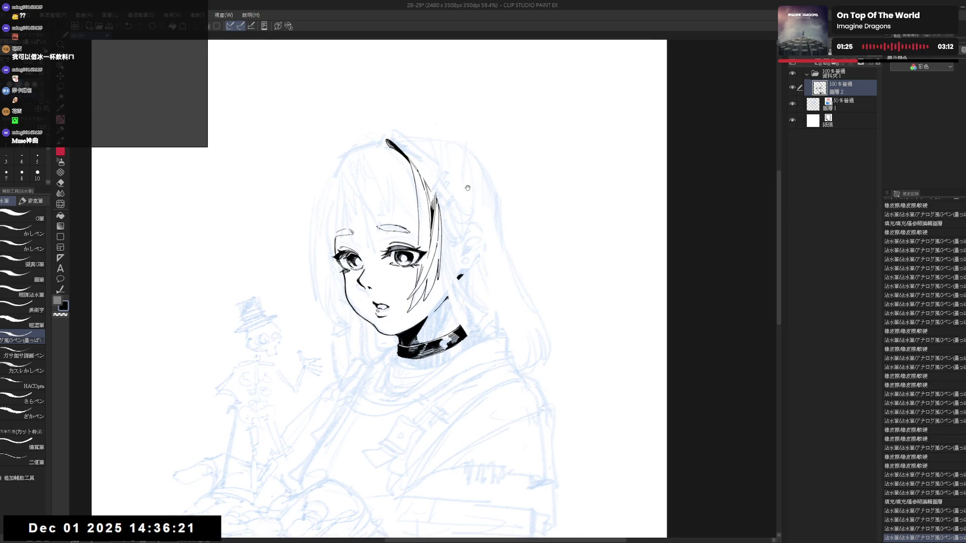
{"action": "scroll", "coordinate": [470, 172], "scroll_direction": "down", "scroll_amount": 2}
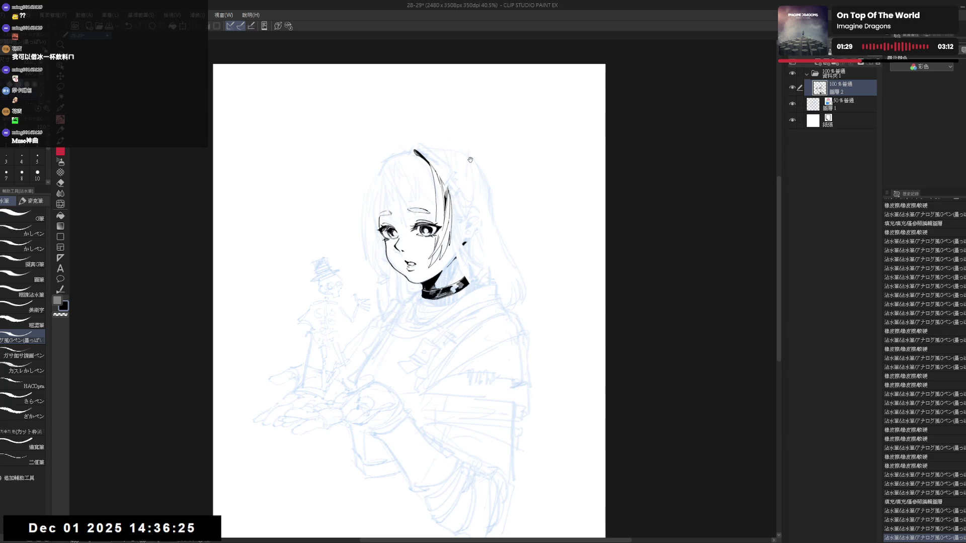
{"action": "scroll", "coordinate": [476, 146], "scroll_direction": "up", "scroll_amount": 1}
{"action": "scroll", "coordinate": [460, 170], "scroll_direction": "up", "scroll_amount": 1}
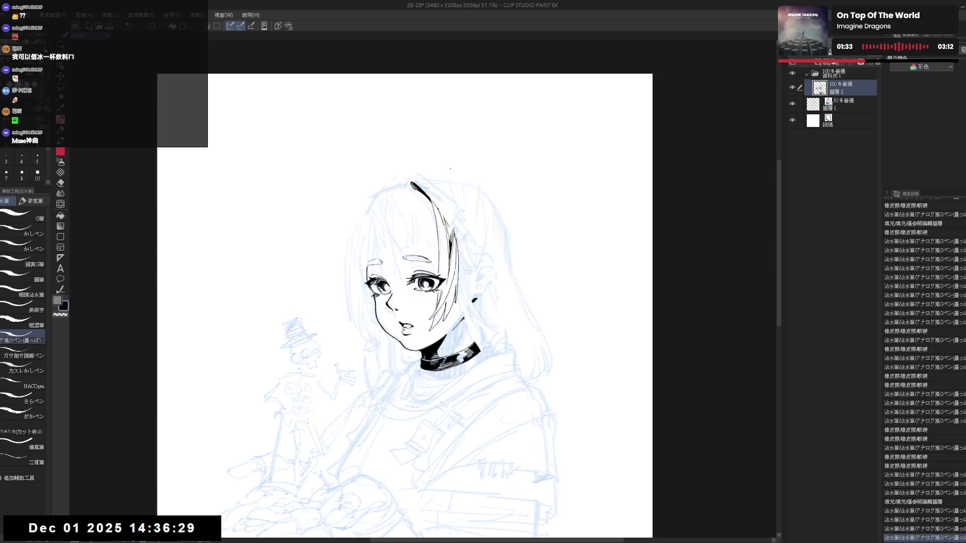
{"action": "left_click_drag", "start_coordinate": [422, 230], "coordinate": [423, 250]}
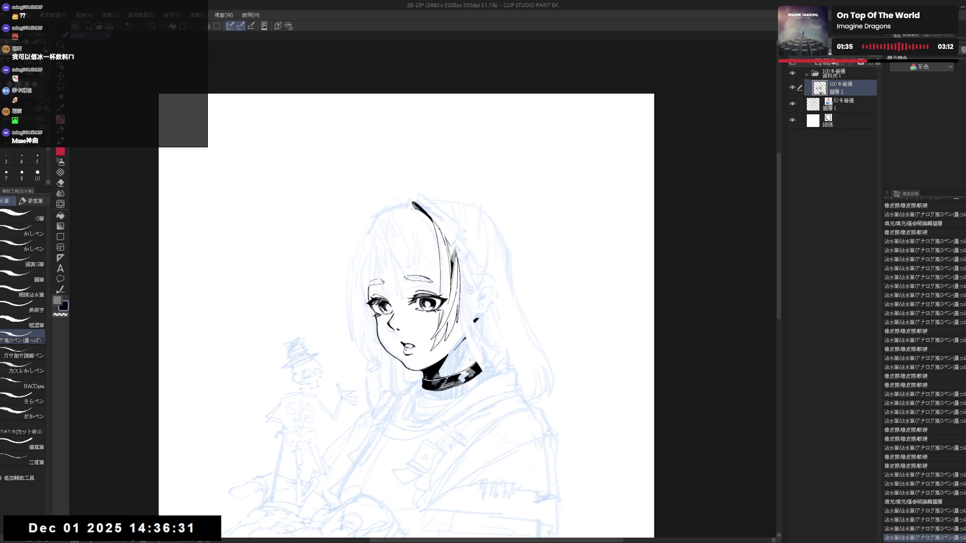
{"action": "left_click_drag", "start_coordinate": [452, 359], "coordinate": [463, 344]}
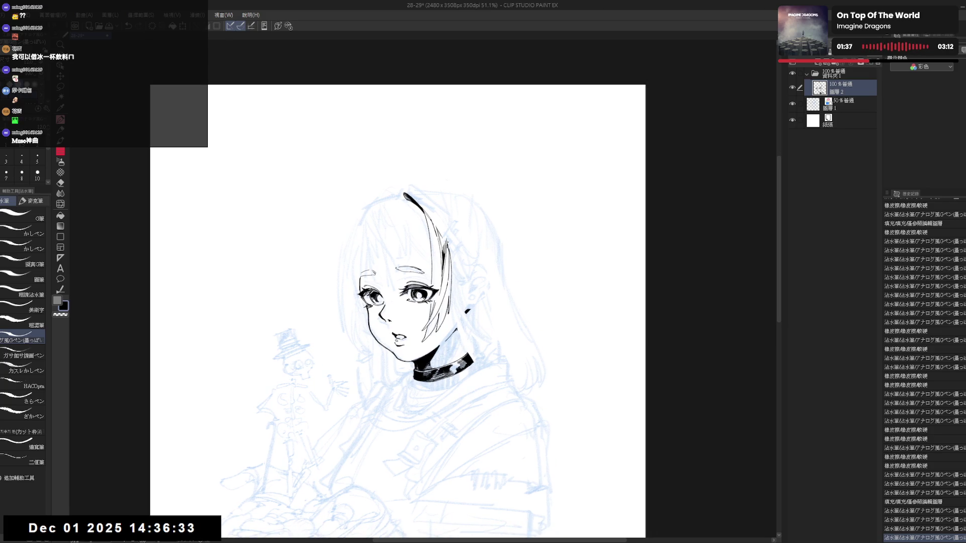
{"action": "left_click_drag", "start_coordinate": [455, 277], "coordinate": [465, 266]}
{"action": "mouse_move", "coordinate": [448, 220]}
{"action": "left_mouse_down"}
{"action": "mouse_move", "coordinate": [467, 221]}
{"action": "mouse_move", "coordinate": [444, 227]}
{"action": "mouse_move", "coordinate": [458, 268]}
{"action": "left_mouse_up"}
Step: Ink the long hair line, undoing the attempt, and recentre the upright view on the hair
{"action": "key", "text": "ctrl+z"}
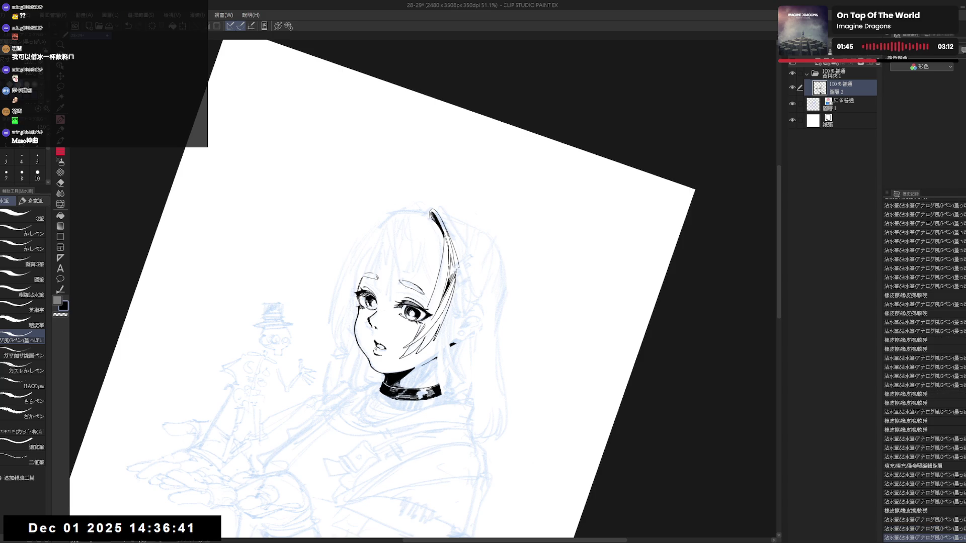
{"action": "key", "text": "ctrl+z"}
{"action": "left_click_drag", "start_coordinate": [443, 225], "coordinate": [458, 272]}
{"action": "key", "text": "ctrl+z"}
{"action": "key", "text": "ctrl+@"}
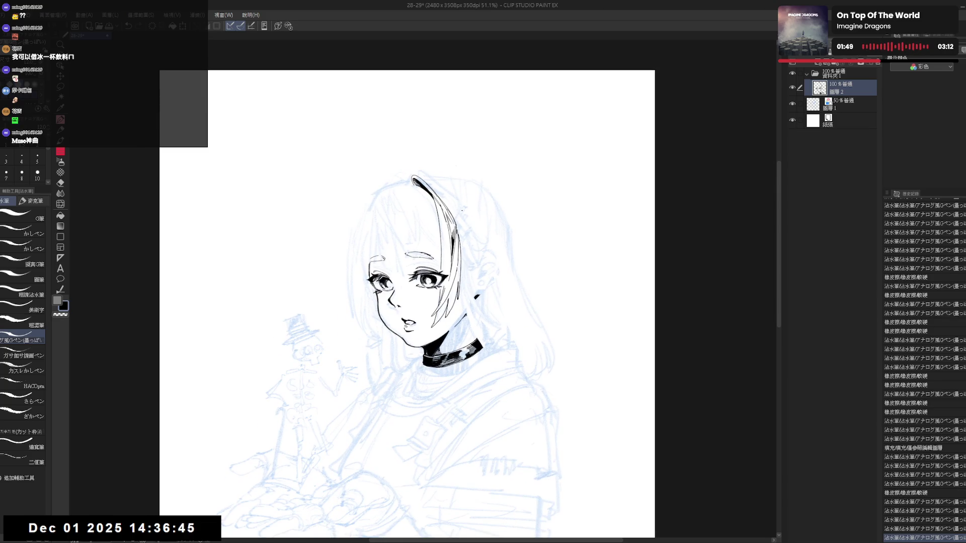
{"action": "scroll", "coordinate": [449, 204], "scroll_direction": "down", "scroll_amount": 1}
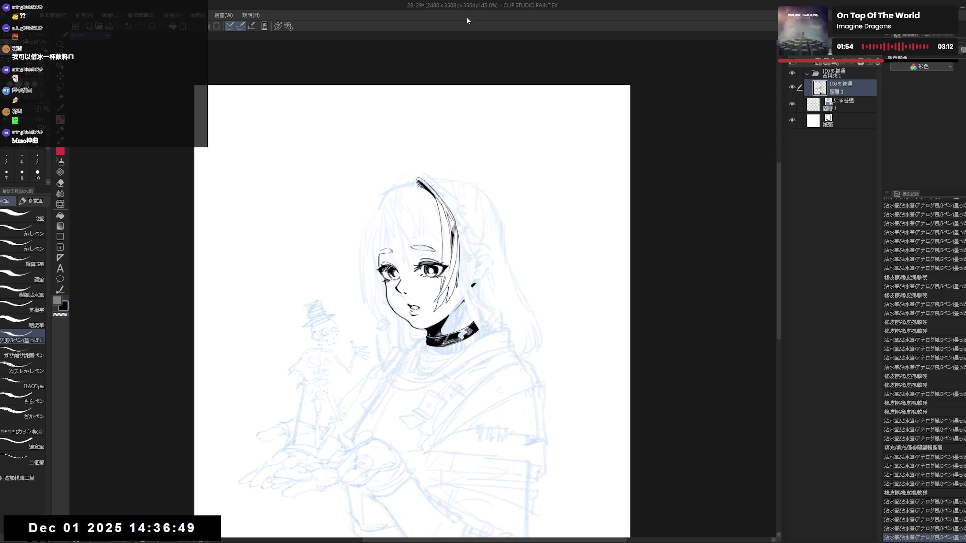
{"action": "scroll", "coordinate": [417, 224], "scroll_direction": "up", "scroll_amount": 1}
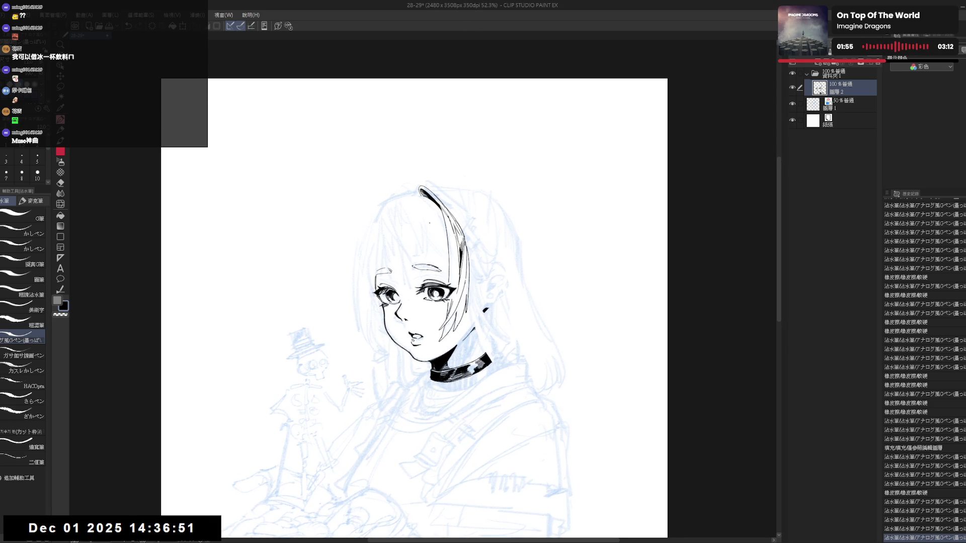
{"action": "left_click_drag", "start_coordinate": [390, 202], "coordinate": [416, 199]}
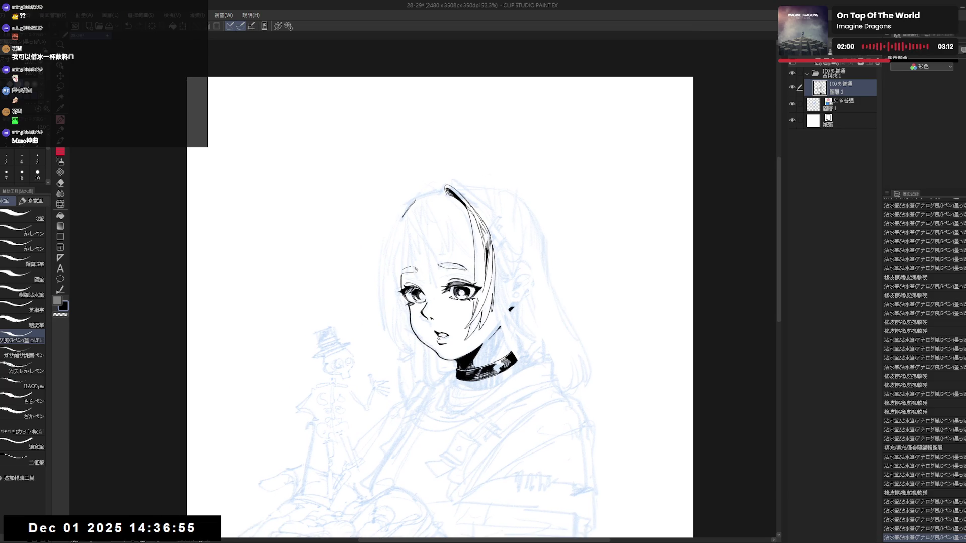
{"action": "left_click_drag", "start_coordinate": [416, 200], "coordinate": [390, 205]}
Step: Erase a small bit of hair ink and add a short stroke at the top of the hair
{"action": "key", "text": "e"}
{"action": "left_click", "coordinate": [390, 205]}
{"action": "key", "text": "p"}
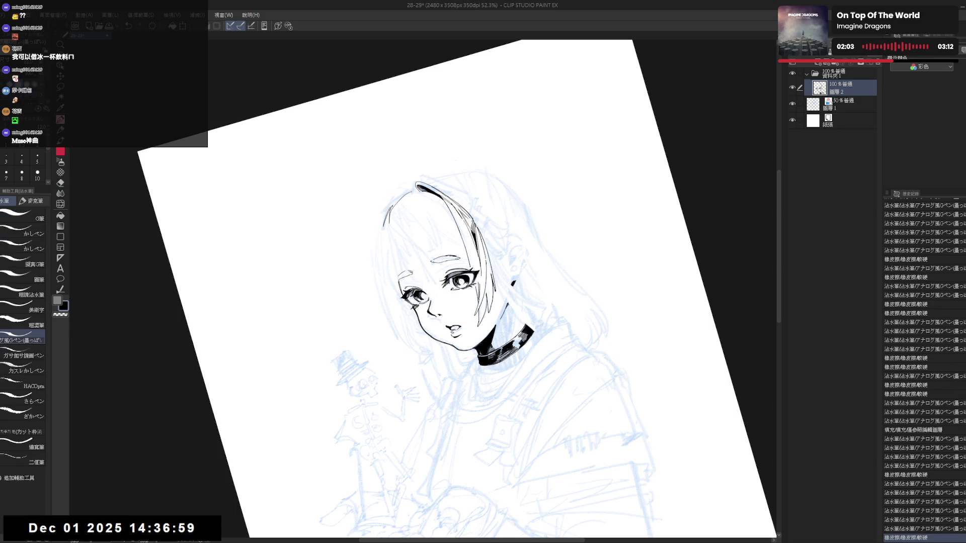
{"action": "key", "text": "at"}
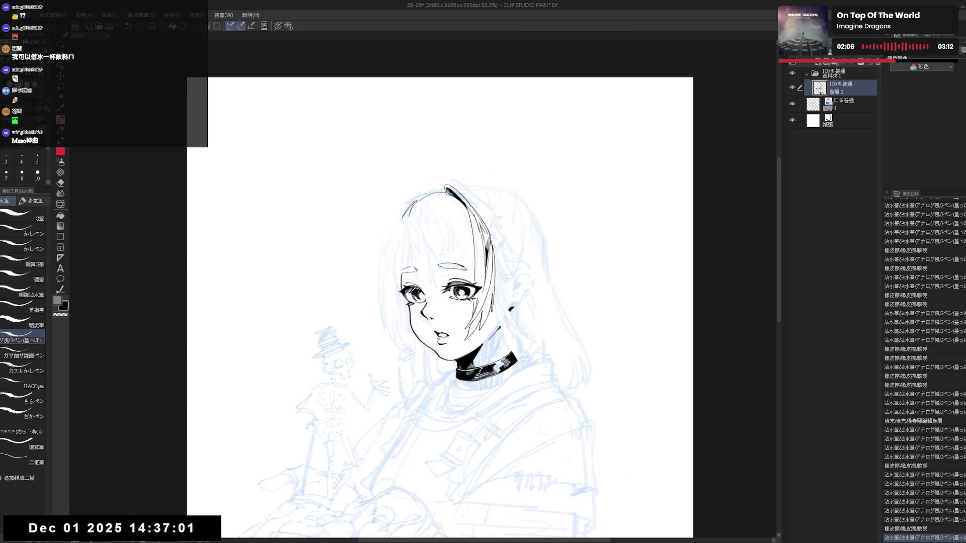
{"action": "key", "text": "minus"}
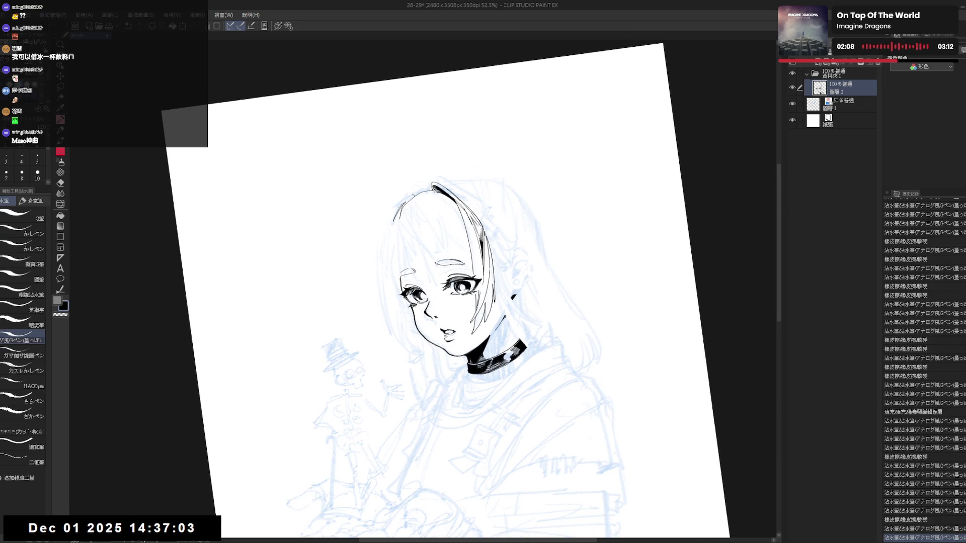
{"action": "left_click_drag", "start_coordinate": [404, 202], "coordinate": [412, 193]}
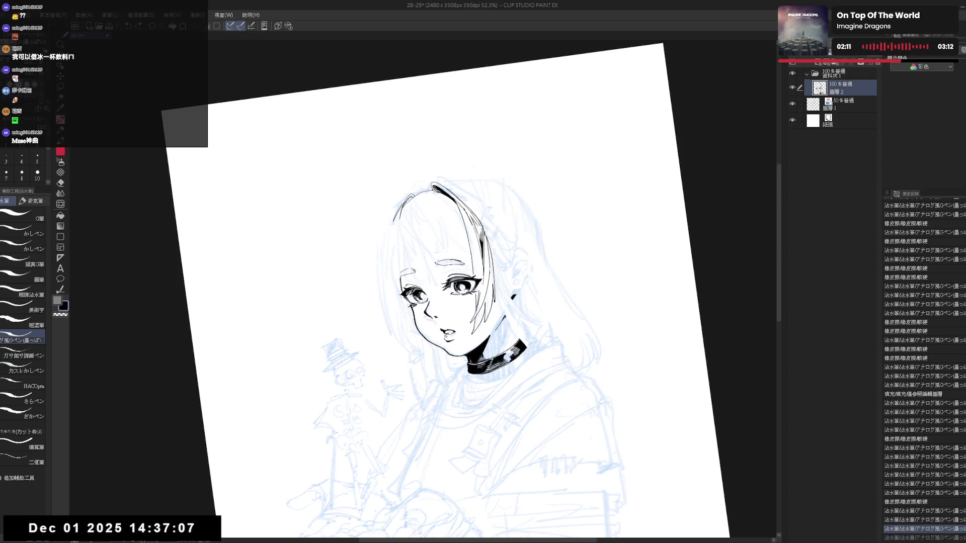
{"action": "key", "text": "ctrl+y"}
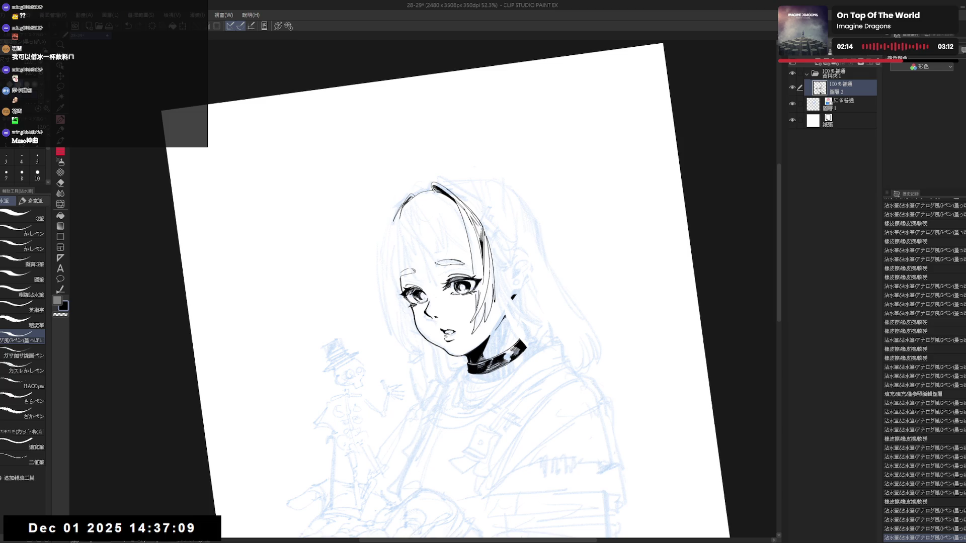
Step: With the canvas rotated about 45° clockwise, erase the hair line's end and redraw it
{"action": "key", "text": "r"}
{"action": "mouse_move", "coordinate": [553, 202]}
{"action": "left_mouse_down"}
{"action": "mouse_move", "coordinate": [571, 238]}
{"action": "mouse_move", "coordinate": [583, 352]}
{"action": "left_mouse_up"}
{"action": "scroll", "coordinate": [439, 280], "scroll_direction": "up", "scroll_amount": 3}
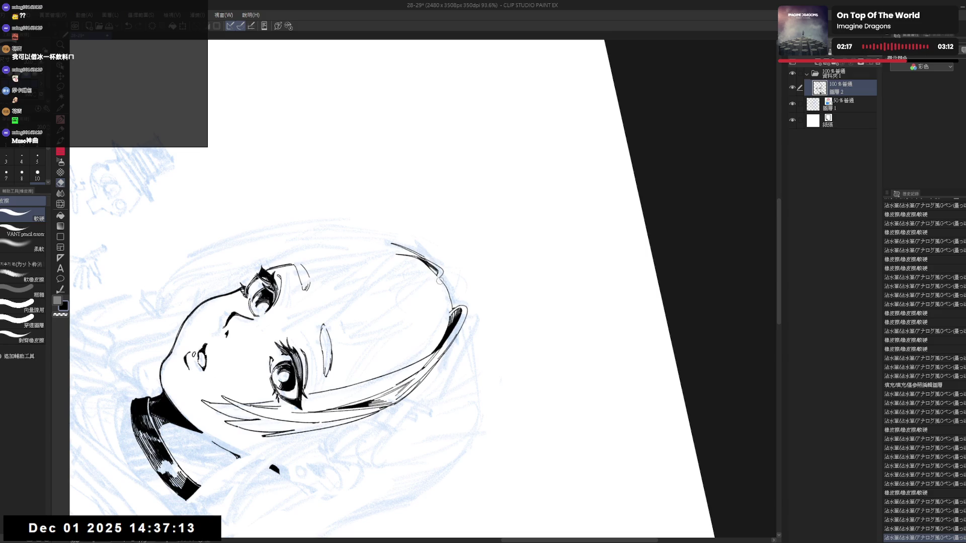
{"action": "left_click", "coordinate": [440, 280]}
{"action": "key", "text": "p"}
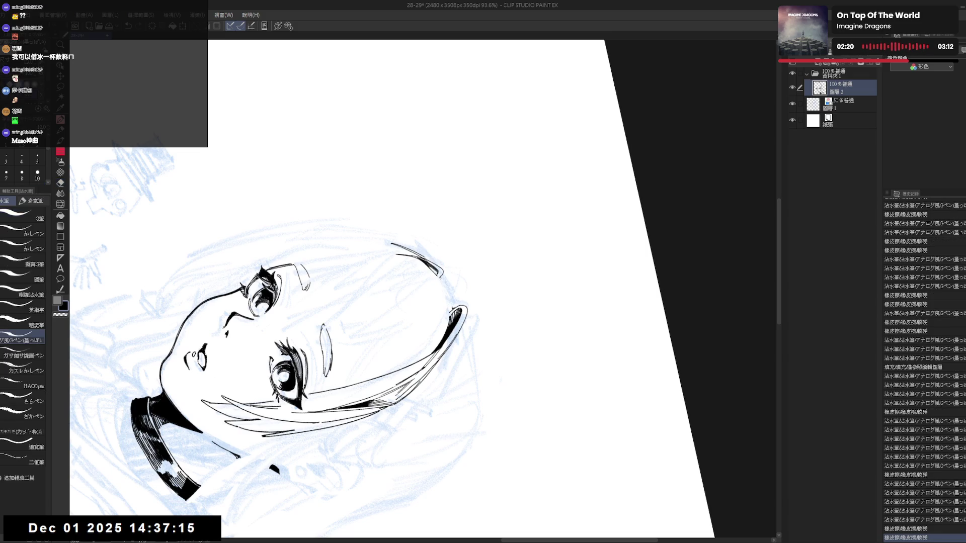
{"action": "left_click_drag", "start_coordinate": [442, 281], "coordinate": [449, 305]}
{"action": "key", "text": "ctrl+@"}
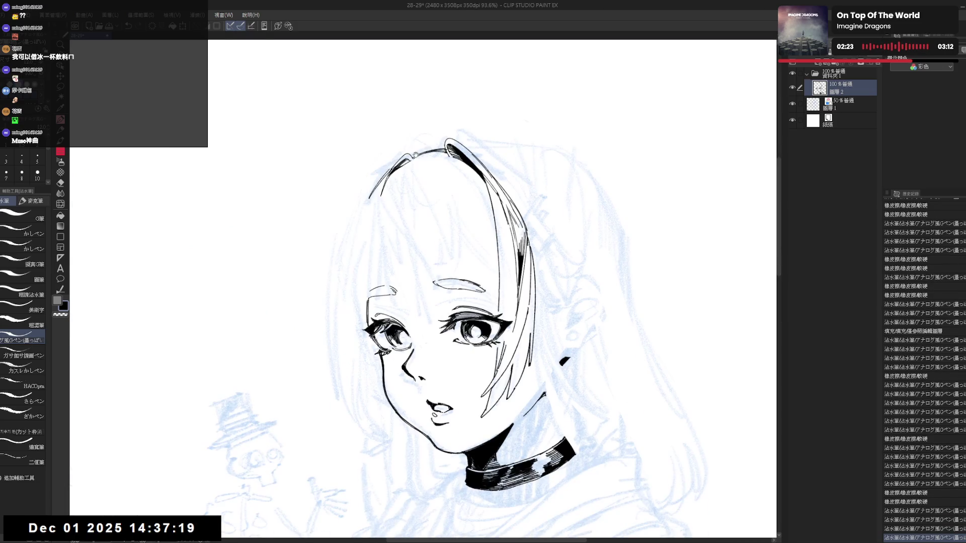
{"action": "scroll", "coordinate": [395, 145], "scroll_direction": "down", "scroll_amount": 3}
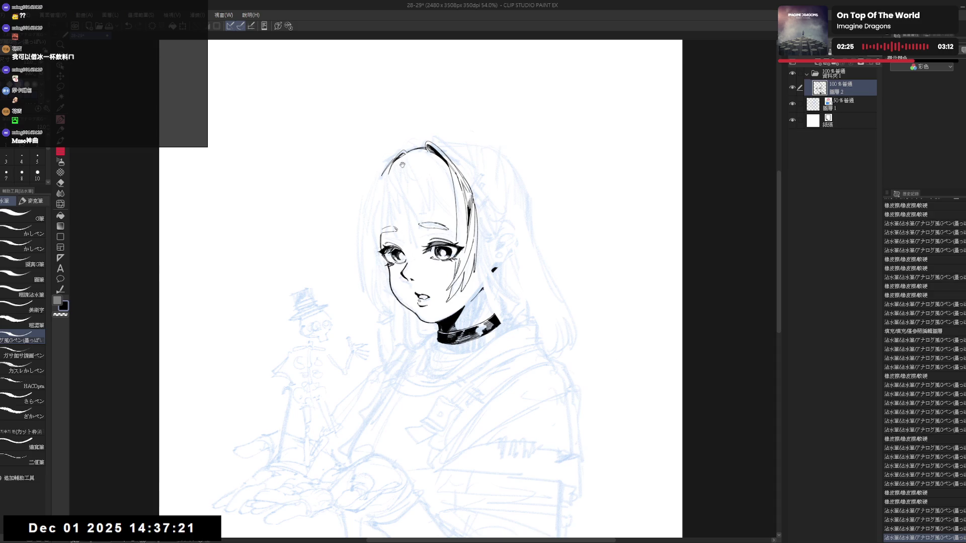
Step: Mirror the view to check proportions and start lassoing the top of the head
{"action": "key", "text": "h"}
{"action": "key", "text": "h"}
{"action": "left_click_drag", "start_coordinate": [429, 42], "coordinate": [430, 49]}
{"action": "left_click_drag", "start_coordinate": [390, 232], "coordinate": [394, 232]}
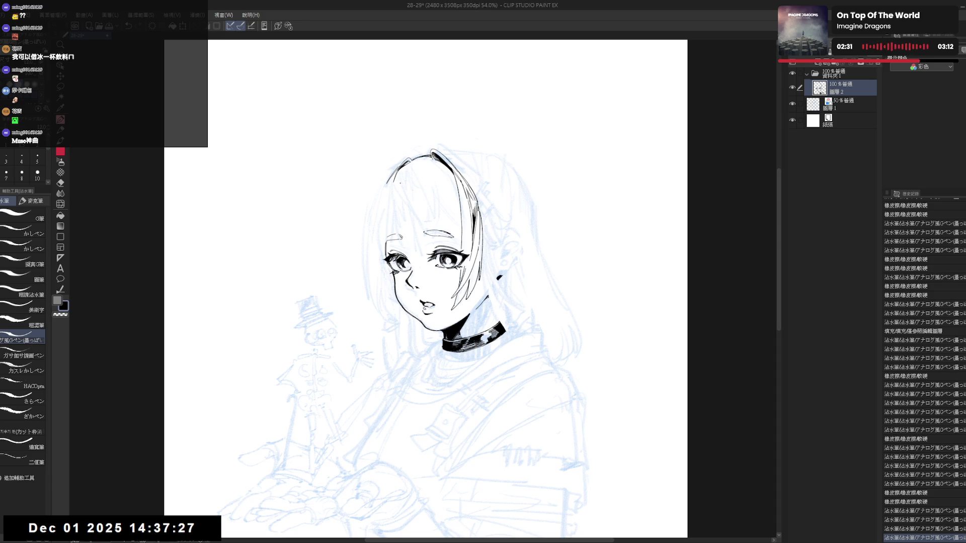
{"action": "key", "text": "m"}
{"action": "mouse_move", "coordinate": [420, 132]}
{"action": "left_mouse_down"}
{"action": "mouse_move", "coordinate": [392, 142]}
{"action": "mouse_move", "coordinate": [428, 204]}
{"action": "mouse_move", "coordinate": [520, 175]}
{"action": "mouse_move", "coordinate": [483, 126]}
{"action": "mouse_move", "coordinate": [539, 237]}
{"action": "mouse_move", "coordinate": [508, 217]}
{"action": "left_mouse_up"}
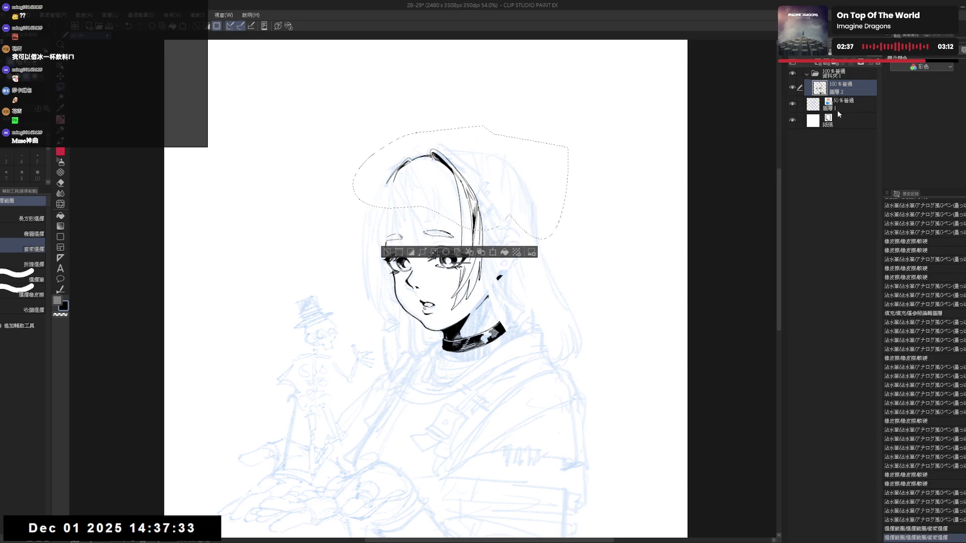
Step: Lasso the head top, include the sketch layer, scale it with Ctrl+T, confirm and deselect
{"action": "mouse_move", "coordinate": [411, 194]}
{"action": "left_mouse_down"}
{"action": "mouse_move", "coordinate": [384, 185]}
{"action": "mouse_move", "coordinate": [427, 219]}
{"action": "mouse_move", "coordinate": [460, 135]}
{"action": "left_mouse_up"}
{"action": "left_click", "coordinate": [799, 104]}
{"action": "key", "text": "ctrl+t"}
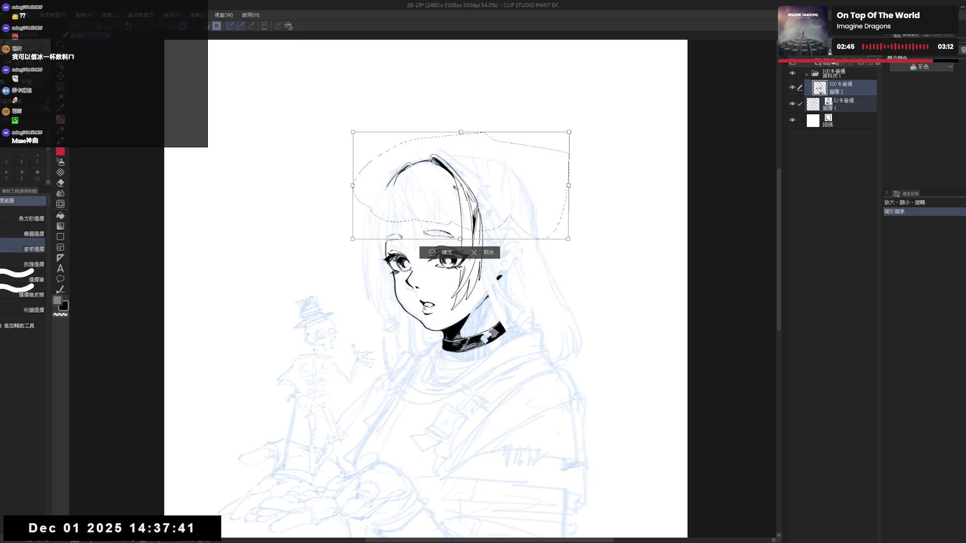
{"action": "key", "text": "Return"}
{"action": "key", "text": "ctrl+d"}
{"action": "key", "text": "h"}
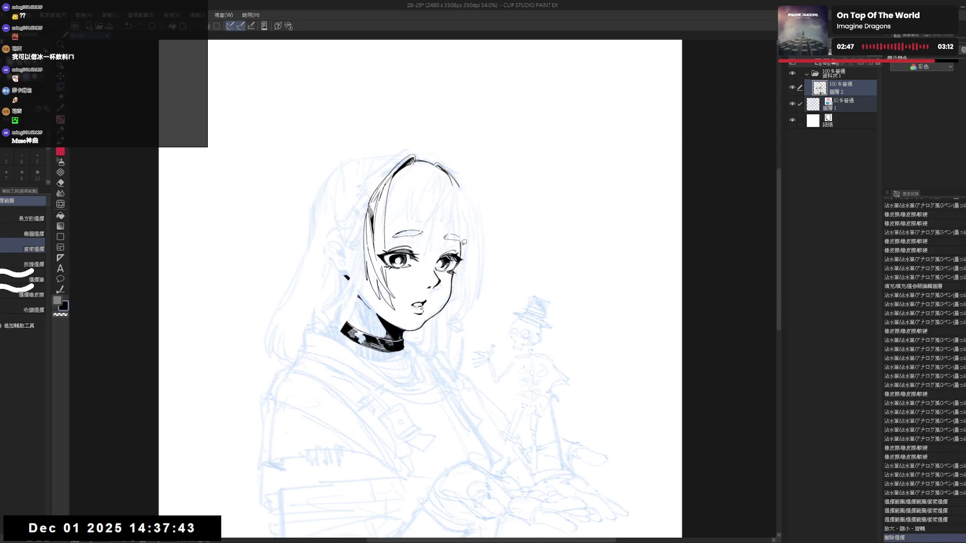
{"action": "key", "text": "h"}
{"action": "key", "text": "p"}
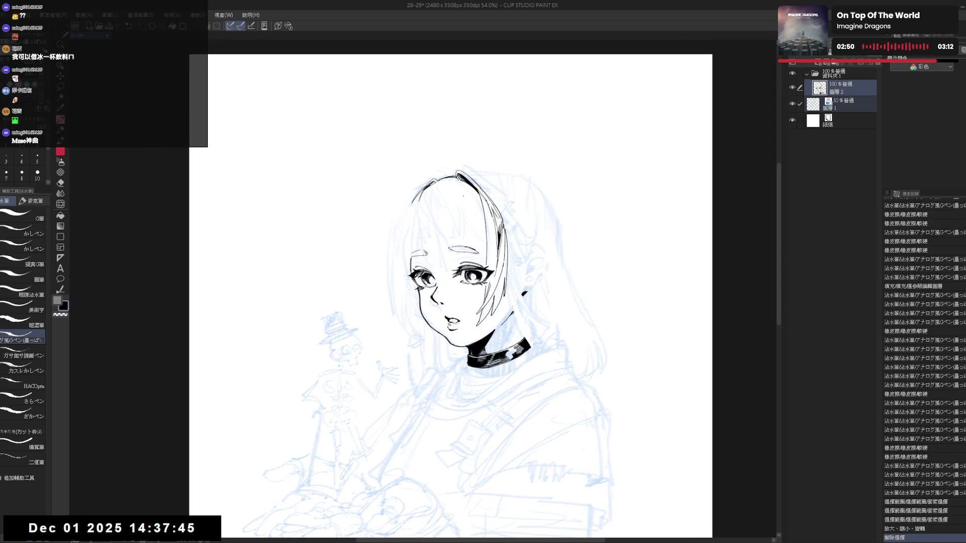
Step: Limit editing to the ink layer, tilt the canvas clockwise, and set the pen size to 10
{"action": "left_click", "coordinate": [843, 94]}
{"action": "key", "text": "r"}
{"action": "left_click_drag", "start_coordinate": [441, 254], "coordinate": [391, 318]}
{"action": "key", "text": "p"}
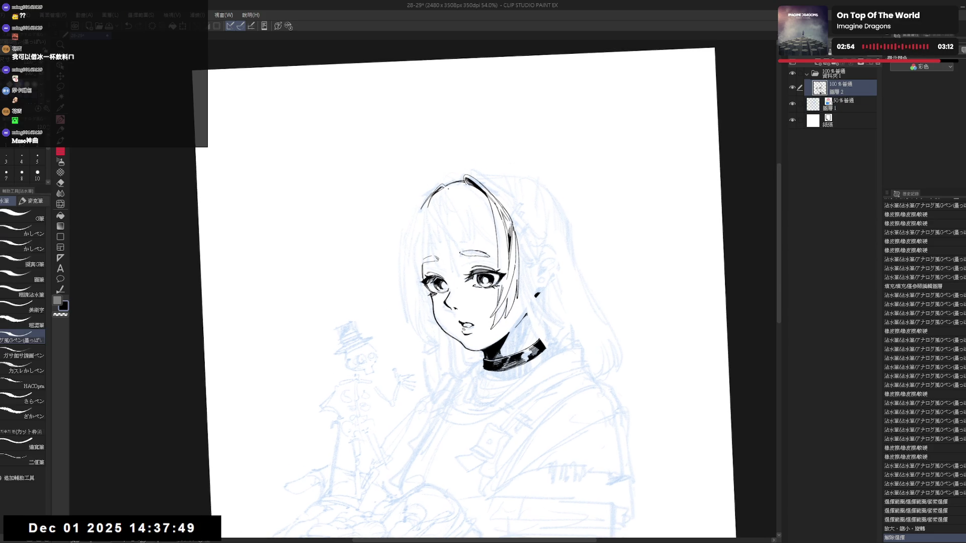
{"action": "left_click_drag", "start_coordinate": [447, 189], "coordinate": [435, 240]}
{"action": "key", "text": "ctrl+z"}
{"action": "left_click", "coordinate": [37, 173]}
Step: Ink a hair strand beside the face, comparing versions with undo and redo
{"action": "left_click_drag", "start_coordinate": [441, 192], "coordinate": [431, 247]}
{"action": "key", "text": "ctrl+z"}
{"action": "left_click_drag", "start_coordinate": [443, 188], "coordinate": [430, 246]}
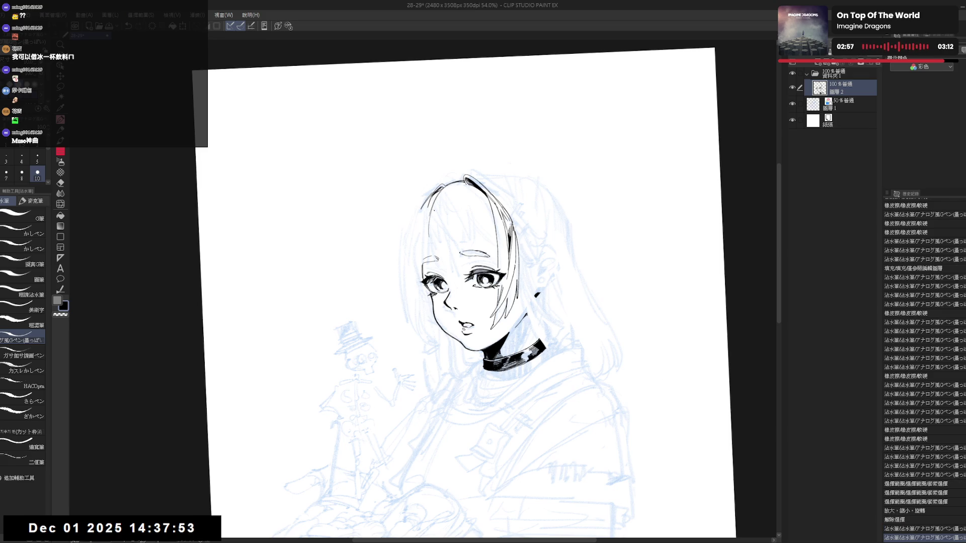
{"action": "key", "text": "ctrl+z"}
{"action": "key", "text": "ctrl+y"}
{"action": "key", "text": "ctrl+z"}
{"action": "key", "text": "ctrl+y"}
{"action": "key", "text": "ctrl+z"}
{"action": "key", "text": "ctrl+y"}
Step: Rotate the view and restore the hair strokes beside the face
{"action": "key", "text": "asciicircum"}
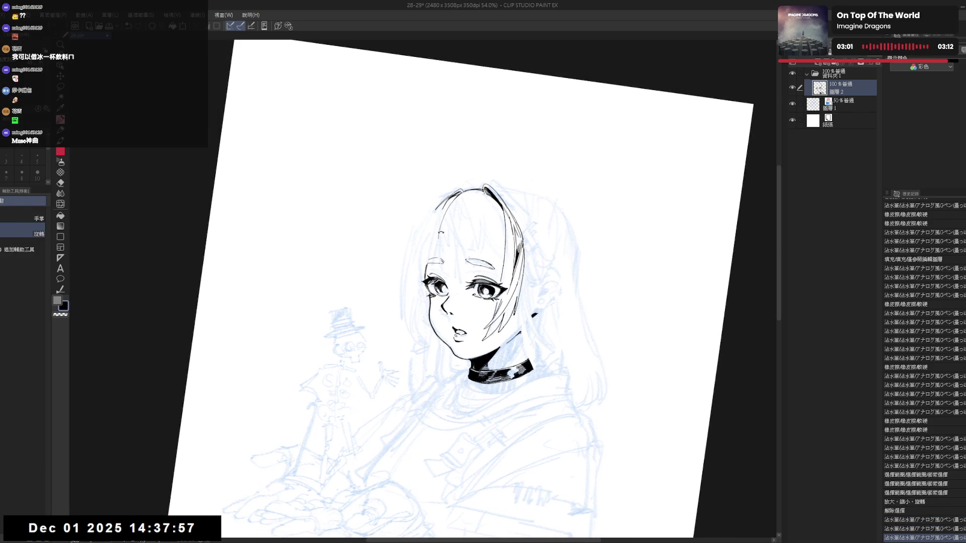
{"action": "key", "text": "ctrl+z"}
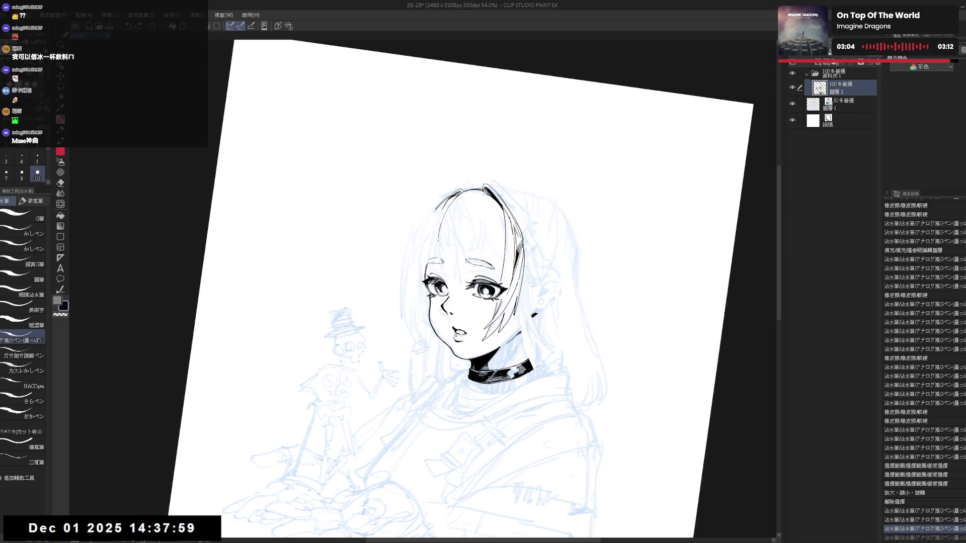
{"action": "key", "text": "ctrl+y"}
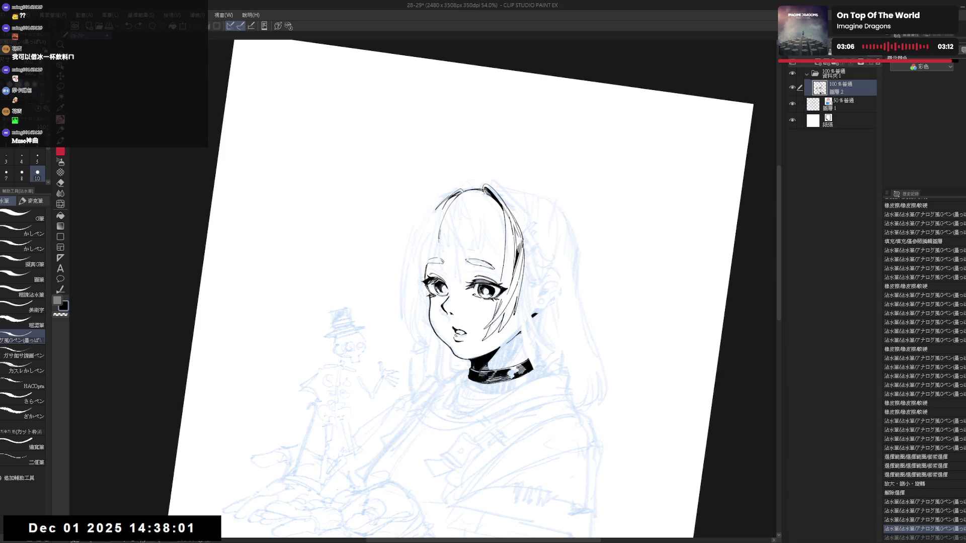
{"action": "key", "text": "ctrl+y"}
{"action": "key", "text": "minus"}
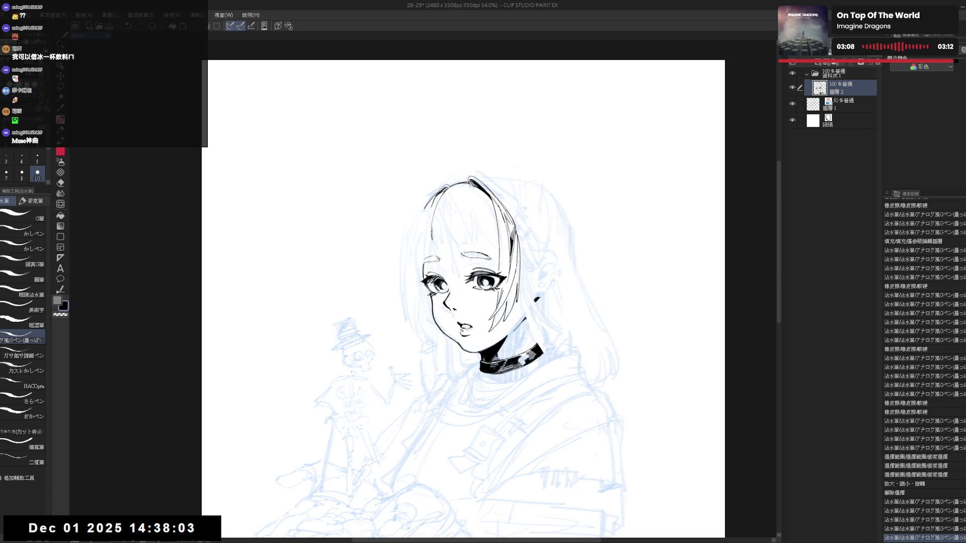
{"action": "key", "text": "ctrl+y"}
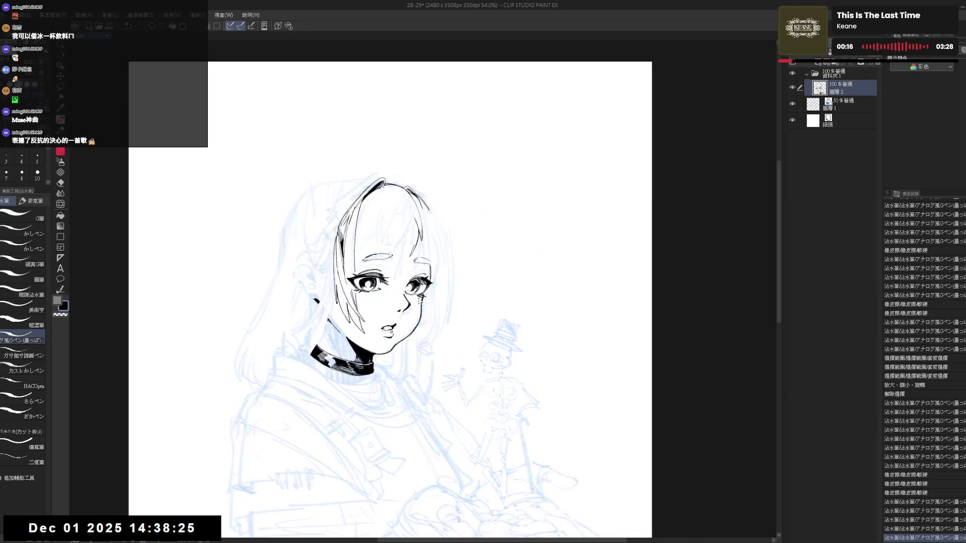
Step: Mirror and tilt the view, then erase a small stray mark by the hair
{"action": "key", "text": "h"}
{"action": "key", "text": "minus"}
{"action": "key", "text": "e"}
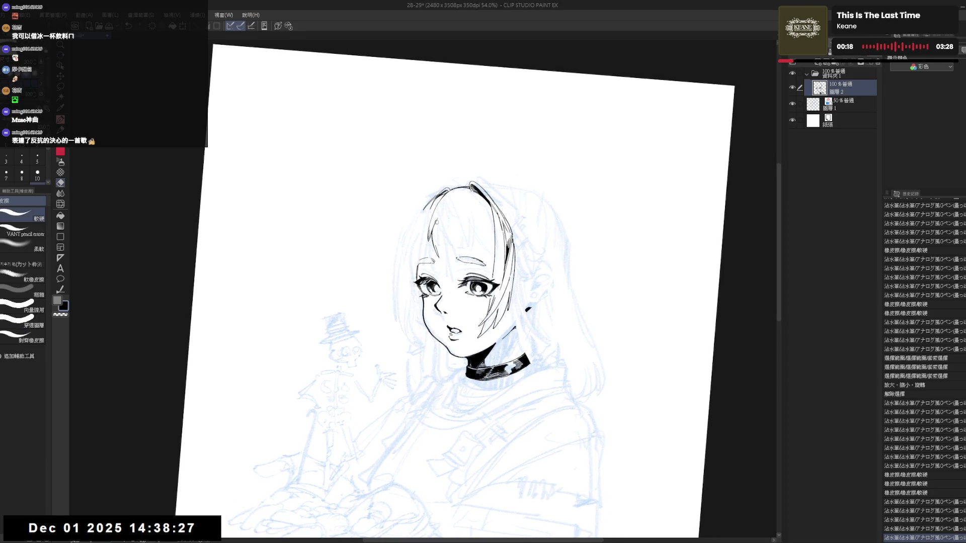
{"action": "left_click", "coordinate": [436, 222]}
{"action": "key", "text": "minus"}
{"action": "key", "text": "p"}
Step: Redraw the short left hair stroke, retrying it until it sits right
{"action": "key", "text": "ctrl+z"}
{"action": "left_click_drag", "start_coordinate": [420, 204], "coordinate": [419, 246]}
{"action": "key", "text": "ctrl+z"}
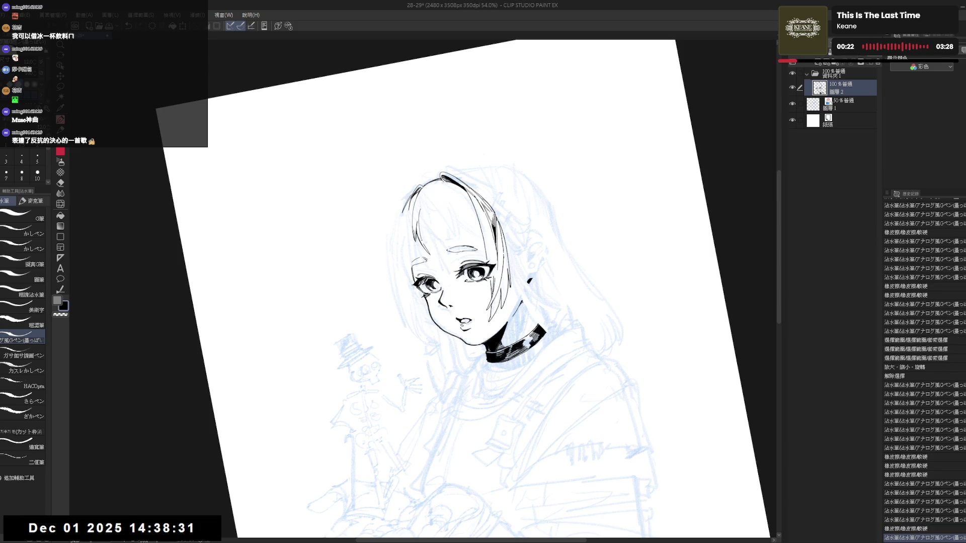
{"action": "left_click_drag", "start_coordinate": [421, 204], "coordinate": [419, 246]}
{"action": "key", "text": "ctrl+z"}
{"action": "left_click_drag", "start_coordinate": [421, 204], "coordinate": [419, 246]}
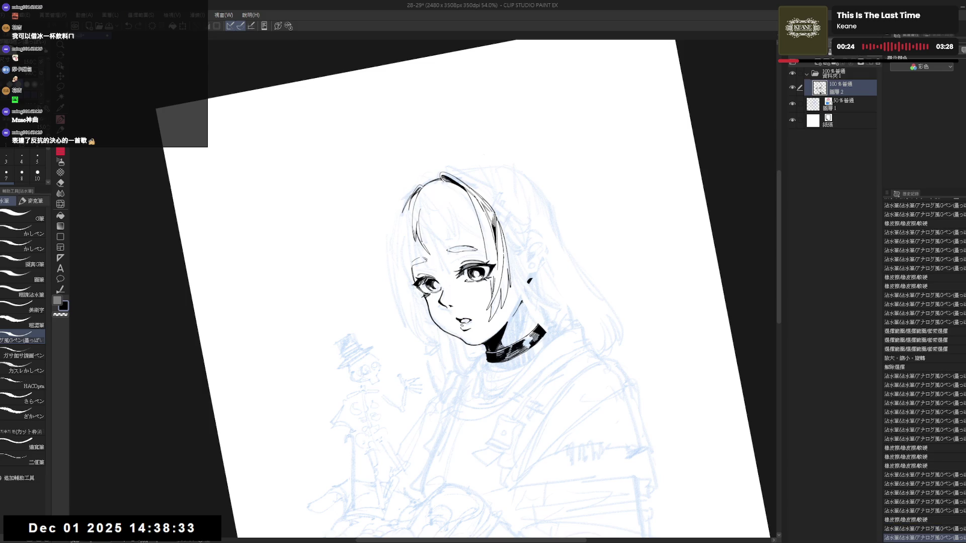
Step: Rotate the view and erase a small area of the hair to tidy it
{"action": "key", "text": "asciicircum"}
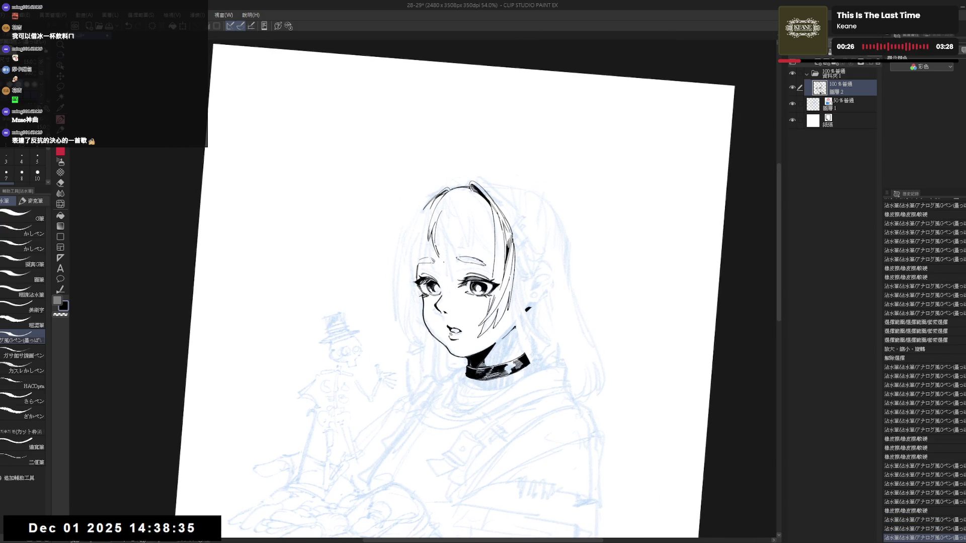
{"action": "key", "text": "e"}
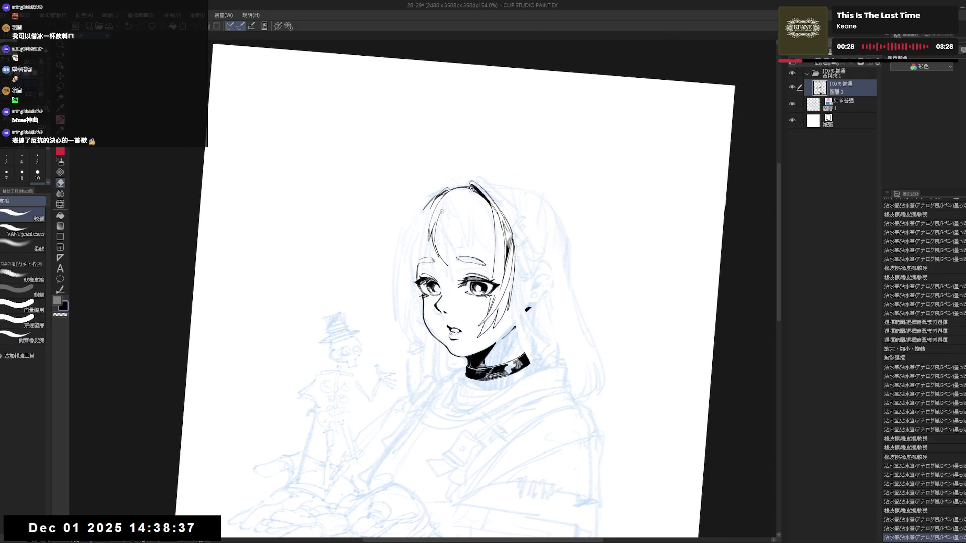
{"action": "key", "text": "p"}
{"action": "key", "text": "e"}
{"action": "left_click_drag", "start_coordinate": [440, 214], "coordinate": [446, 207]}
{"action": "key", "text": "p"}
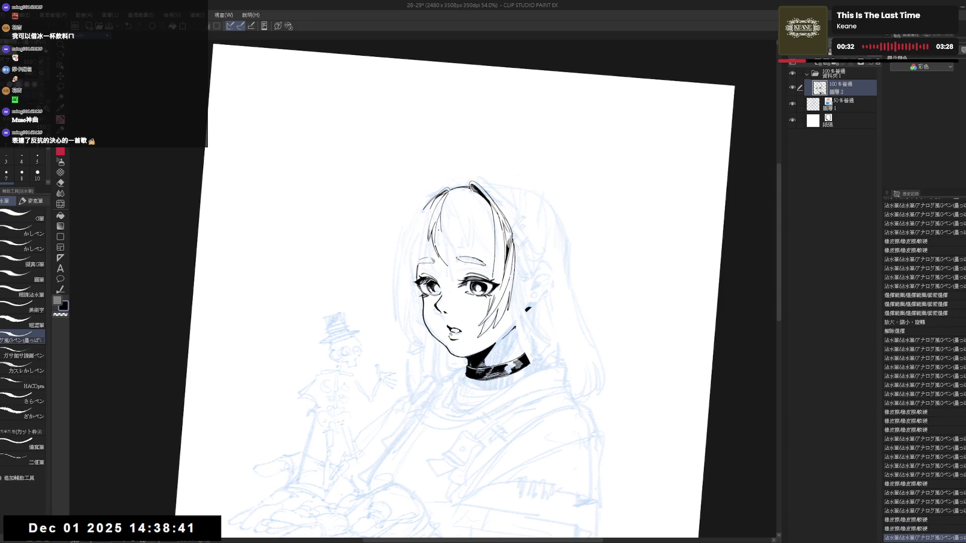
{"action": "left_click_drag", "start_coordinate": [464, 245], "coordinate": [456, 248]}
Step: Remove the extra short hair stroke and straighten the canvas view
{"action": "key", "text": "ctrl+z"}
{"action": "key", "text": "ctrl+y"}
{"action": "key", "text": "ctrl+z"}
{"action": "key", "text": "e"}
{"action": "key", "text": "p"}
{"action": "key", "text": "ctrl+at"}
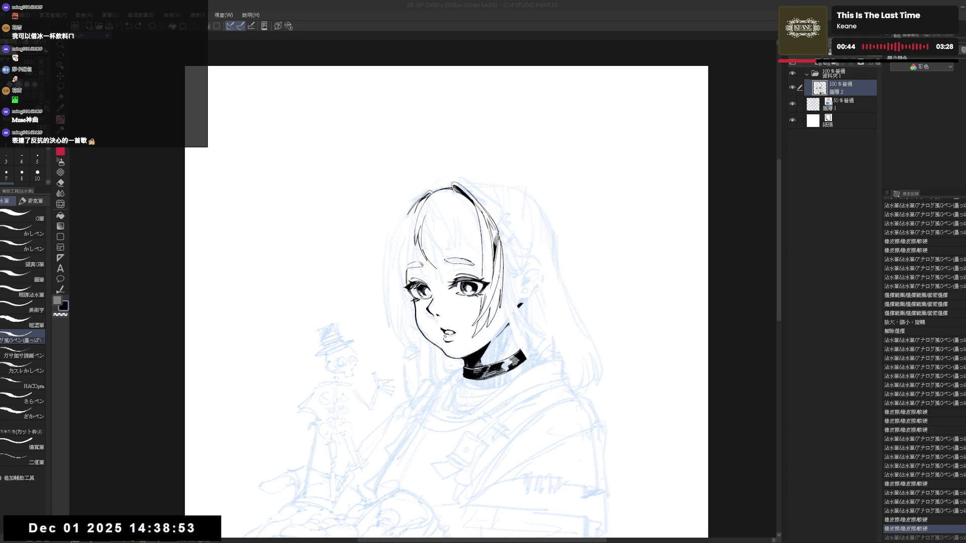
{"action": "left_click", "coordinate": [417, 185]}
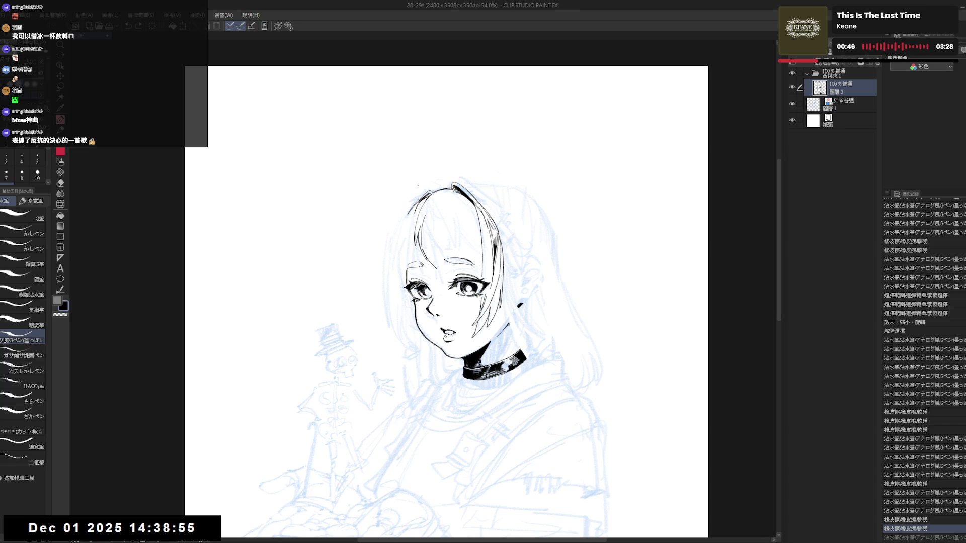
Step: Erase a small patch of hair lines and draw a strand down the forehead
{"action": "left_click_drag", "start_coordinate": [423, 213], "coordinate": [428, 220]}
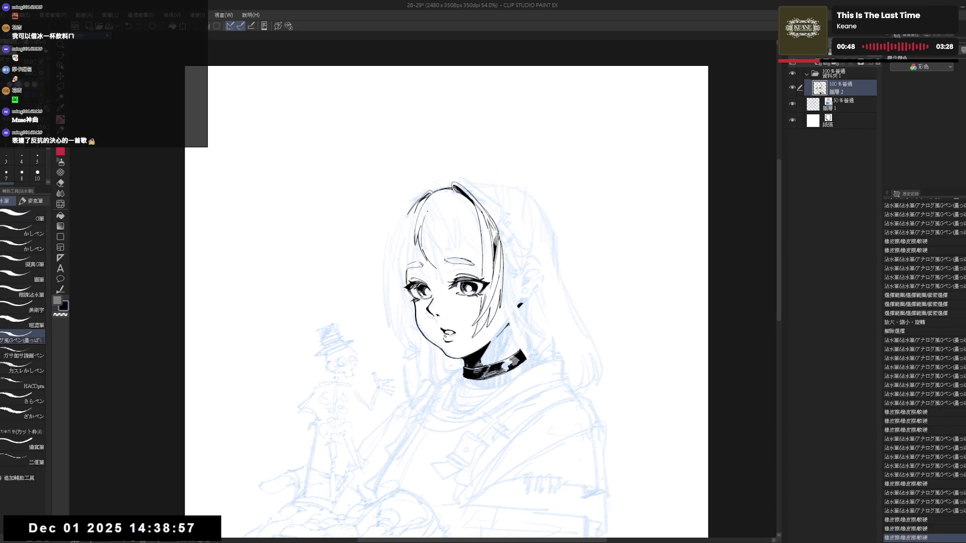
{"action": "key", "text": "asciicircum"}
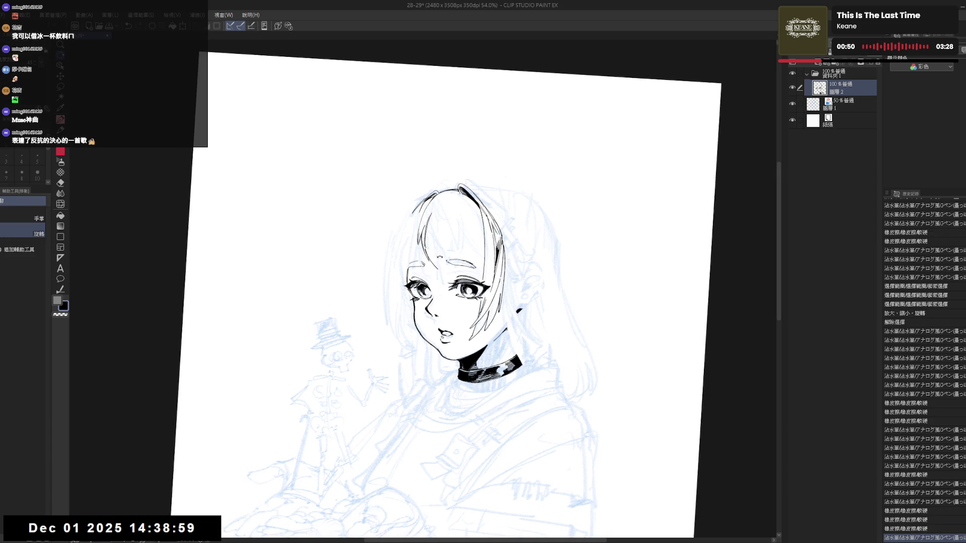
{"action": "left_click_drag", "start_coordinate": [189, 523], "coordinate": [194, 532]}
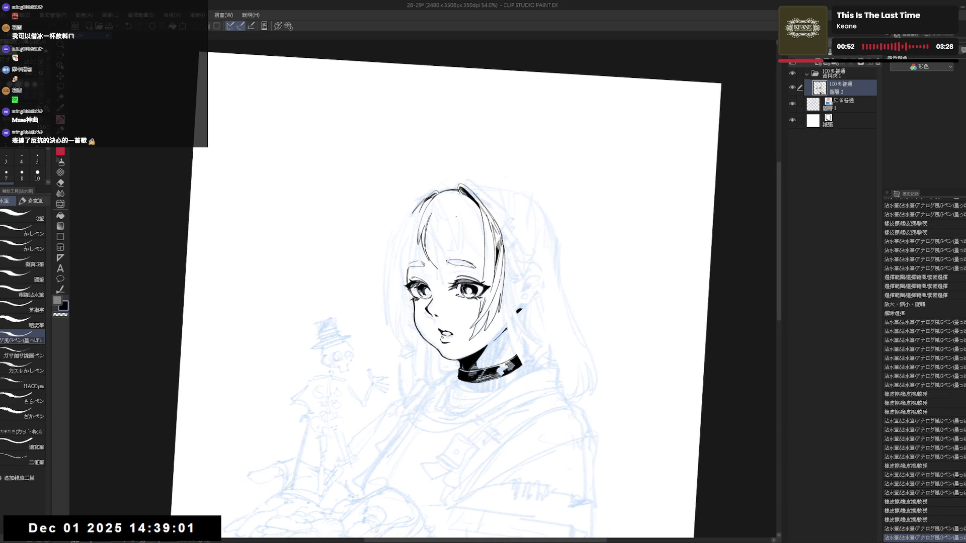
{"action": "left_click_drag", "start_coordinate": [441, 202], "coordinate": [441, 260]}
{"action": "key", "text": "ctrl+z"}
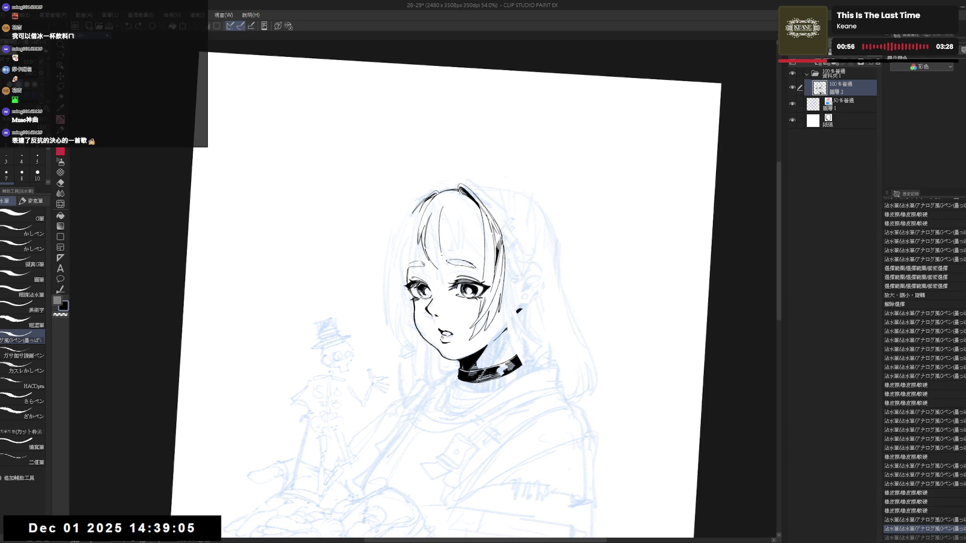
{"action": "key", "text": "ctrl+y"}
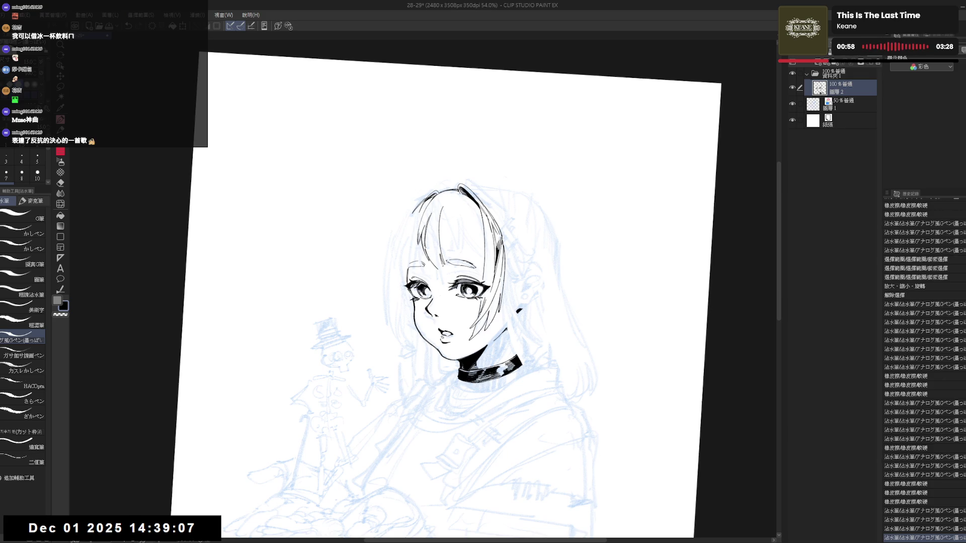
{"action": "key", "text": "ctrl+z"}
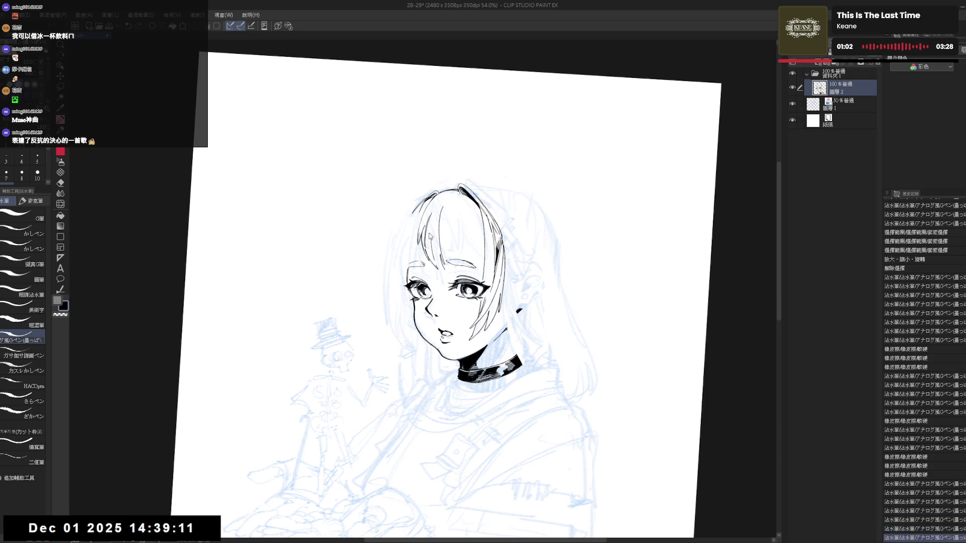
{"action": "key", "text": "ctrl+y"}
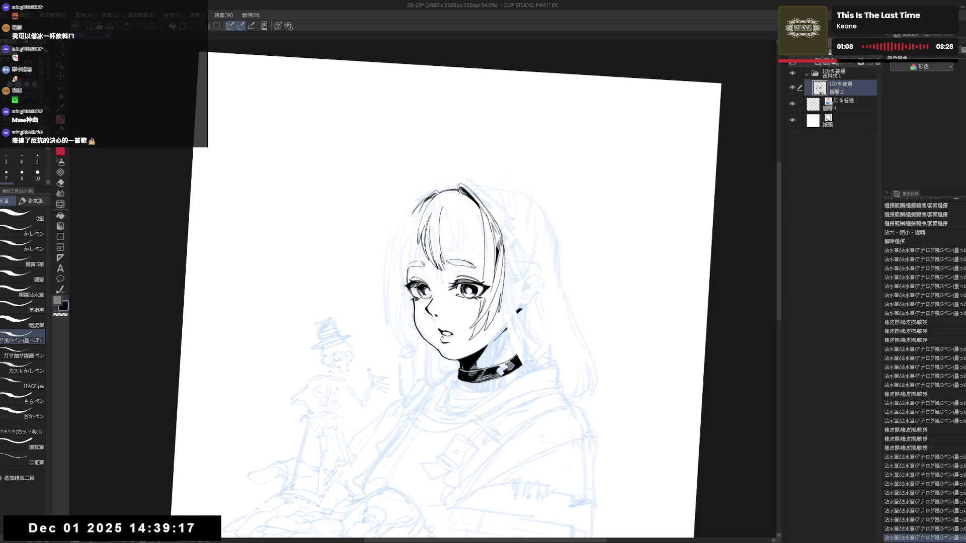
Step: Straighten and mirror the view, then erase three small stray marks on the hair
{"action": "key", "text": "ctrl+at"}
{"action": "mouse_move", "coordinate": [536, 246]}
{"action": "left_mouse_down"}
{"action": "mouse_move", "coordinate": [441, 252]}
{"action": "mouse_move", "coordinate": [418, 217]}
{"action": "mouse_move", "coordinate": [397, 260]}
{"action": "left_mouse_up"}
{"action": "key", "text": "h"}
{"action": "key", "text": "e"}
{"action": "left_click", "coordinate": [417, 215]}
{"action": "key", "text": "p"}
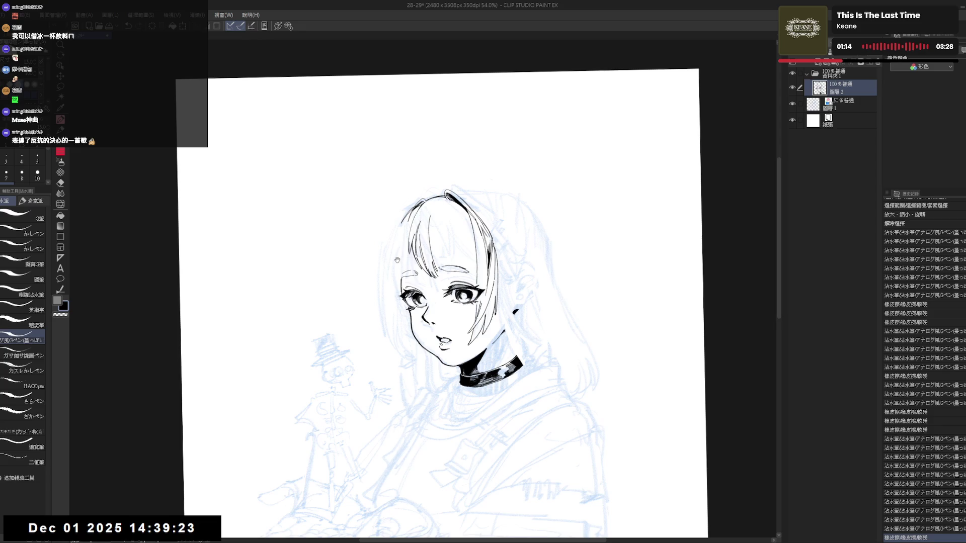
{"action": "left_click", "coordinate": [448, 226]}
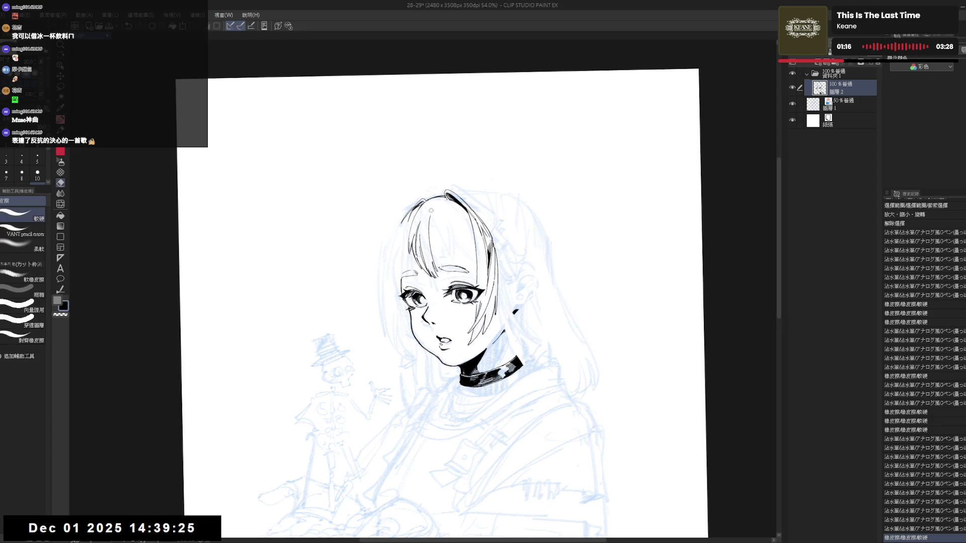
{"action": "key", "text": "e"}
{"action": "left_click", "coordinate": [430, 214]}
{"action": "key", "text": "p"}
Step: Ink a bangs strand with small dabs and fill a tiny hair gap with black
{"action": "left_click_drag", "start_coordinate": [429, 207], "coordinate": [449, 259]}
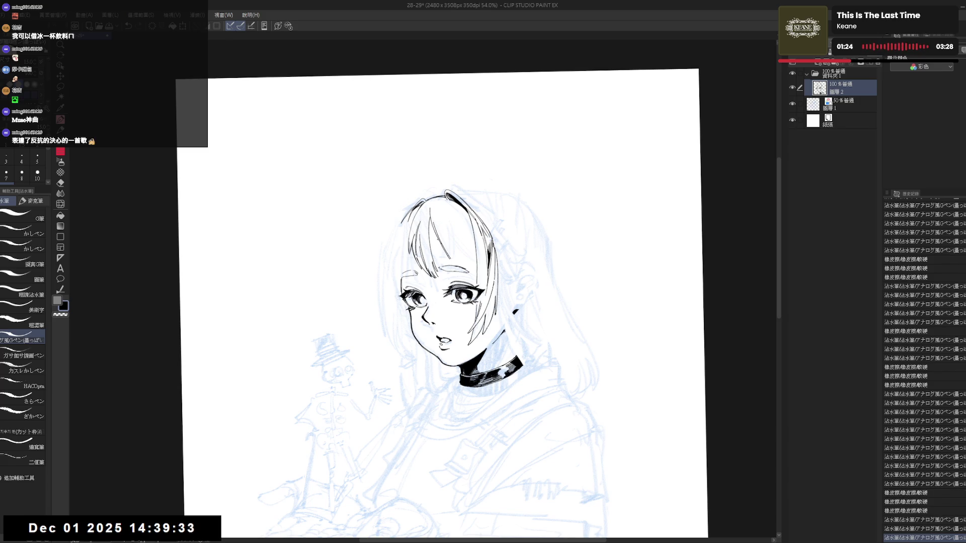
{"action": "left_click", "coordinate": [441, 251]}
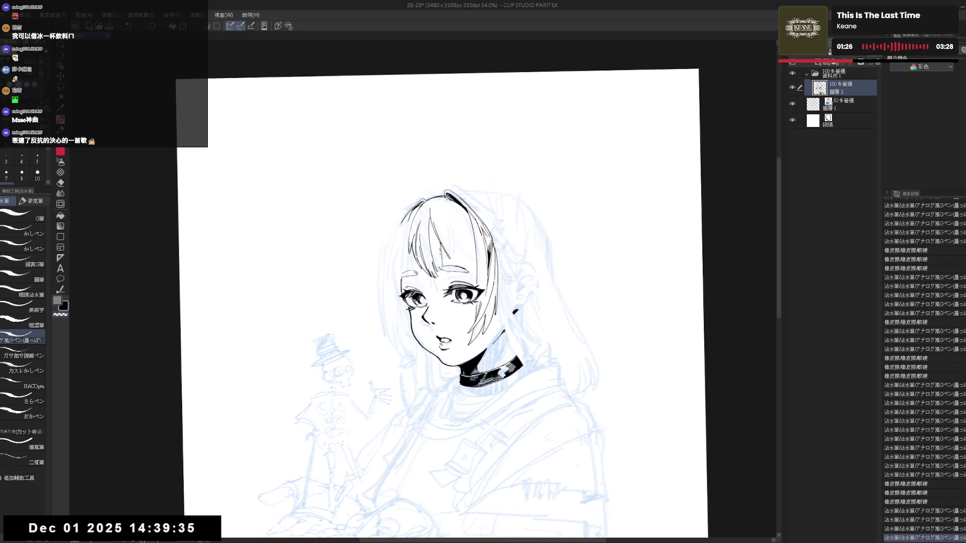
{"action": "left_click", "coordinate": [440, 252]}
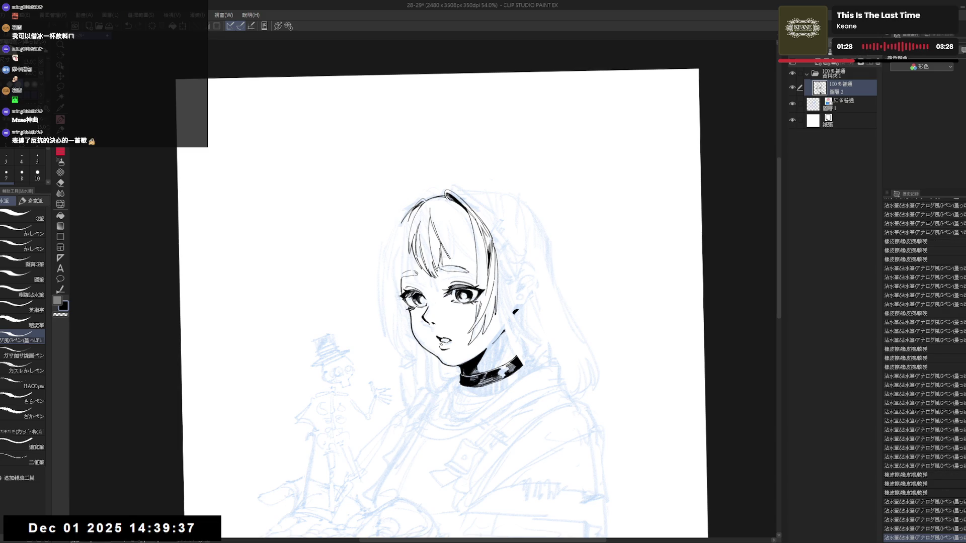
{"action": "left_click", "coordinate": [440, 252]}
{"action": "left_click_drag", "start_coordinate": [432, 240], "coordinate": [432, 250]}
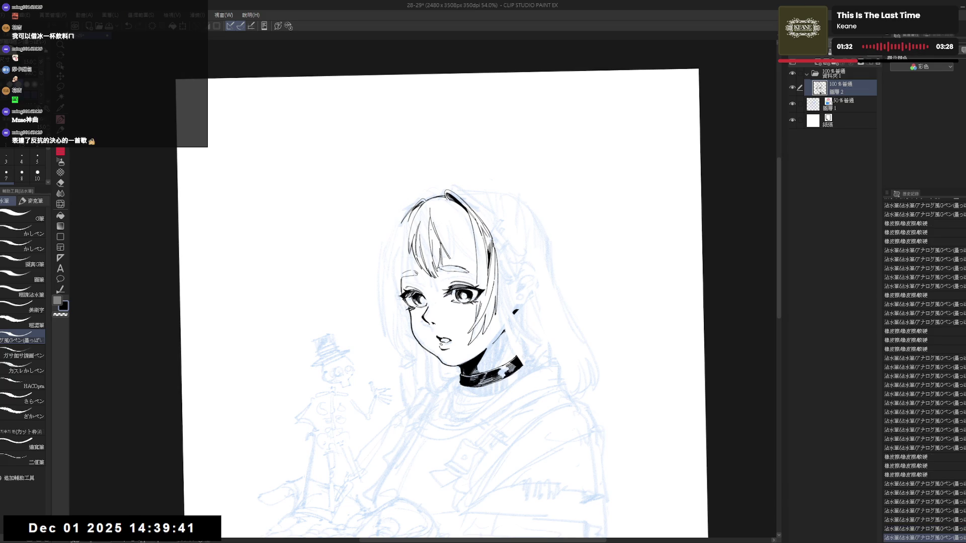
{"action": "left_click_drag", "start_coordinate": [431, 241], "coordinate": [433, 247]}
{"action": "key", "text": "g"}
{"action": "left_click", "coordinate": [433, 244]}
{"action": "key", "text": "p"}
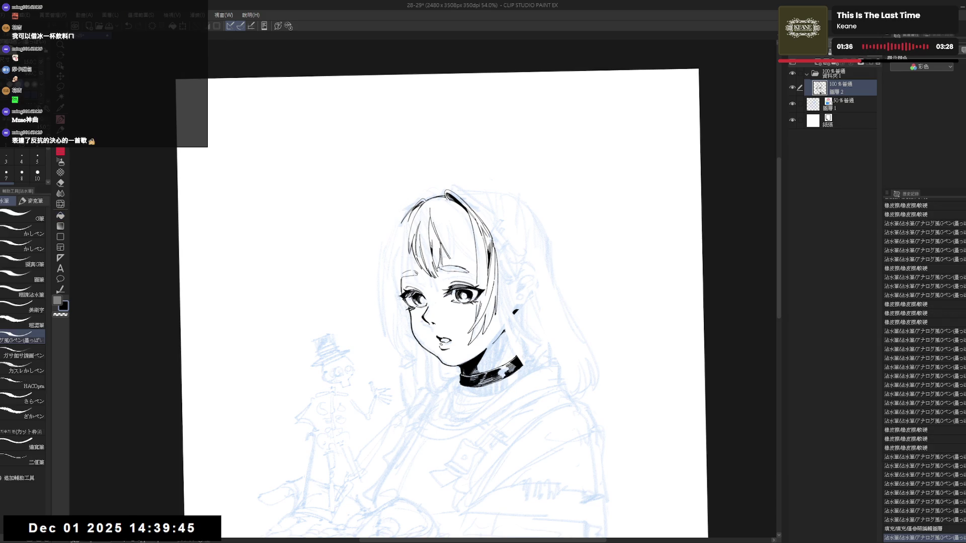
{"action": "key", "text": "ctrl+z"}
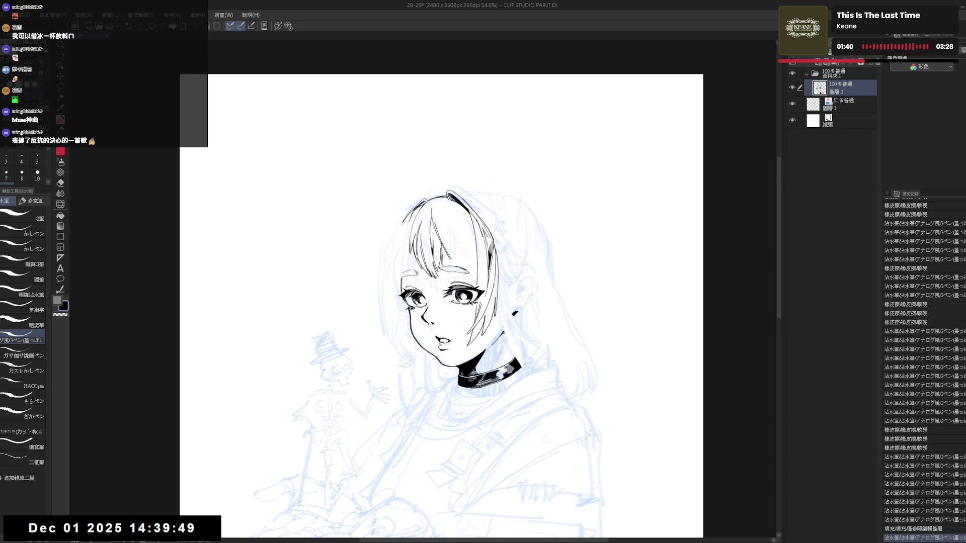
Step: Add a small mark and a strand line to the hair on a rotated view
{"action": "left_click_drag", "start_coordinate": [433, 224], "coordinate": [434, 236]}
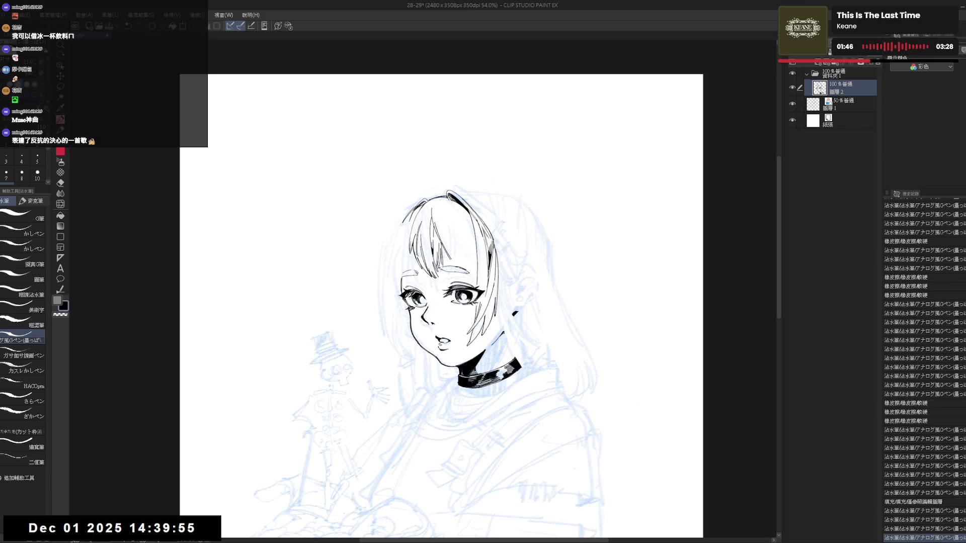
{"action": "key", "text": "asciicircum"}
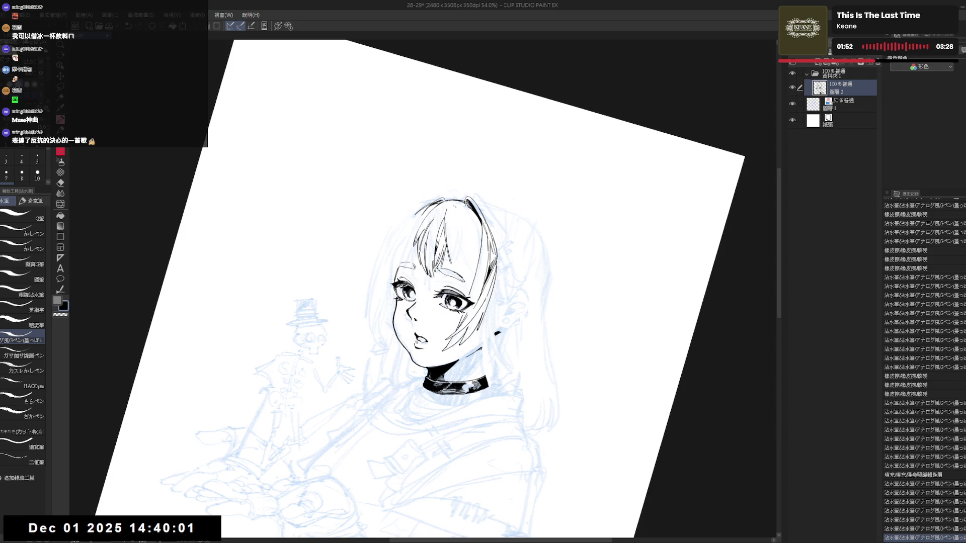
{"action": "left_click_drag", "start_coordinate": [470, 206], "coordinate": [456, 262]}
{"action": "mouse_move", "coordinate": [466, 206]}
{"action": "left_mouse_down"}
{"action": "mouse_move", "coordinate": [456, 231]}
{"action": "mouse_move", "coordinate": [467, 261]}
{"action": "left_mouse_up"}
{"action": "key", "text": "ctrl+z"}
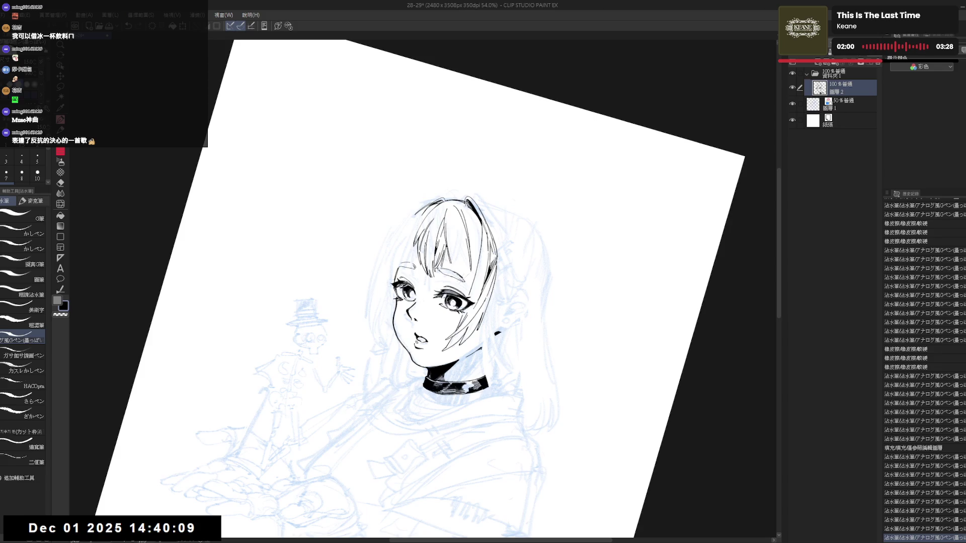
{"action": "key", "text": "ctrl+@"}
Step: Redraw a short strand on the hair, retrying it with undo and redo
{"action": "left_click_drag", "start_coordinate": [454, 242], "coordinate": [453, 260]}
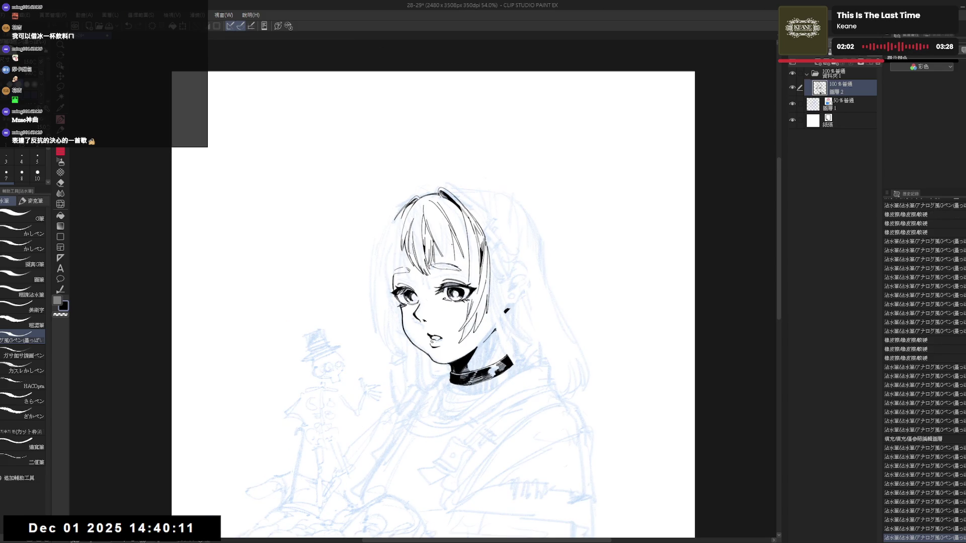
{"action": "key", "text": "ctrl+z"}
{"action": "left_click_drag", "start_coordinate": [453, 243], "coordinate": [452, 257]}
{"action": "key", "text": "ctrl+z"}
{"action": "key", "text": "ctrl+z"}
{"action": "key", "text": "ctrl+y"}
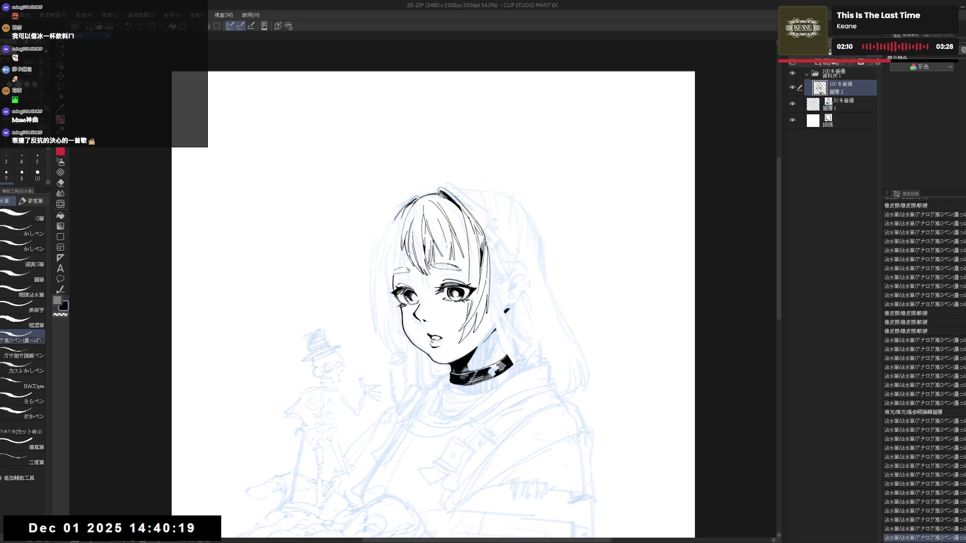
{"action": "key", "text": "ctrl+z"}
{"action": "left_click_drag", "start_coordinate": [446, 239], "coordinate": [446, 257]}
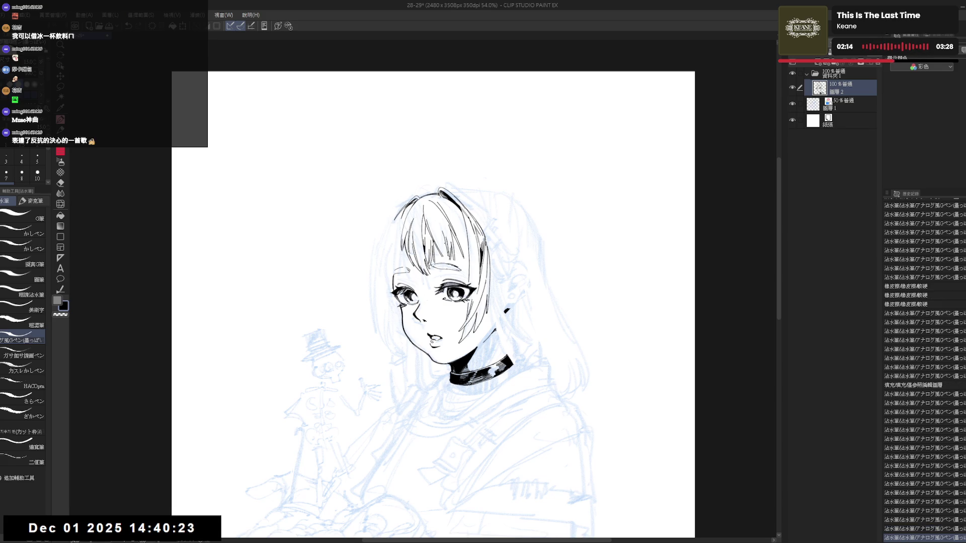
Step: Flip and tilt the view, then add small ink dabs in the hair
{"action": "key", "text": "h"}
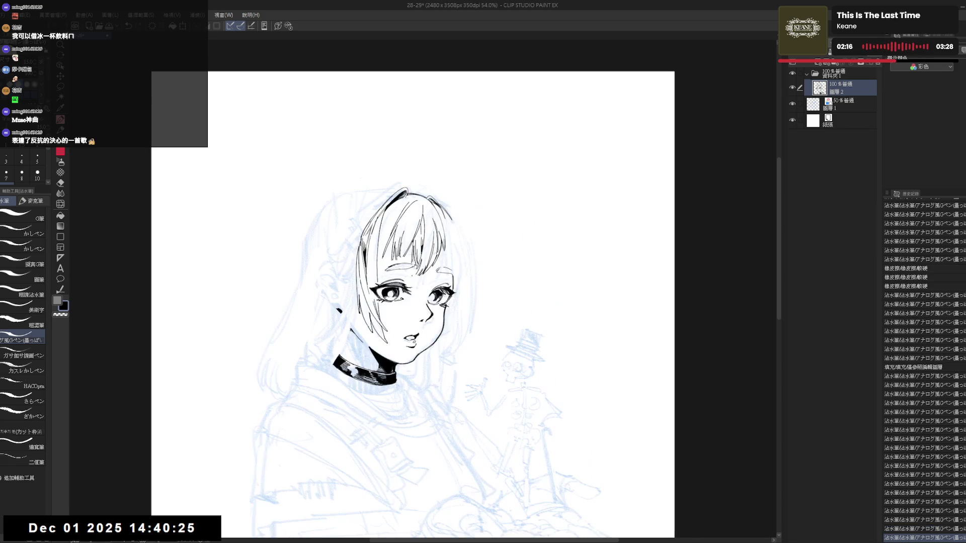
{"action": "key", "text": "r"}
{"action": "key", "text": "p"}
{"action": "left_click", "coordinate": [441, 216]}
{"action": "left_click", "coordinate": [440, 216]}
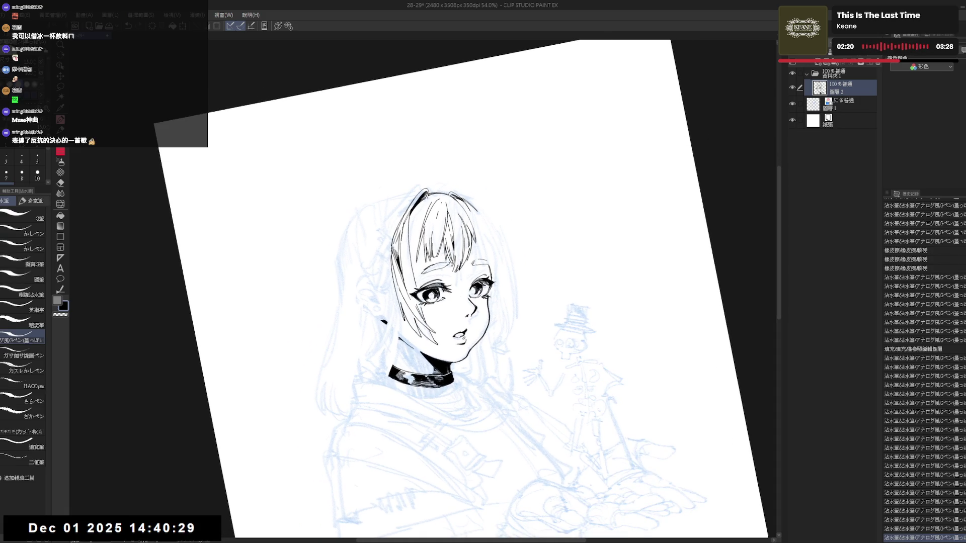
{"action": "left_click", "coordinate": [441, 210]}
{"action": "key", "text": "ctrl+z"}
{"action": "key", "text": "ctrl+z"}
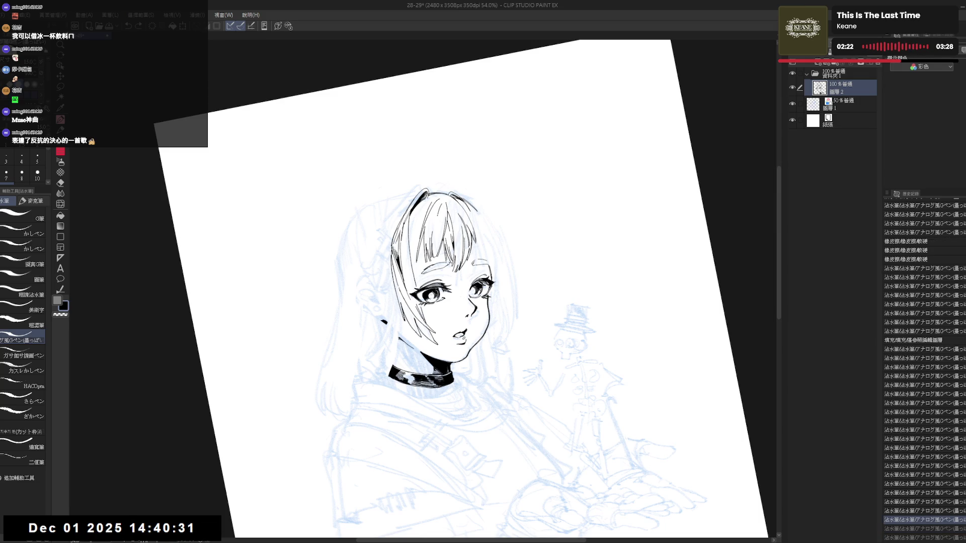
{"action": "left_click", "coordinate": [441, 212]}
{"action": "left_click", "coordinate": [440, 213]}
Step: Draw short strands near the bangs and reshape a hair stroke
{"action": "left_click_drag", "start_coordinate": [439, 214], "coordinate": [435, 245]}
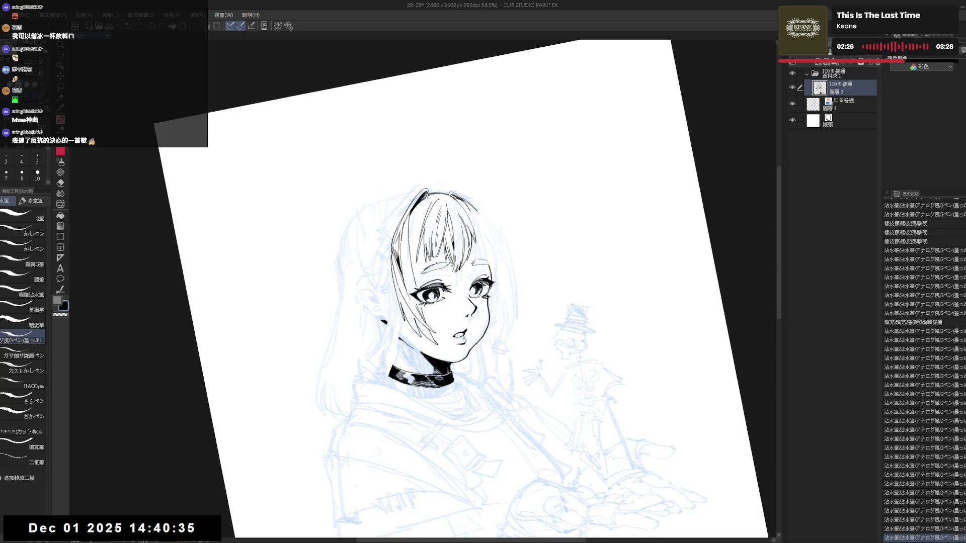
{"action": "key", "text": "e"}
{"action": "key", "text": "p"}
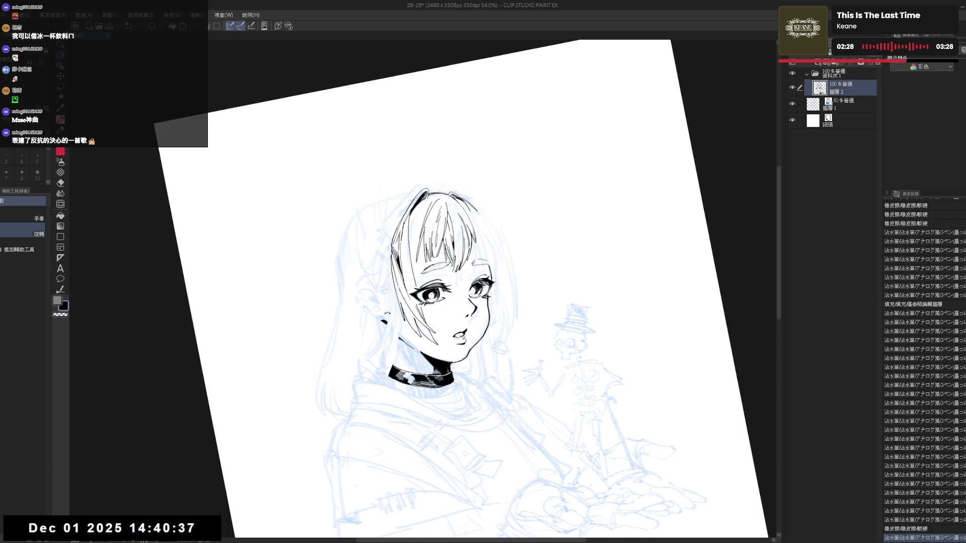
{"action": "left_click_drag", "start_coordinate": [416, 238], "coordinate": [415, 254]}
{"action": "key", "text": "ctrl+0"}
{"action": "key", "text": "h"}
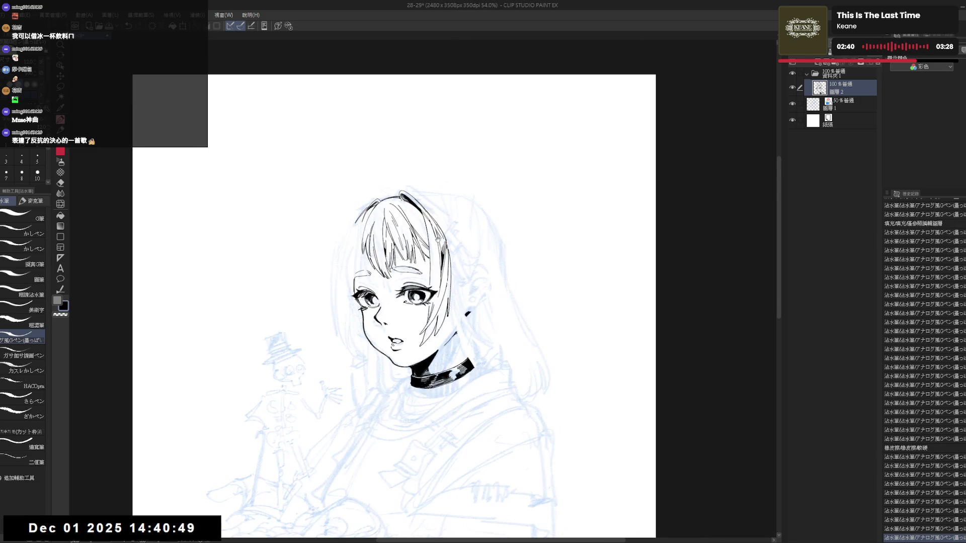
{"action": "left_click_drag", "start_coordinate": [443, 222], "coordinate": [442, 255]}
{"action": "key", "text": "ctrl+z"}
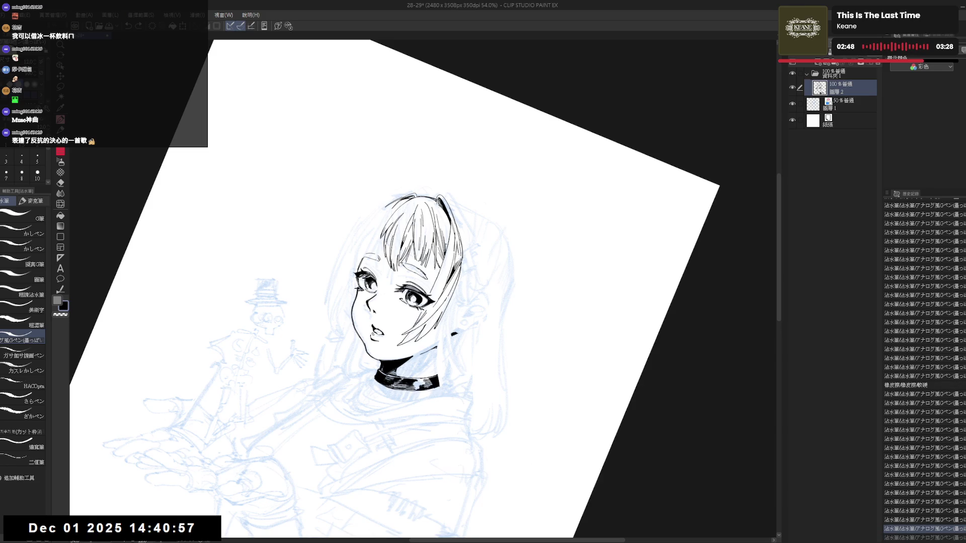
{"action": "key", "text": "ctrl+@"}
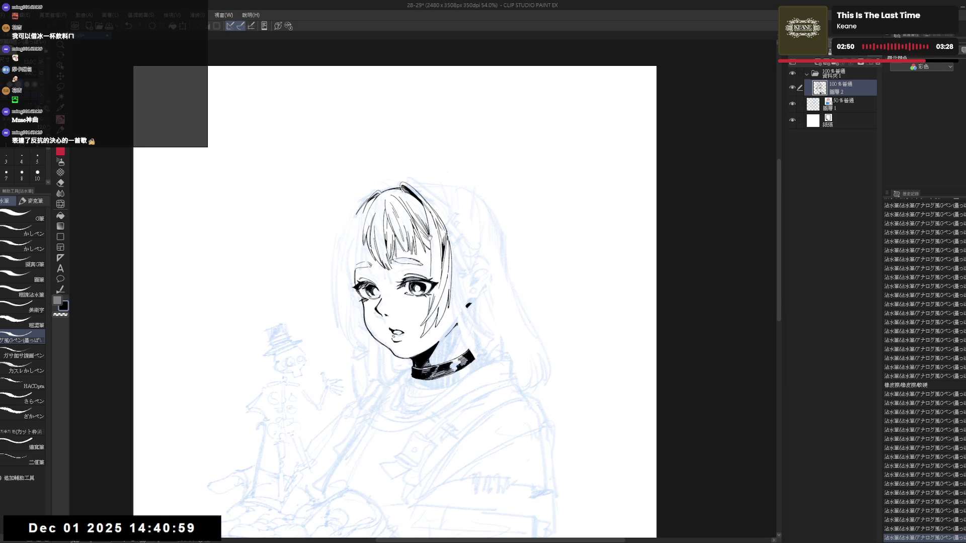
Step: Rotate the view about 9°, darken a hair strand, and zoom out over the drawing
{"action": "left_click_drag", "start_coordinate": [453, 201], "coordinate": [483, 217]}
{"action": "scroll", "coordinate": [418, 301], "scroll_direction": "up", "scroll_amount": 2}
{"action": "key", "text": "e"}
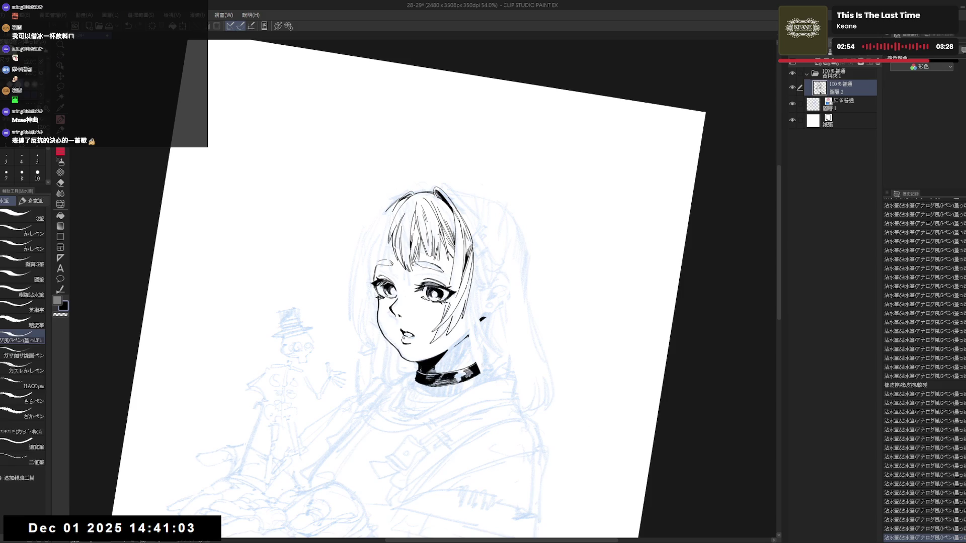
{"action": "key", "text": "p"}
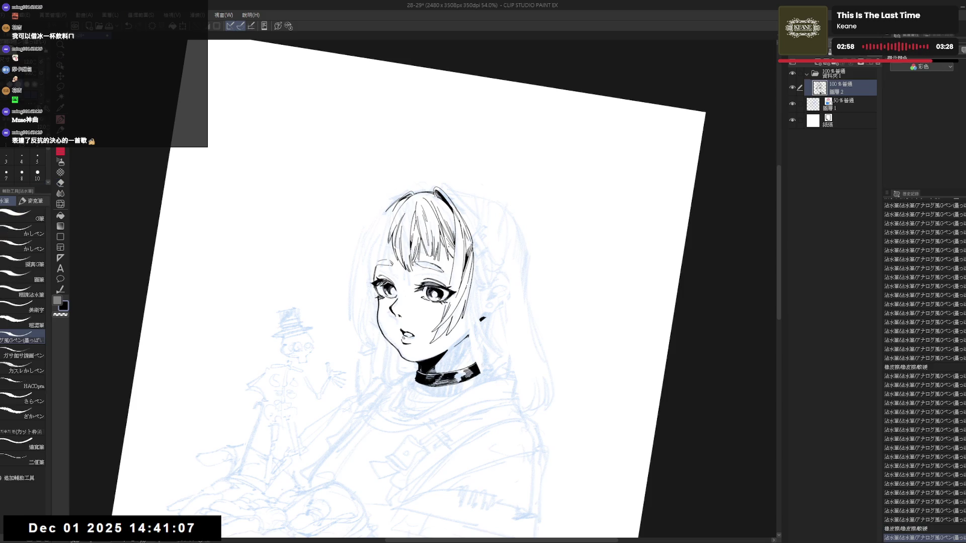
{"action": "key", "text": "e"}
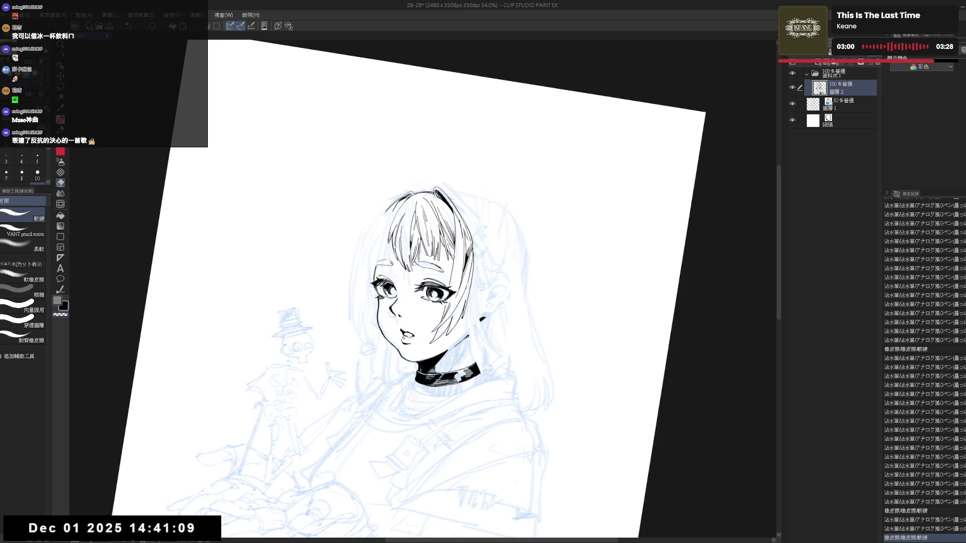
{"action": "key", "text": "p"}
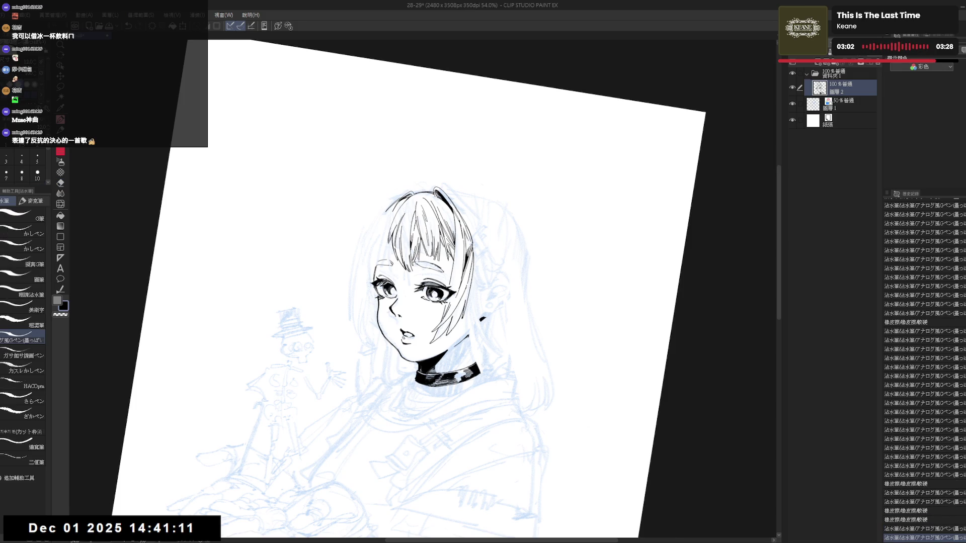
{"action": "key", "text": "ctrl+0"}
{"action": "key", "text": "e"}
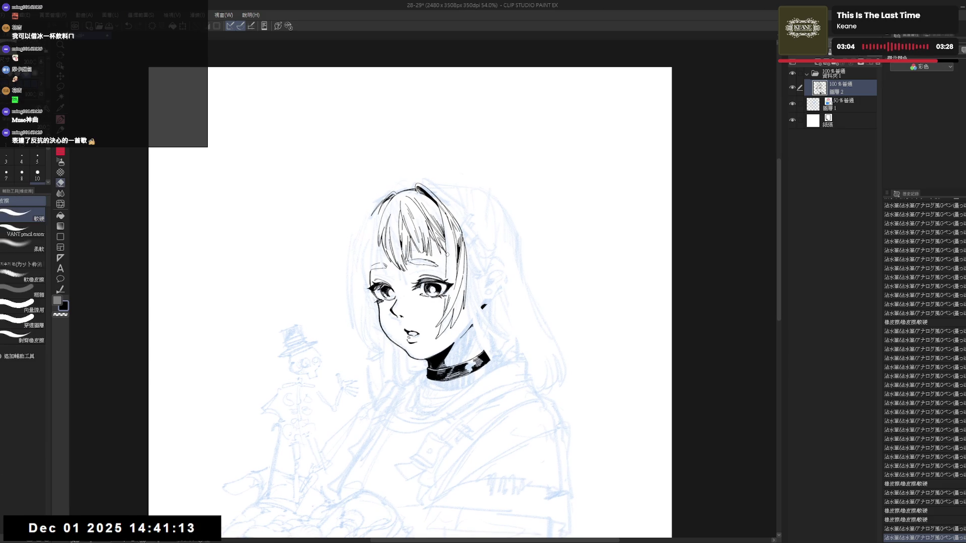
{"action": "key", "text": "p"}
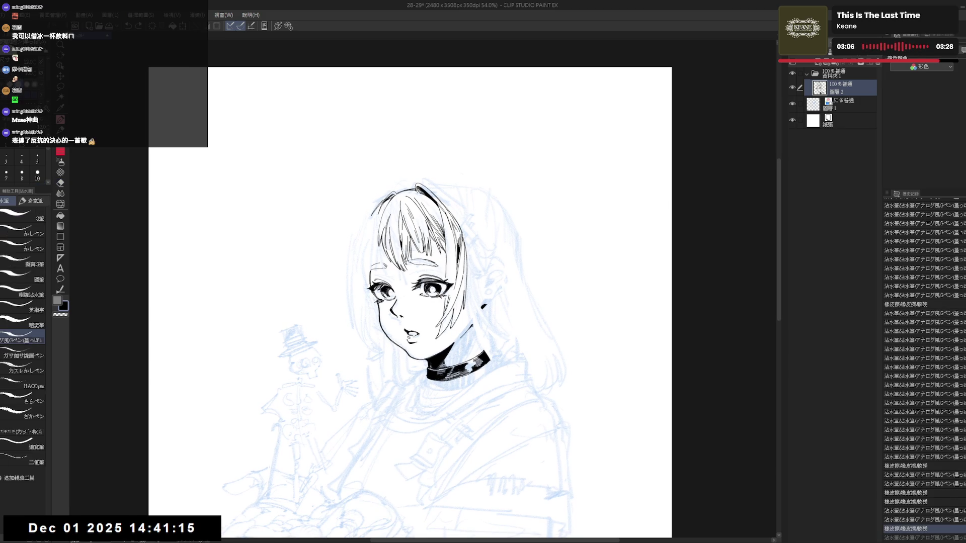
{"action": "left_click_drag", "start_coordinate": [445, 265], "coordinate": [446, 278]}
{"action": "scroll", "coordinate": [410, 302], "scroll_direction": "down", "scroll_amount": 3}
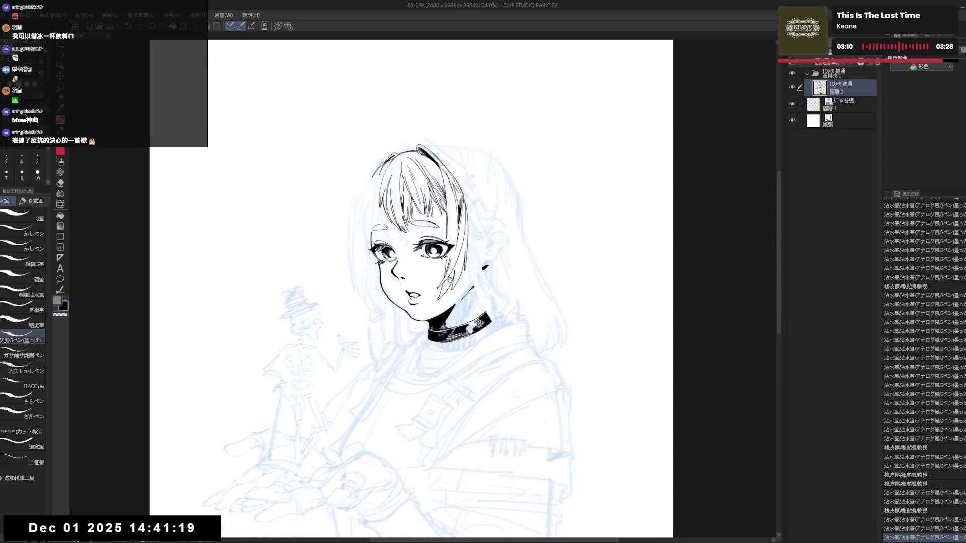
{"action": "key", "text": "ctrl+minus"}
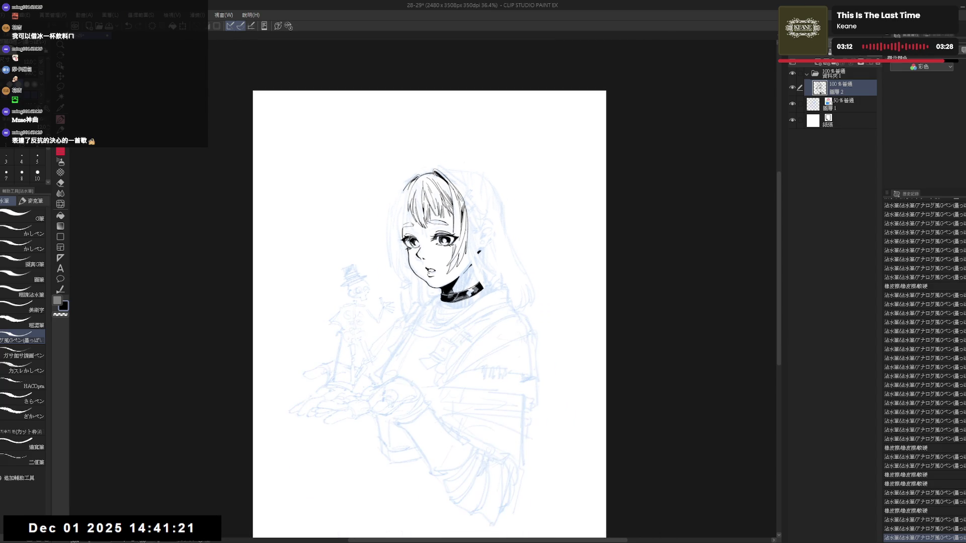
Step: Erase and redraw the left hair line beside the face, extending it toward the jaw
{"action": "scroll", "coordinate": [438, 231], "scroll_direction": "up", "scroll_amount": 3}
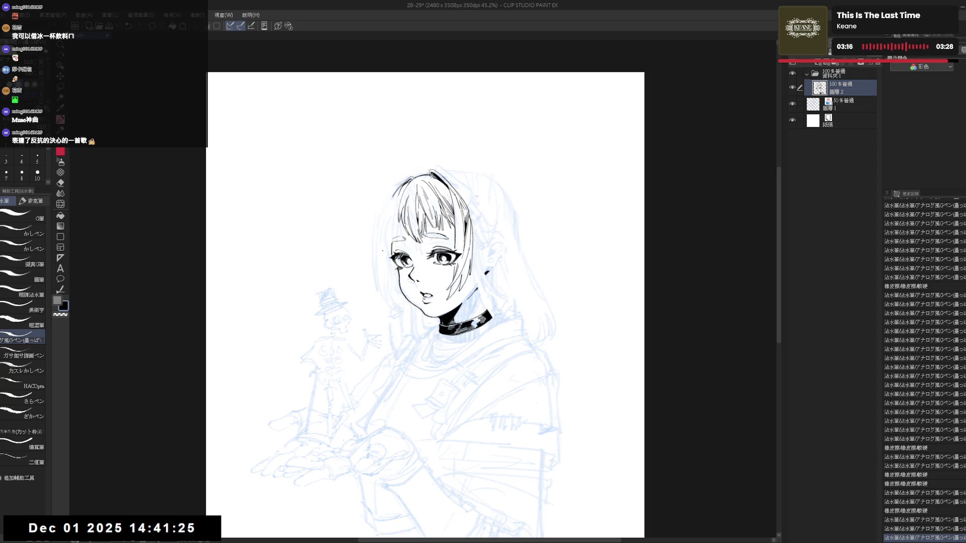
{"action": "left_click_drag", "start_coordinate": [395, 209], "coordinate": [385, 244]}
{"action": "key", "text": "ctrl+z"}
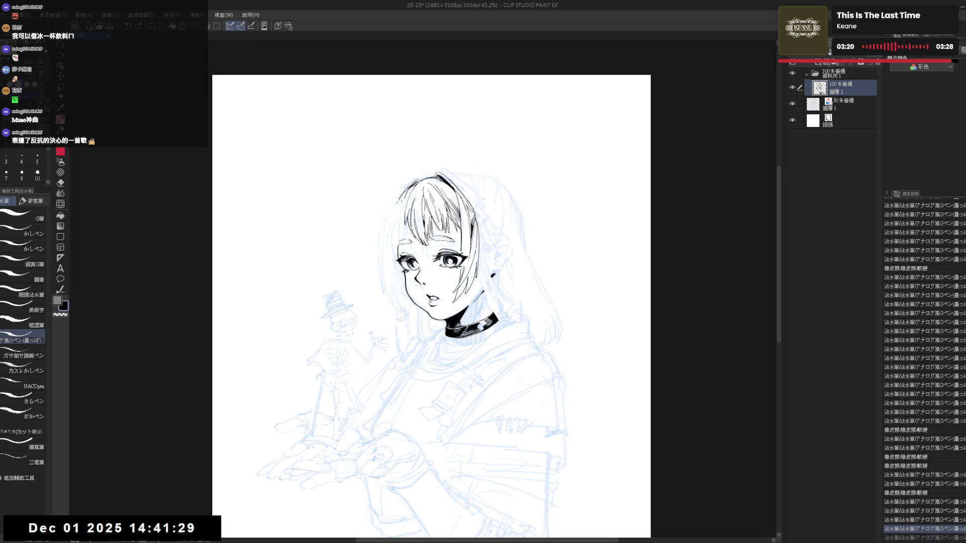
{"action": "key", "text": "ctrl+y"}
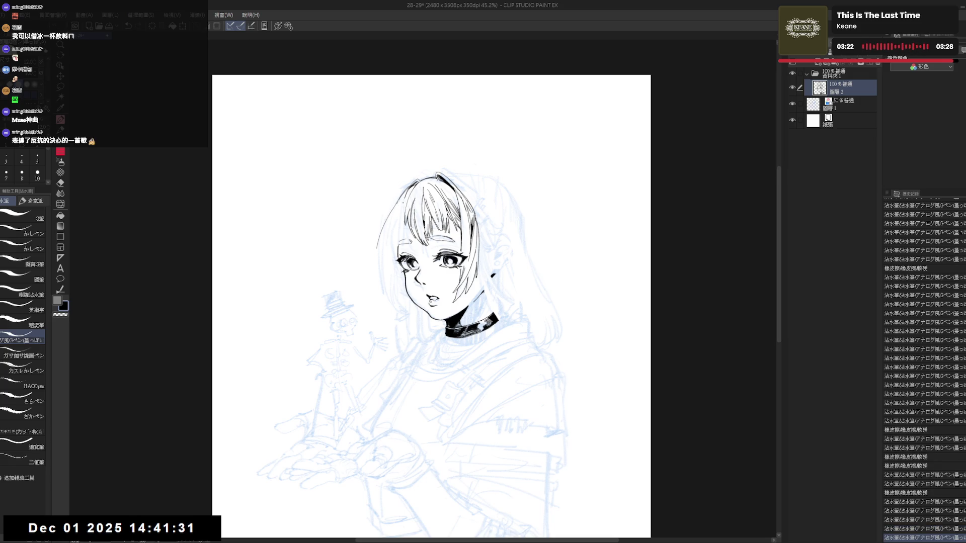
{"action": "key", "text": "e"}
{"action": "left_click_drag", "start_coordinate": [401, 201], "coordinate": [379, 247]}
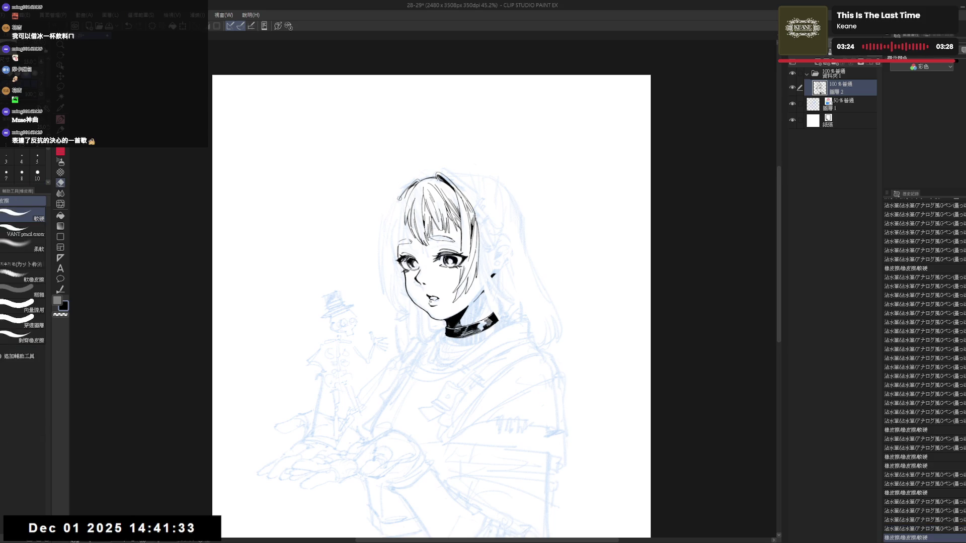
{"action": "key", "text": "p"}
{"action": "left_click_drag", "start_coordinate": [397, 199], "coordinate": [381, 242]}
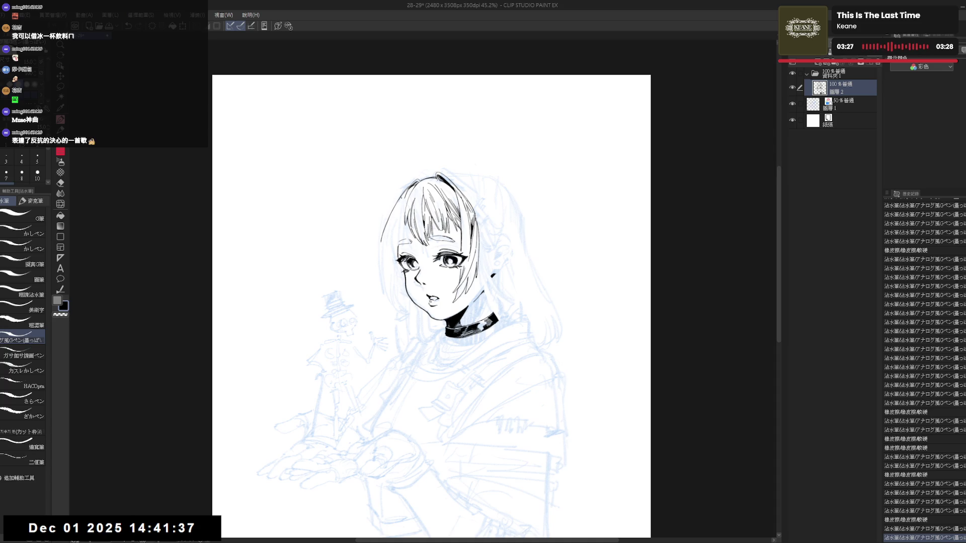
Step: Add a small mark at the hair's end and a longer line down the bob's left side
{"action": "key", "text": "e"}
{"action": "key", "text": "p"}
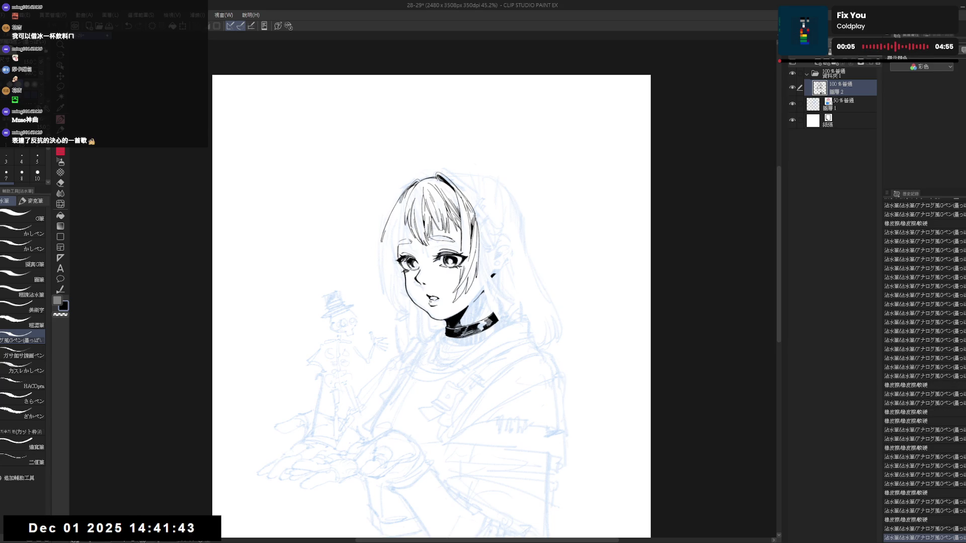
{"action": "left_click_drag", "start_coordinate": [385, 256], "coordinate": [386, 273]}
{"action": "key", "text": "ctrl+z"}
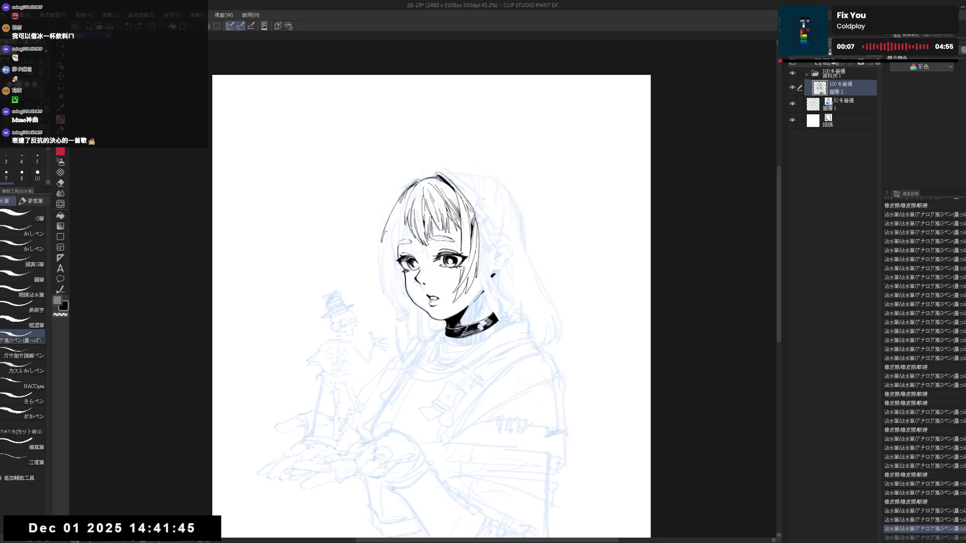
{"action": "key", "text": "ctrl+y"}
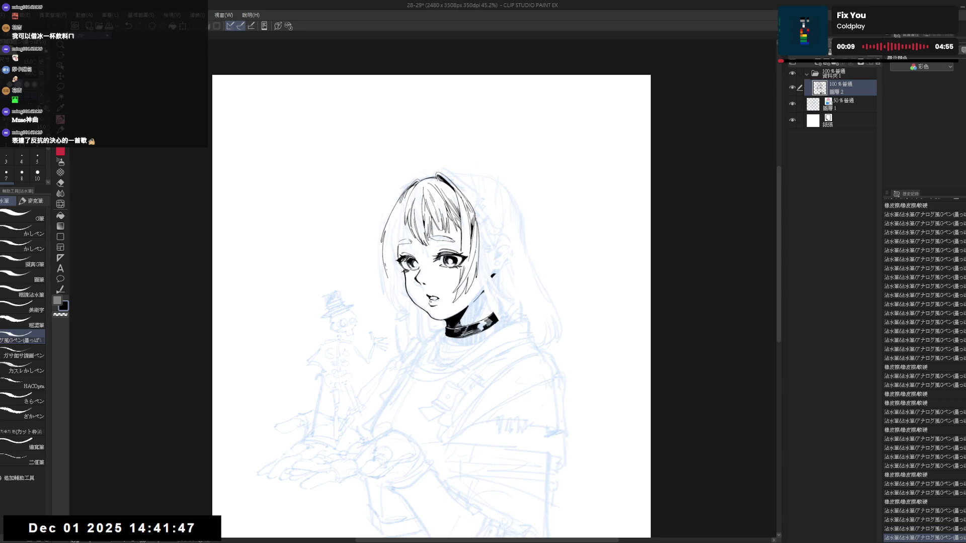
{"action": "key", "text": "ctrl+z"}
{"action": "left_click", "coordinate": [394, 244]}
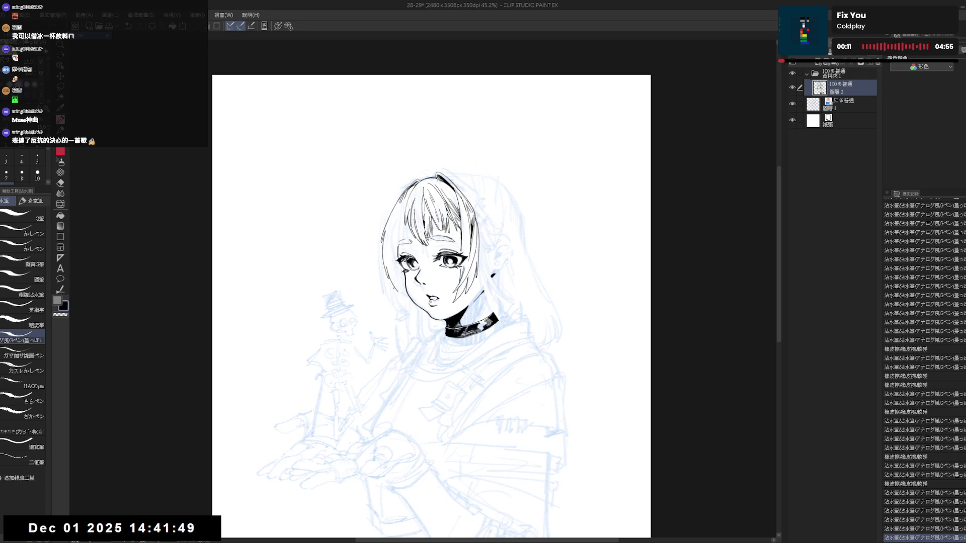
{"action": "left_click_drag", "start_coordinate": [399, 237], "coordinate": [395, 294]}
{"action": "key", "text": "ctrl+z"}
{"action": "key", "text": "ctrl+y"}
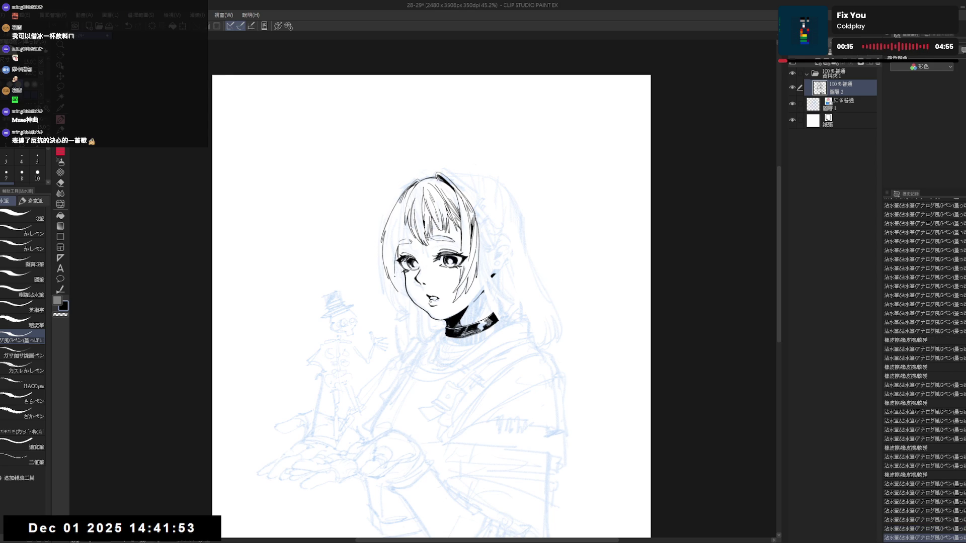
{"action": "key", "text": "ctrl+z"}
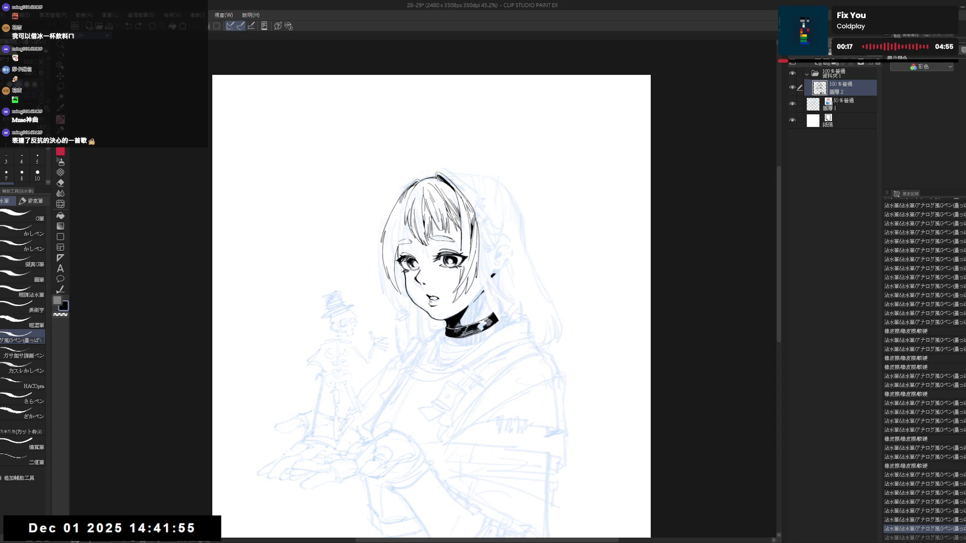
{"action": "key", "text": "ctrl+y"}
Step: Check proportions in a mirrored view and add another stroke to the face's left hair
{"action": "key", "text": "h"}
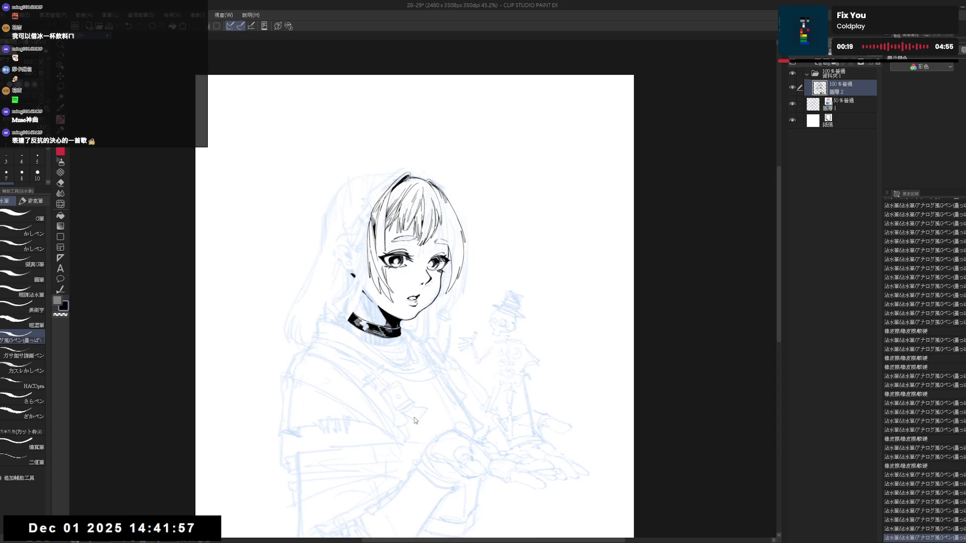
{"action": "key", "text": "h"}
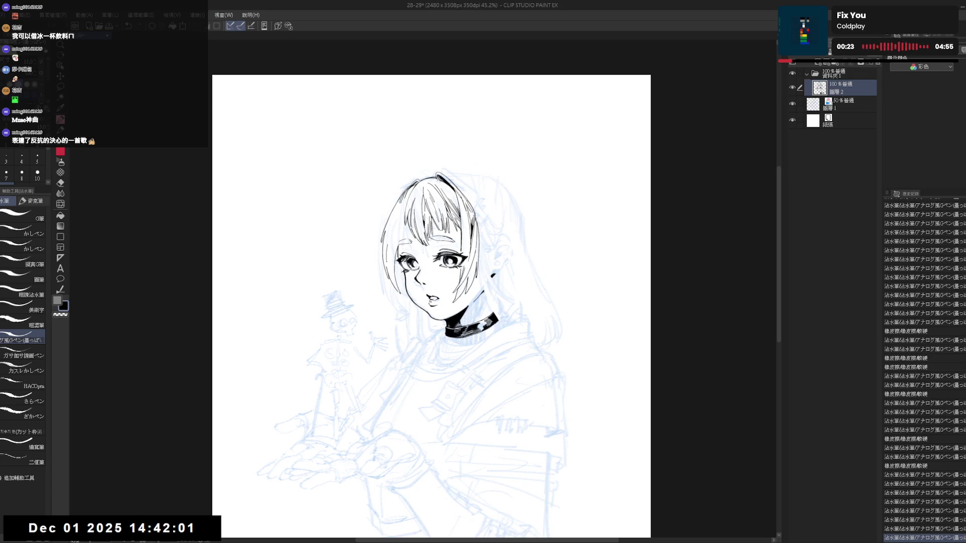
{"action": "left_click_drag", "start_coordinate": [388, 246], "coordinate": [387, 264]}
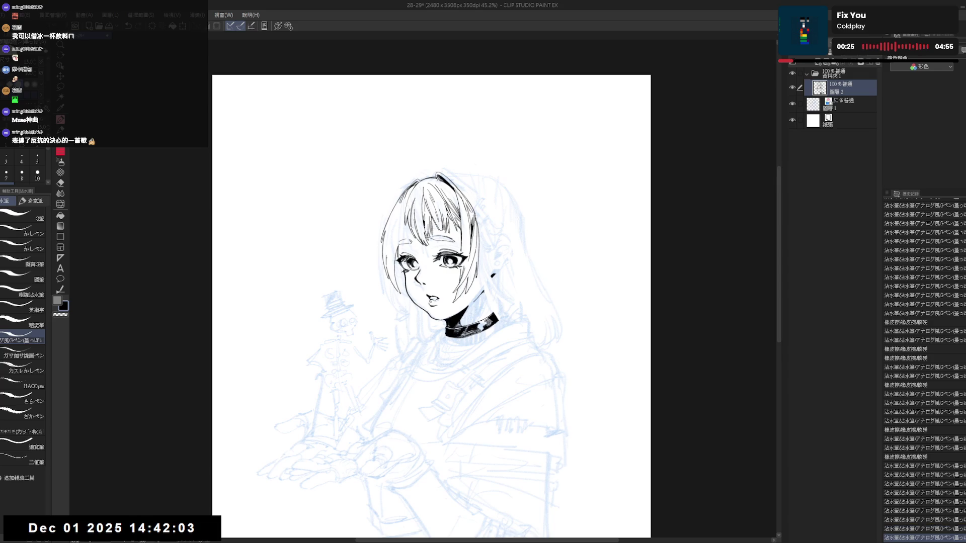
{"action": "mouse_move", "coordinate": [387, 250]}
{"action": "left_mouse_down"}
{"action": "mouse_move", "coordinate": [396, 292]}
{"action": "mouse_move", "coordinate": [393, 263]}
{"action": "left_mouse_up"}
{"action": "key", "text": "ctrl+z"}
{"action": "key", "text": "ctrl+z"}
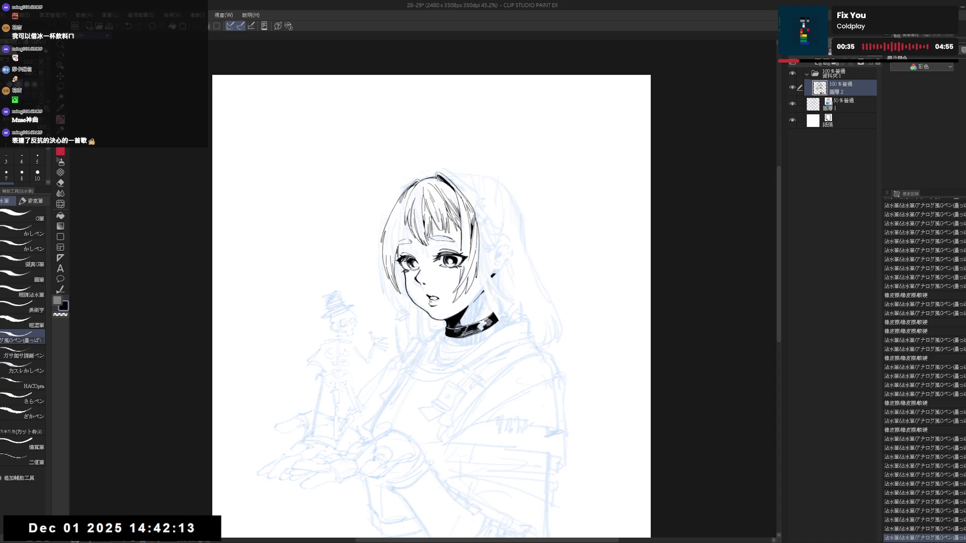
{"action": "key", "text": "ctrl+z"}
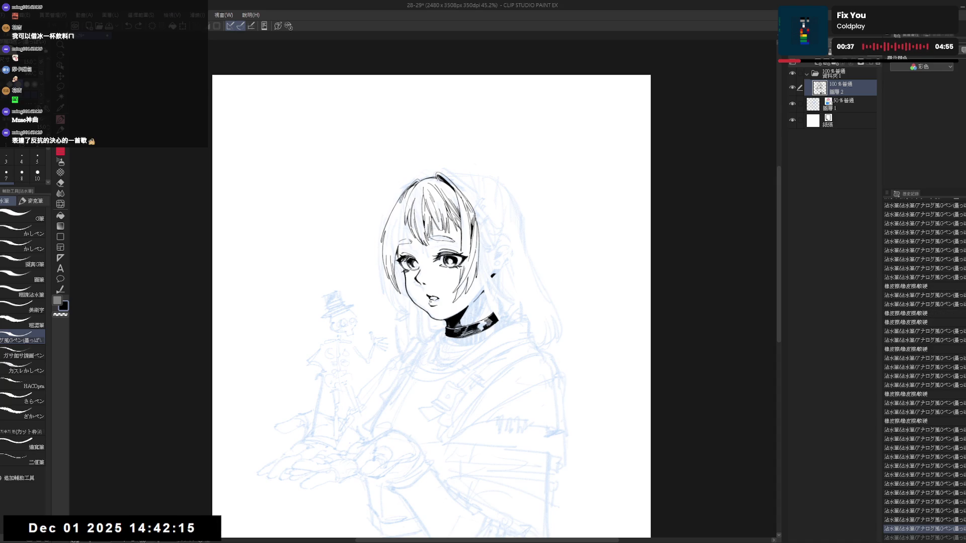
{"action": "key", "text": "ctrl+y"}
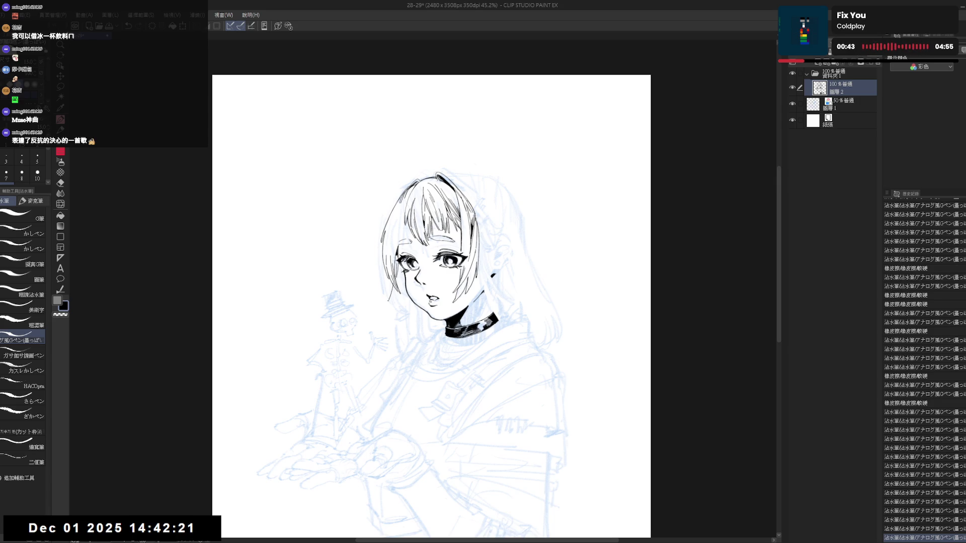
{"action": "left_click_drag", "start_coordinate": [393, 283], "coordinate": [388, 302]}
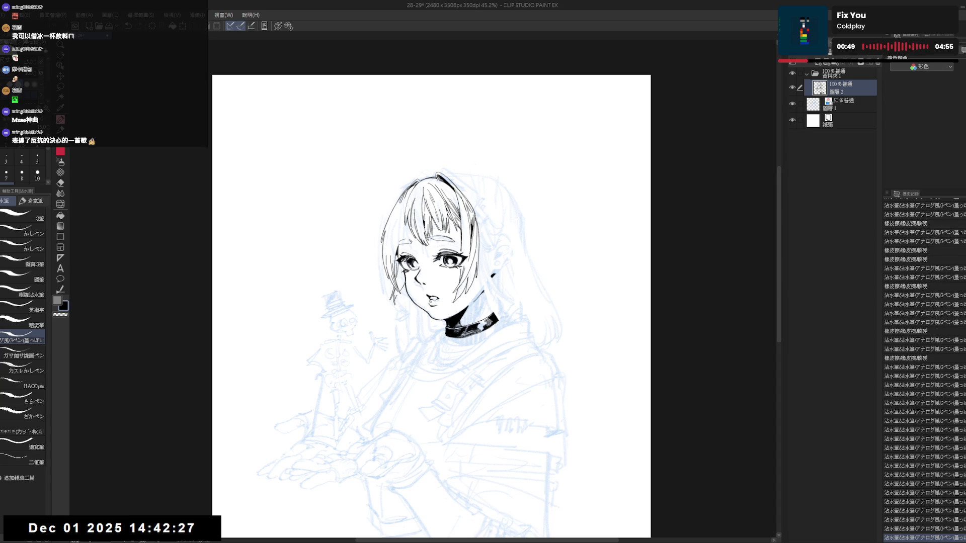
Step: In a mirrored, zoomed-in view, draw a hair stroke and erase the strand's tip and edge
{"action": "key", "text": "h"}
{"action": "key", "text": "ctrl+plus"}
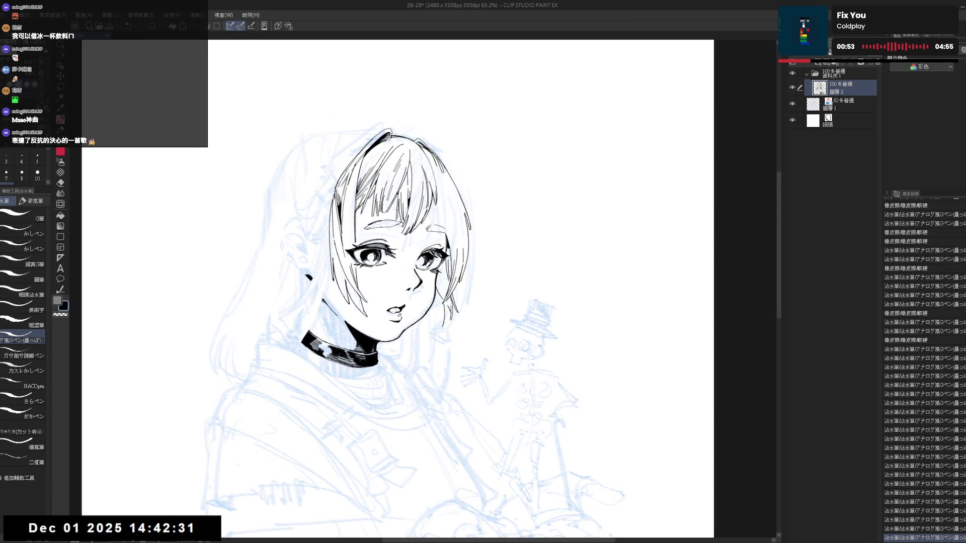
{"action": "mouse_move", "coordinate": [449, 321]}
{"action": "left_mouse_down"}
{"action": "mouse_move", "coordinate": [456, 328]}
{"action": "mouse_move", "coordinate": [447, 329]}
{"action": "mouse_move", "coordinate": [442, 312]}
{"action": "left_mouse_up"}
{"action": "key", "text": "ctrl+z"}
{"action": "key", "text": "ctrl+y"}
{"action": "key", "text": "ctrl+z"}
{"action": "key", "text": "ctrl+y"}
{"action": "key", "text": "ctrl+z"}
{"action": "key", "text": "ctrl+y"}
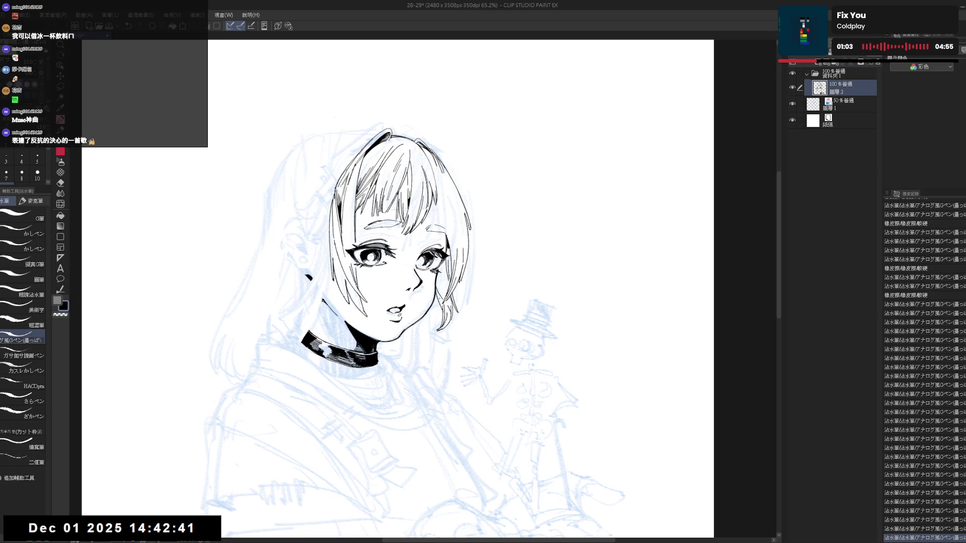
{"action": "key", "text": "e"}
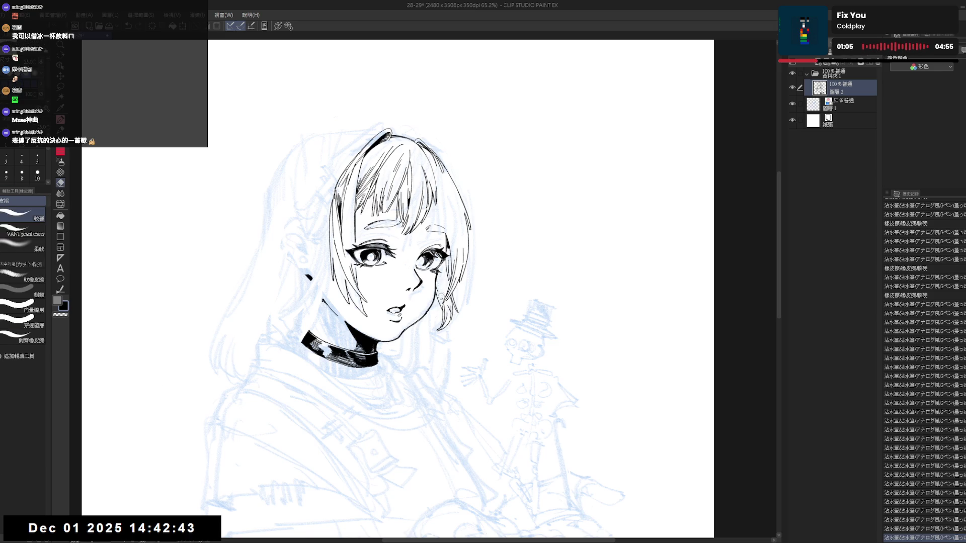
{"action": "left_click_drag", "start_coordinate": [441, 299], "coordinate": [439, 287]}
{"action": "mouse_move", "coordinate": [438, 289]}
{"action": "left_mouse_down"}
{"action": "mouse_move", "coordinate": [427, 310]}
{"action": "mouse_move", "coordinate": [437, 310]}
{"action": "mouse_move", "coordinate": [437, 328]}
{"action": "left_mouse_up"}
{"action": "key", "text": "p"}
{"action": "key", "text": "h"}
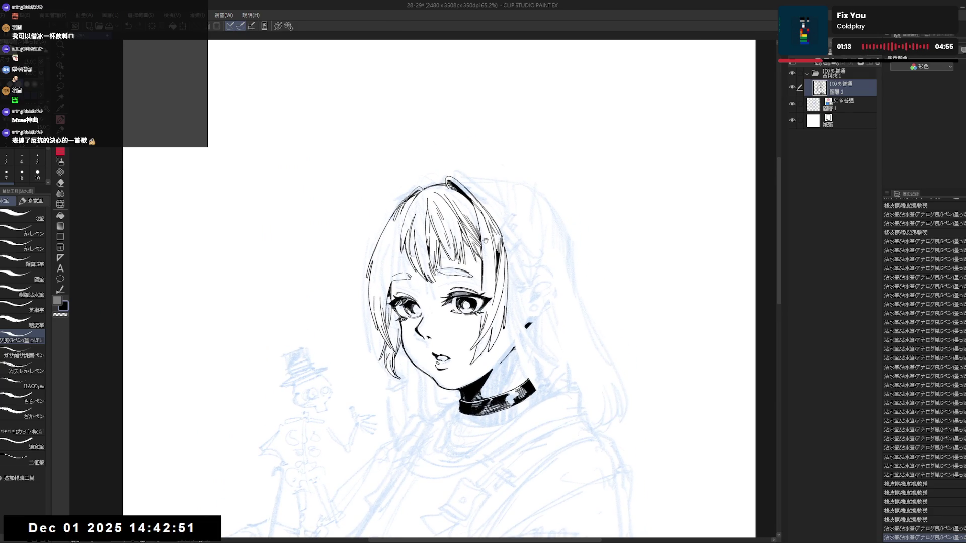
Step: With the view recentred and tilted, erase stray marks along the neck line
{"action": "left_click_drag", "start_coordinate": [361, 291], "coordinate": [360, 292]}
{"action": "scroll", "coordinate": [360, 291], "scroll_direction": "down", "scroll_amount": 2}
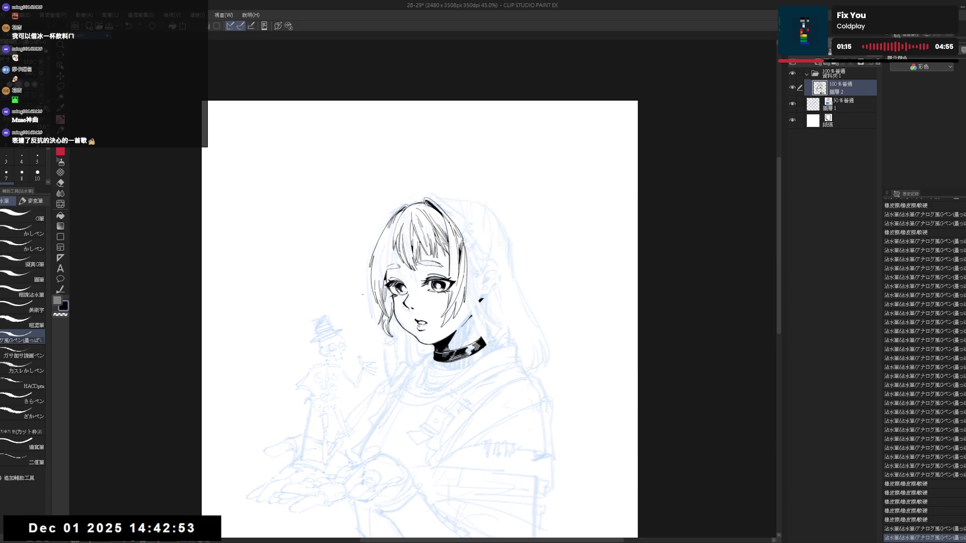
{"action": "scroll", "coordinate": [363, 294], "scroll_direction": "up", "scroll_amount": 2}
{"action": "key", "text": "r"}
{"action": "left_click_drag", "start_coordinate": [392, 352], "coordinate": [418, 364]}
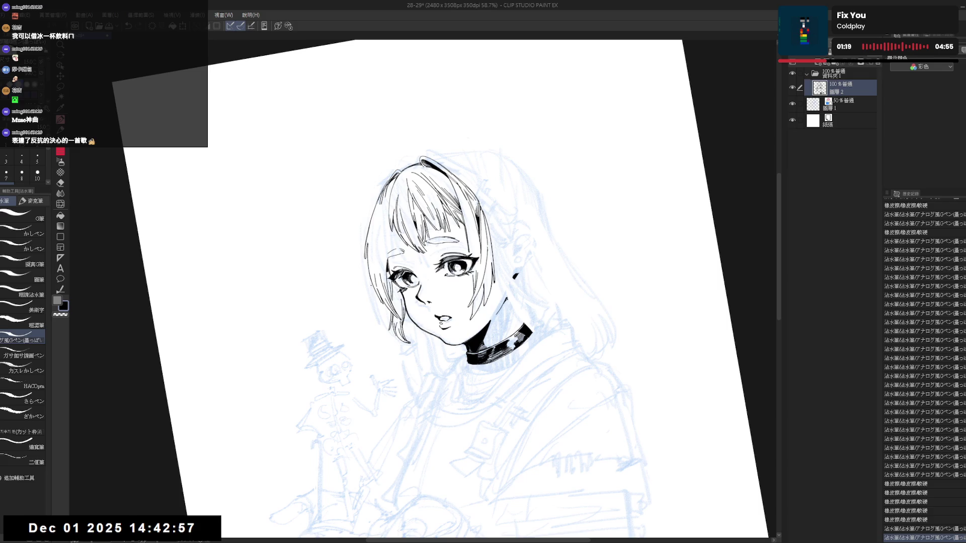
{"action": "key", "text": "e"}
{"action": "left_click_drag", "start_coordinate": [378, 244], "coordinate": [378, 252]}
{"action": "mouse_move", "coordinate": [483, 289]}
{"action": "left_mouse_down"}
{"action": "mouse_move", "coordinate": [485, 308]}
{"action": "mouse_move", "coordinate": [469, 322]}
{"action": "left_mouse_up"}
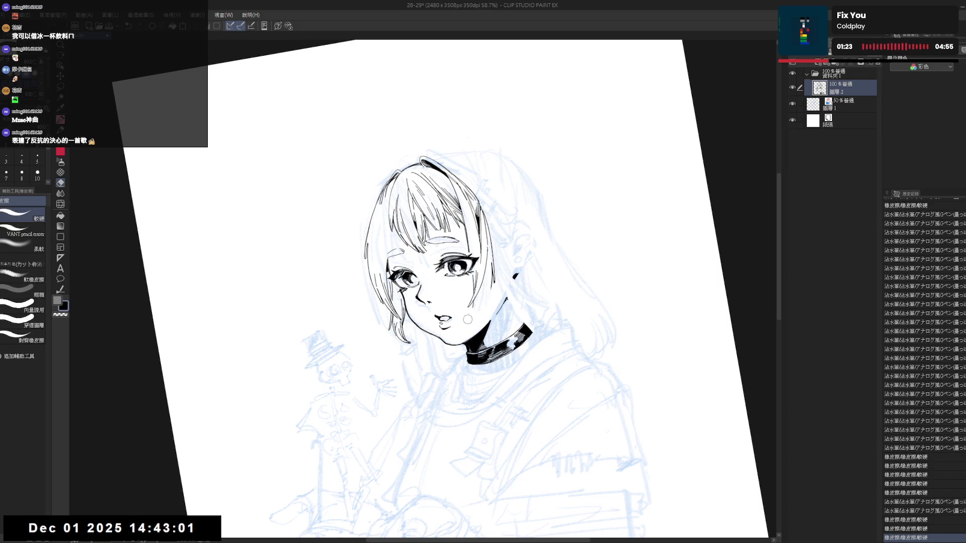
{"action": "key", "text": "p"}
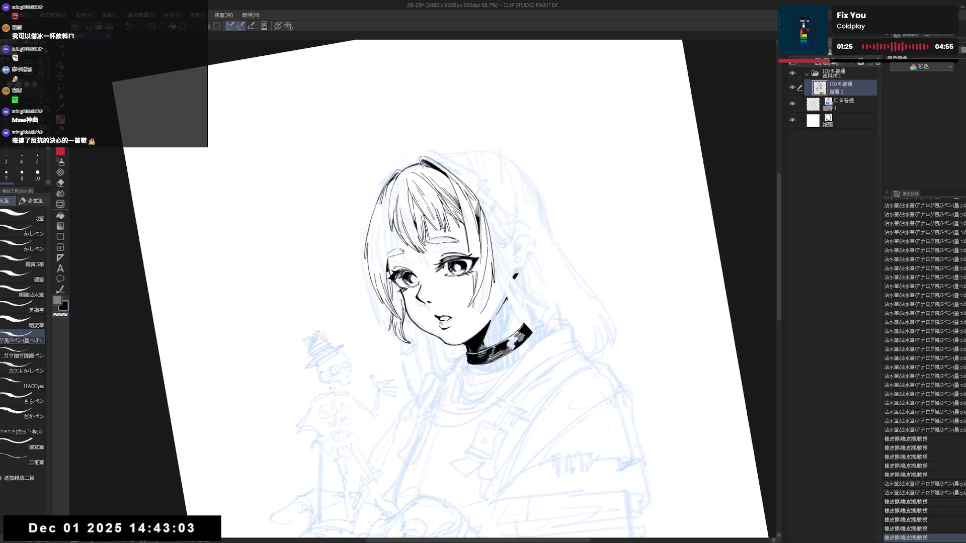
Step: Touch up the neck line with a few short pen strokes
{"action": "left_click_drag", "start_coordinate": [486, 291], "coordinate": [485, 312]}
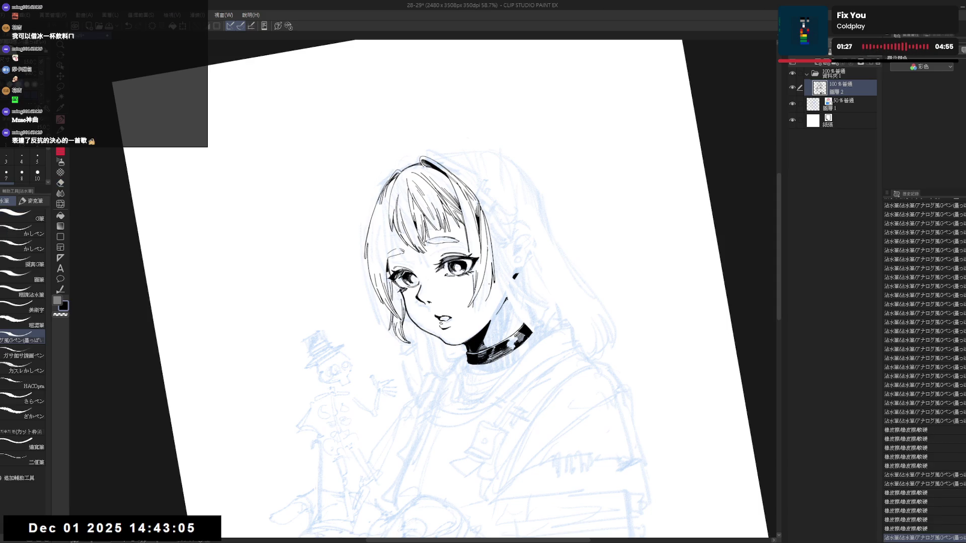
{"action": "left_click_drag", "start_coordinate": [486, 275], "coordinate": [475, 319]}
{"action": "key", "text": "ctrl+z"}
{"action": "key", "text": "ctrl+z"}
{"action": "key", "text": "ctrl+z"}
{"action": "key", "text": "ctrl+y"}
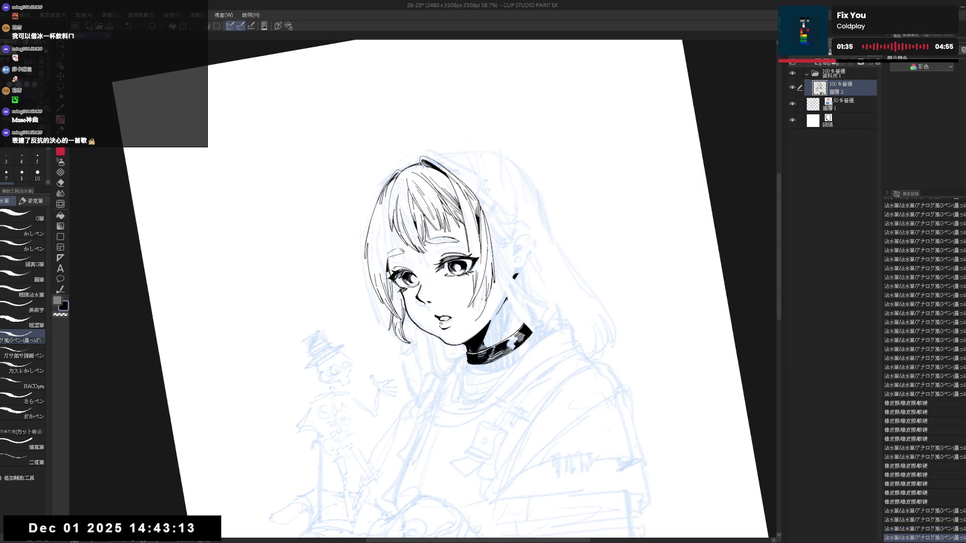
{"action": "mouse_move", "coordinate": [486, 299]}
{"action": "left_mouse_down"}
{"action": "mouse_move", "coordinate": [475, 320]}
{"action": "mouse_move", "coordinate": [498, 315]}
{"action": "left_mouse_up"}
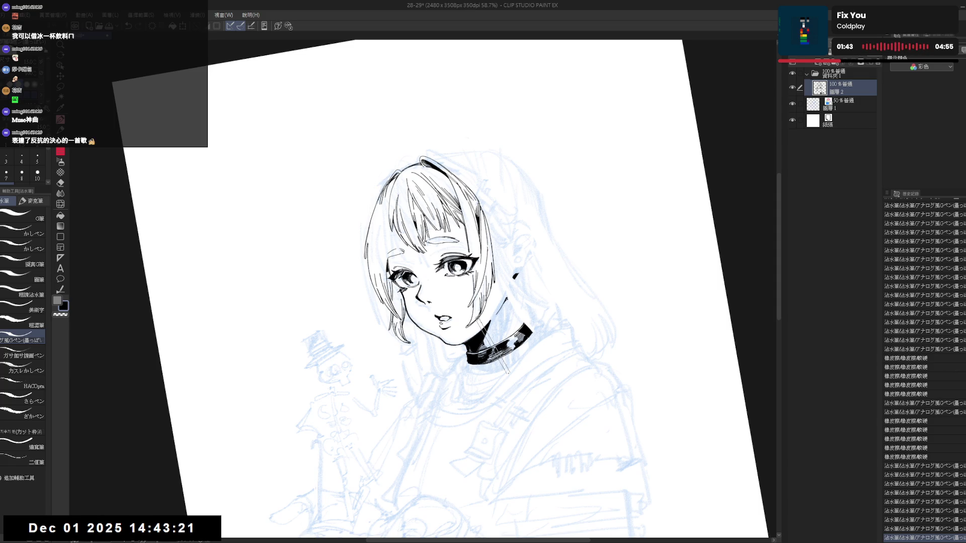
{"action": "key", "text": "h"}
{"action": "mouse_move", "coordinate": [411, 286]}
{"action": "left_mouse_down"}
{"action": "mouse_move", "coordinate": [441, 291]}
{"action": "mouse_move", "coordinate": [394, 330]}
{"action": "left_mouse_up"}
Step: Erase the stray lines along the cheek contour
{"action": "key", "text": "e"}
{"action": "key", "text": "p"}
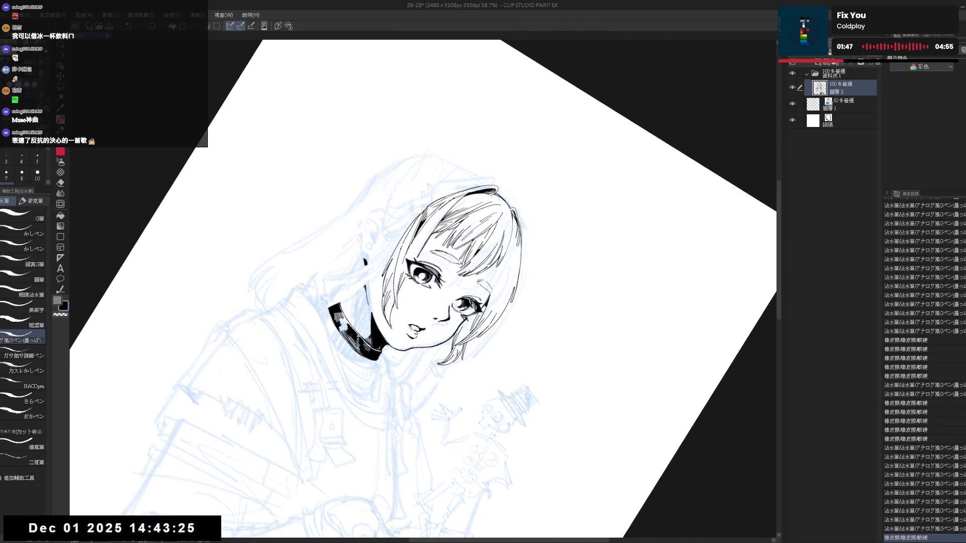
{"action": "left_click_drag", "start_coordinate": [447, 300], "coordinate": [447, 235]}
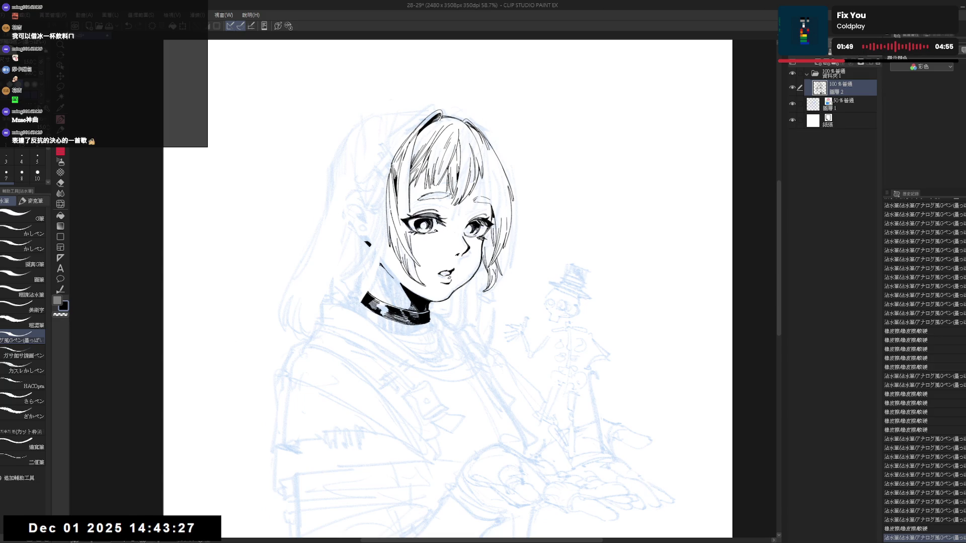
{"action": "key", "text": "h"}
{"action": "key", "text": "e"}
{"action": "mouse_move", "coordinate": [452, 281]}
{"action": "left_mouse_down"}
{"action": "mouse_move", "coordinate": [431, 295]}
{"action": "mouse_move", "coordinate": [441, 263]}
{"action": "mouse_move", "coordinate": [437, 290]}
{"action": "mouse_move", "coordinate": [441, 281]}
{"action": "left_mouse_up"}
{"action": "key", "text": "p"}
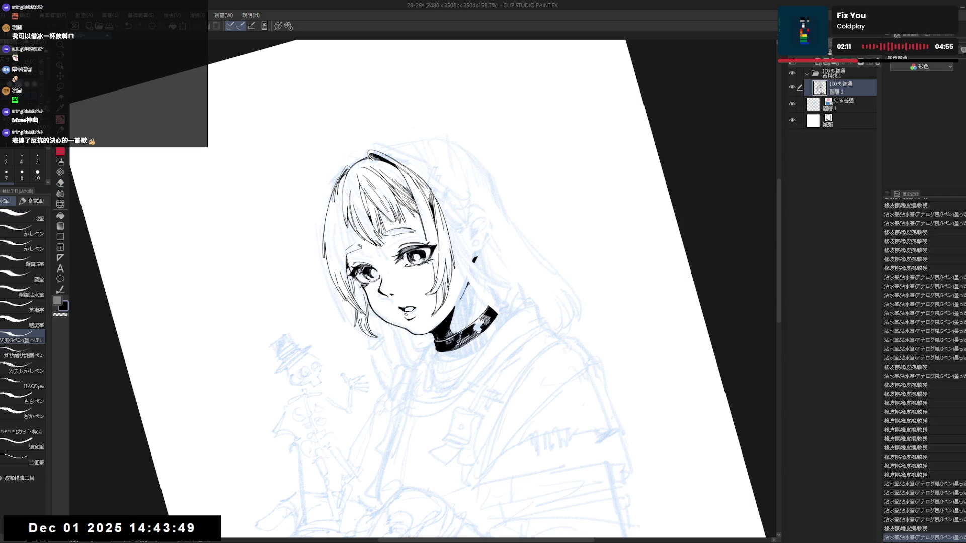
{"action": "key", "text": "ctrl+at"}
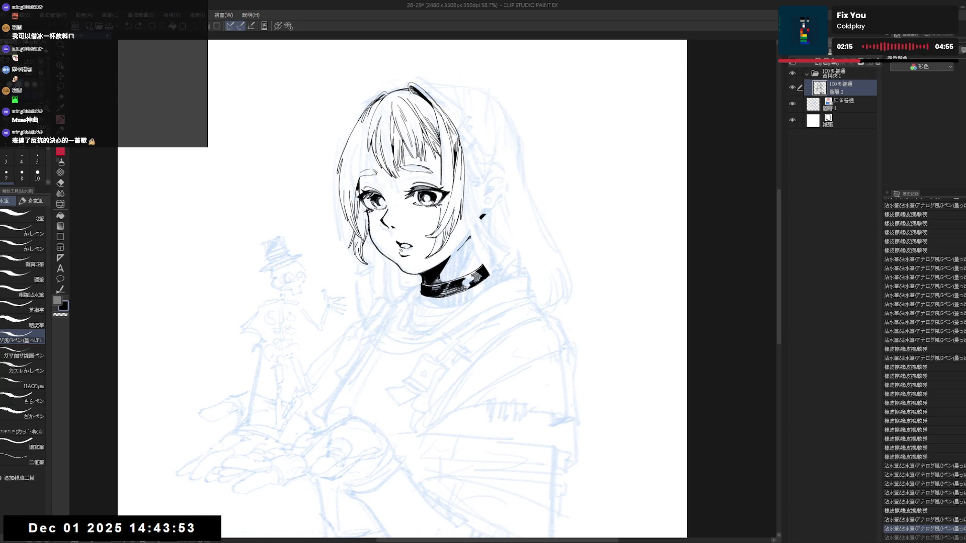
{"action": "key", "text": "e"}
{"action": "key", "text": "minus"}
{"action": "left_click_drag", "start_coordinate": [429, 204], "coordinate": [417, 239]}
{"action": "key", "text": "p"}
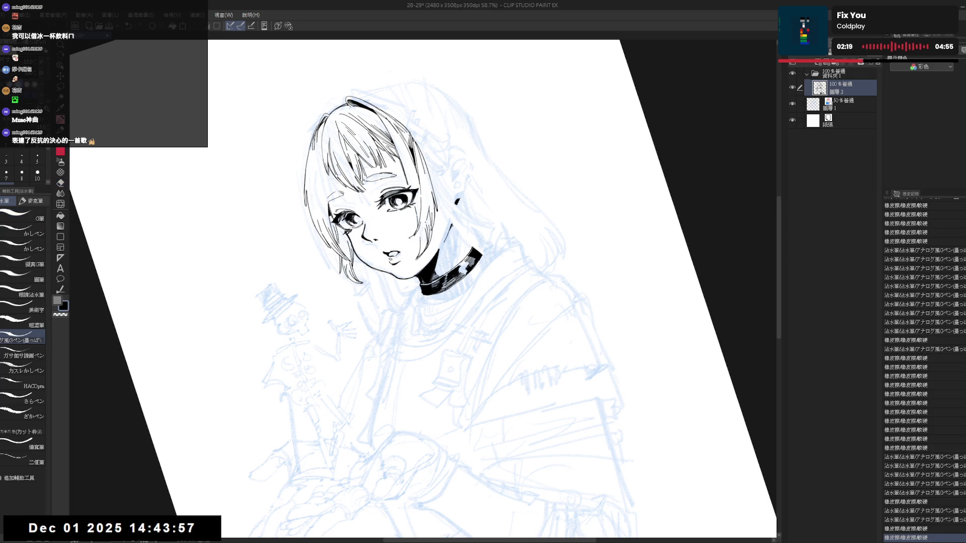
Step: Drop the trial cheek stroke, erase a small cheek spot and add short ink marks
{"action": "key", "text": "ctrl+z"}
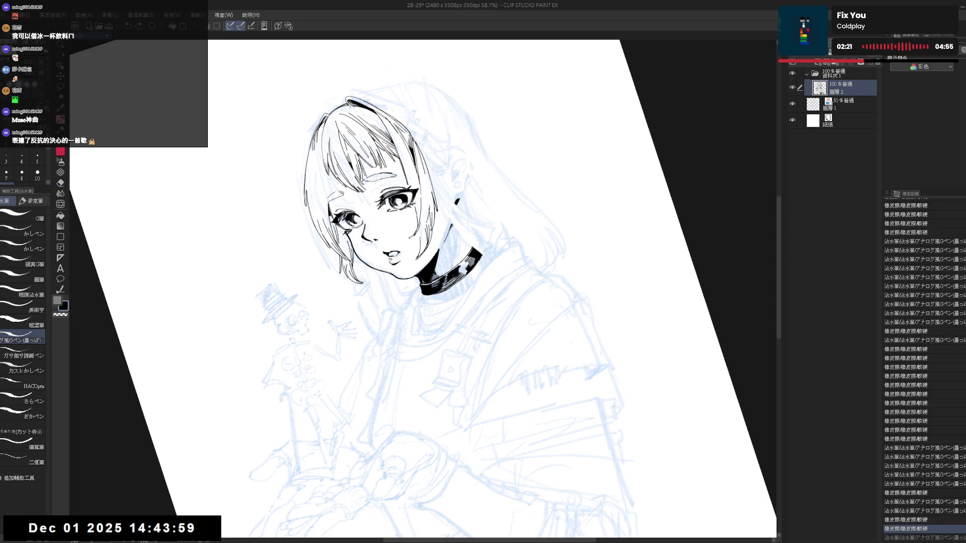
{"action": "key", "text": "ctrl+y"}
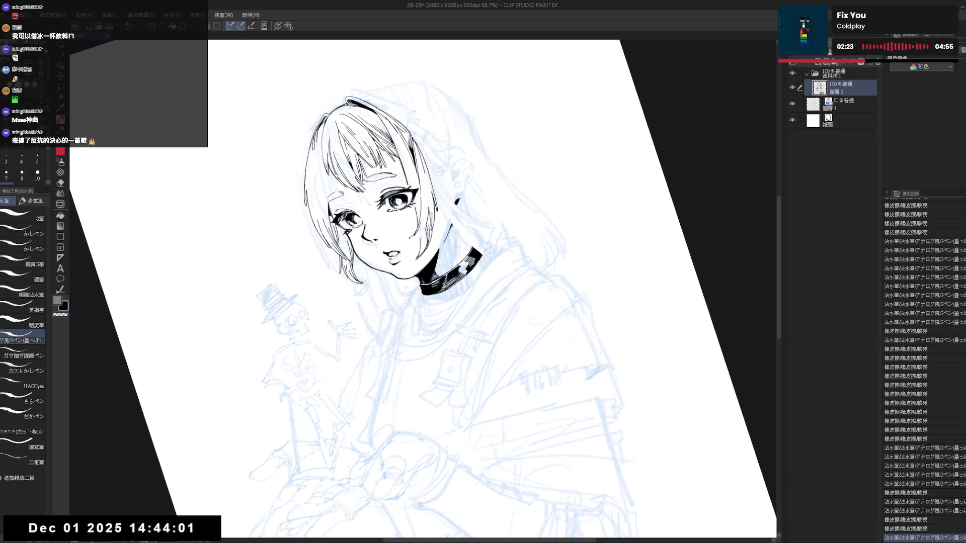
{"action": "key", "text": "ctrl+z"}
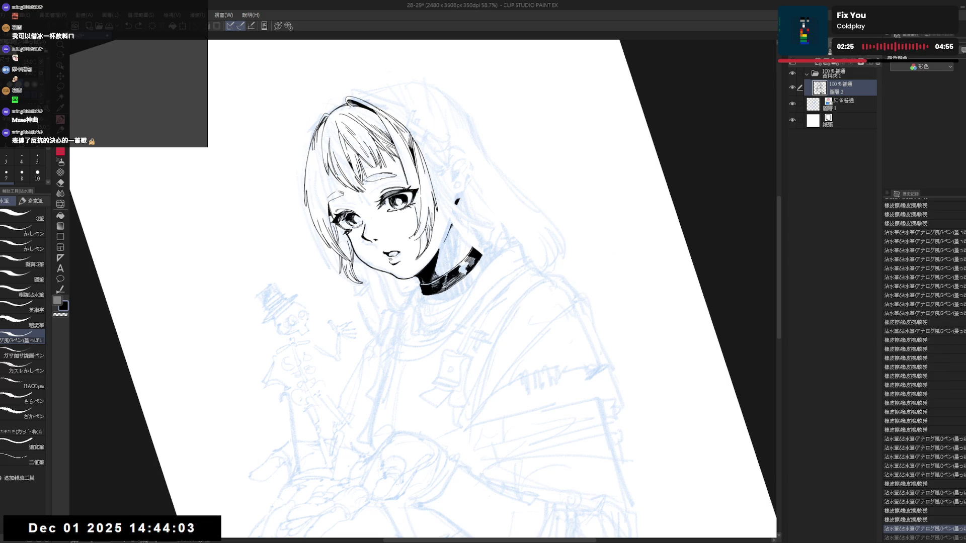
{"action": "key", "text": "ctrl+0"}
{"action": "key", "text": "e"}
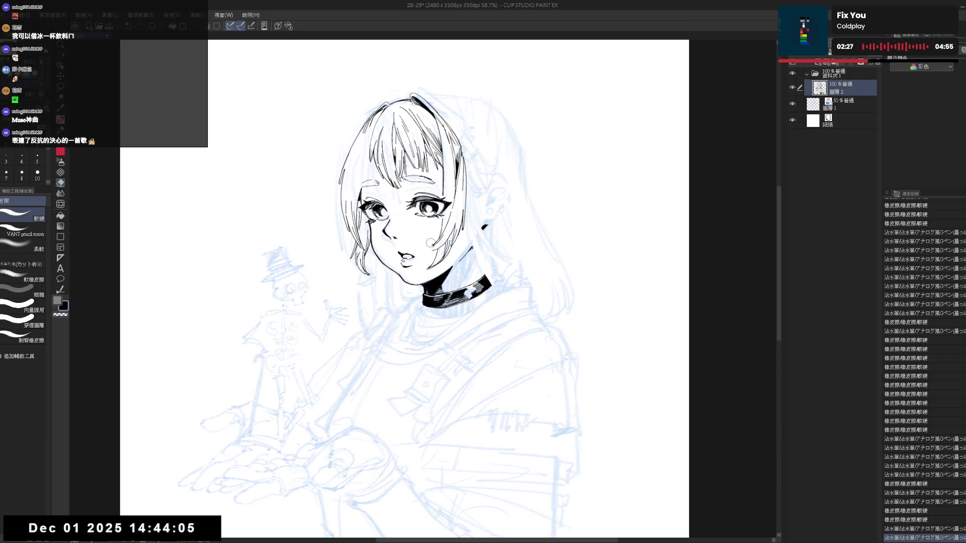
{"action": "left_click", "coordinate": [431, 243]}
{"action": "key", "text": "p"}
{"action": "key", "text": "minus"}
{"action": "key", "text": "minus"}
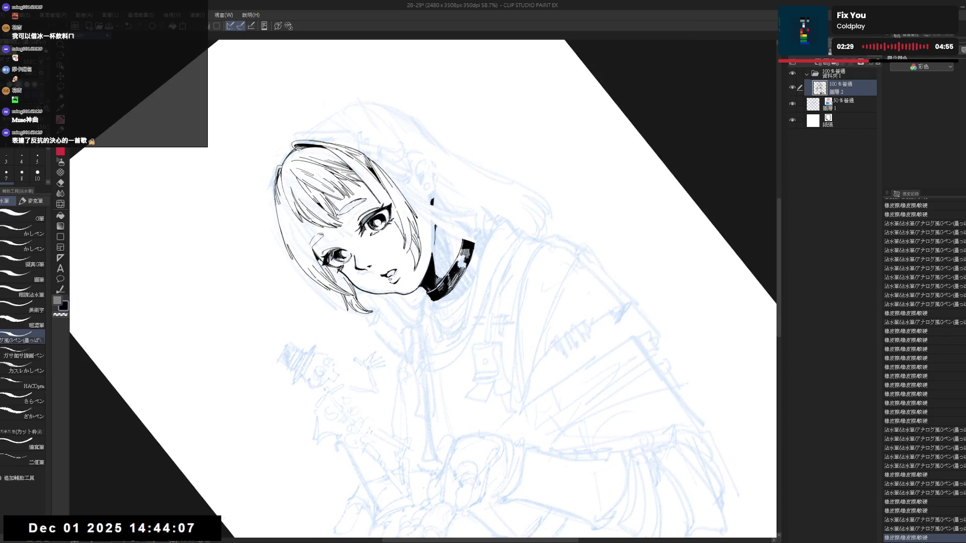
{"action": "left_click", "coordinate": [432, 229]}
{"action": "left_click", "coordinate": [432, 229]}
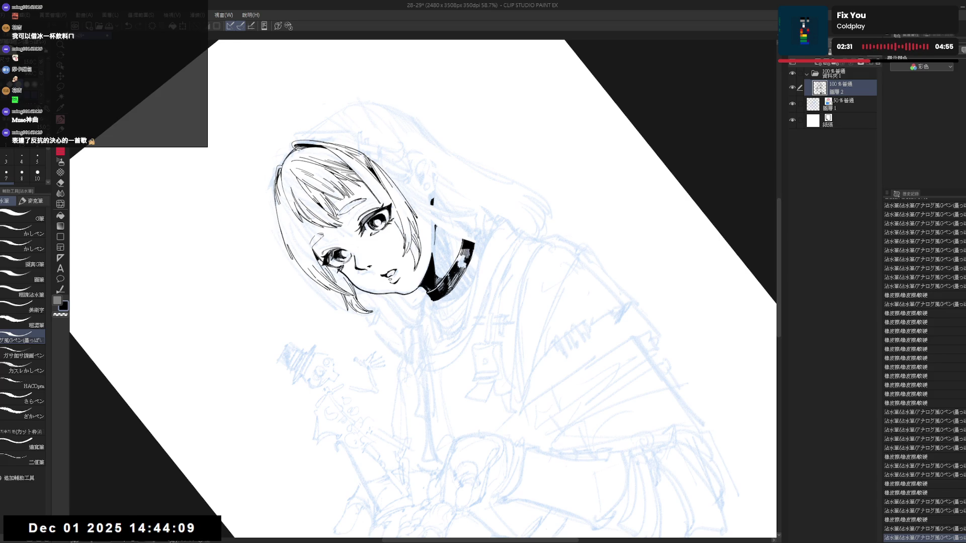
{"action": "left_click", "coordinate": [432, 229]}
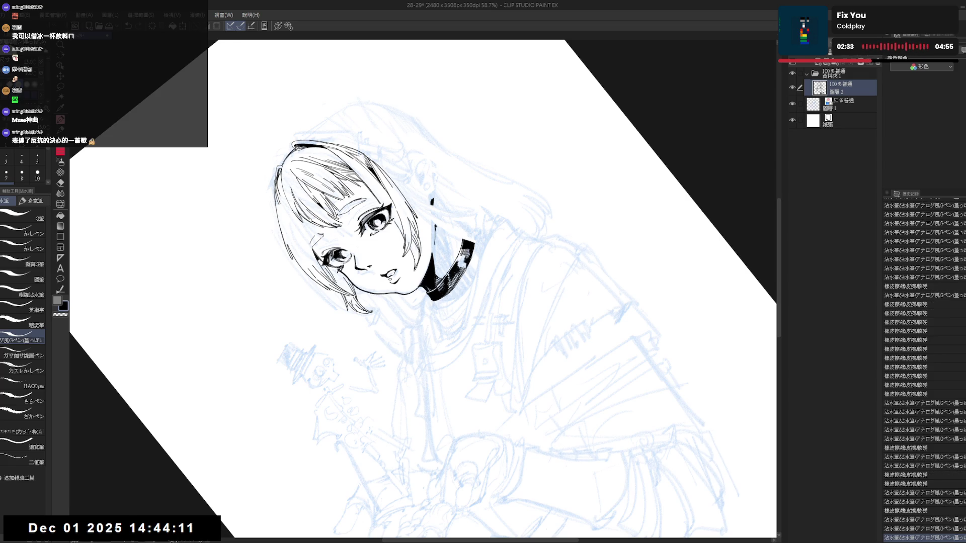
Step: Check the face mirrored, erase a small spot and try a short stroke near the face
{"action": "key", "text": "ctrl+at"}
{"action": "key", "text": "h"}
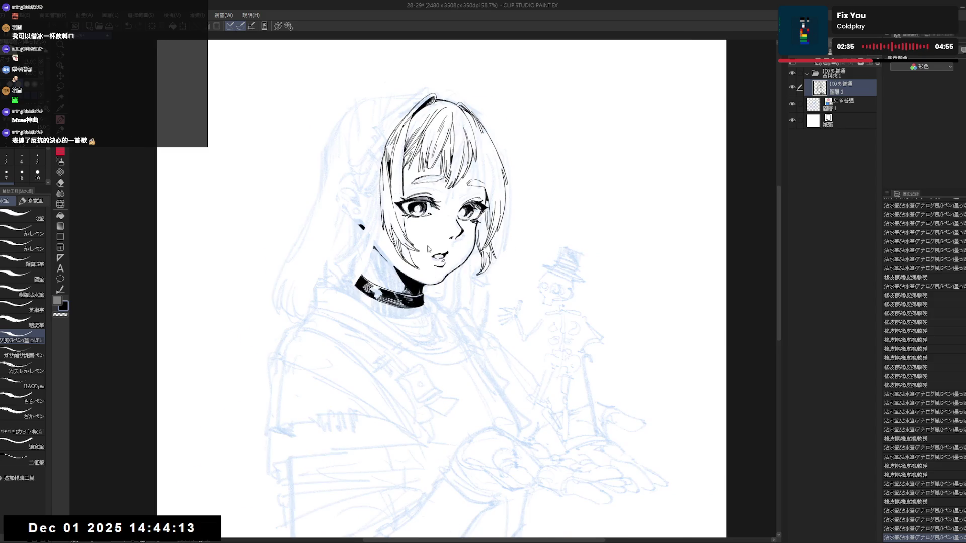
{"action": "key", "text": "h"}
{"action": "scroll", "coordinate": [448, 207], "scroll_direction": "up", "scroll_amount": 1}
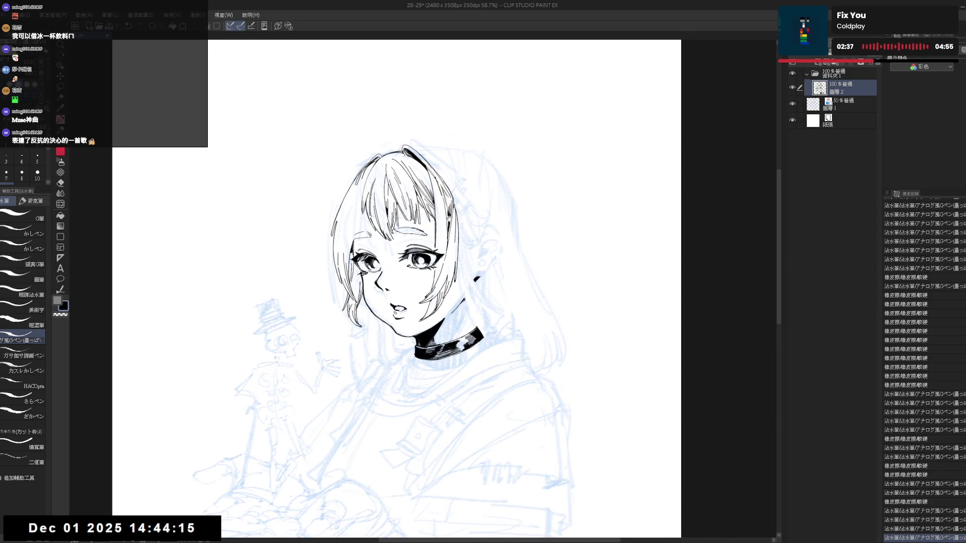
{"action": "key", "text": "r"}
{"action": "left_click_drag", "start_coordinate": [383, 261], "coordinate": [337, 294]}
{"action": "key", "text": "e"}
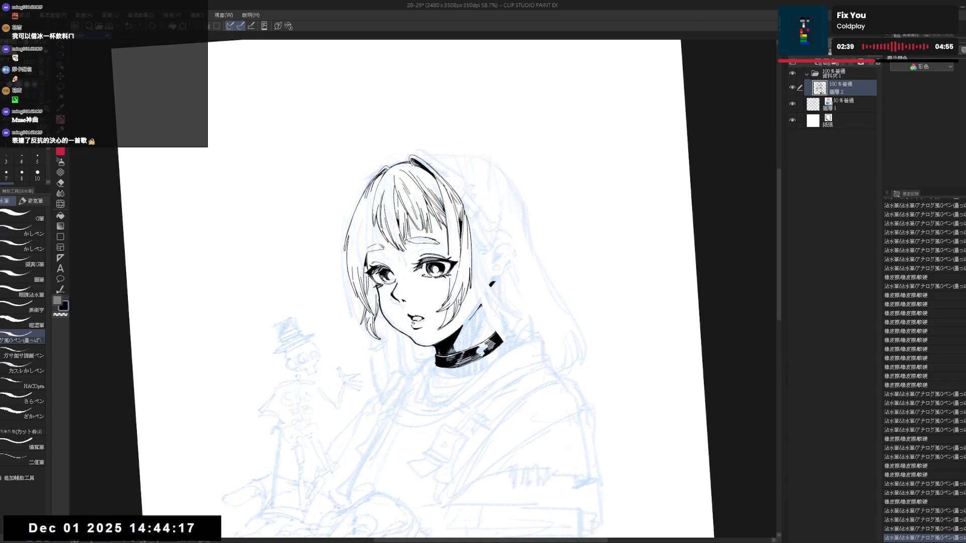
{"action": "left_click", "coordinate": [375, 216]}
{"action": "key", "text": "p"}
{"action": "mouse_move", "coordinate": [374, 200]}
{"action": "left_mouse_down"}
{"action": "mouse_move", "coordinate": [365, 235]}
{"action": "mouse_move", "coordinate": [371, 223]}
{"action": "mouse_move", "coordinate": [377, 233]}
{"action": "mouse_move", "coordinate": [372, 223]}
{"action": "left_mouse_up"}
{"action": "key", "text": "ctrl+z"}
{"action": "key", "text": "ctrl+z"}
{"action": "key", "text": "ctrl+z"}
{"action": "key", "text": "ctrl+z"}
{"action": "key", "text": "ctrl+z"}
{"action": "key", "text": "ctrl+z"}
Step: Fill a small enclosed area of the line art with the Fill tool
{"action": "key", "text": "g"}
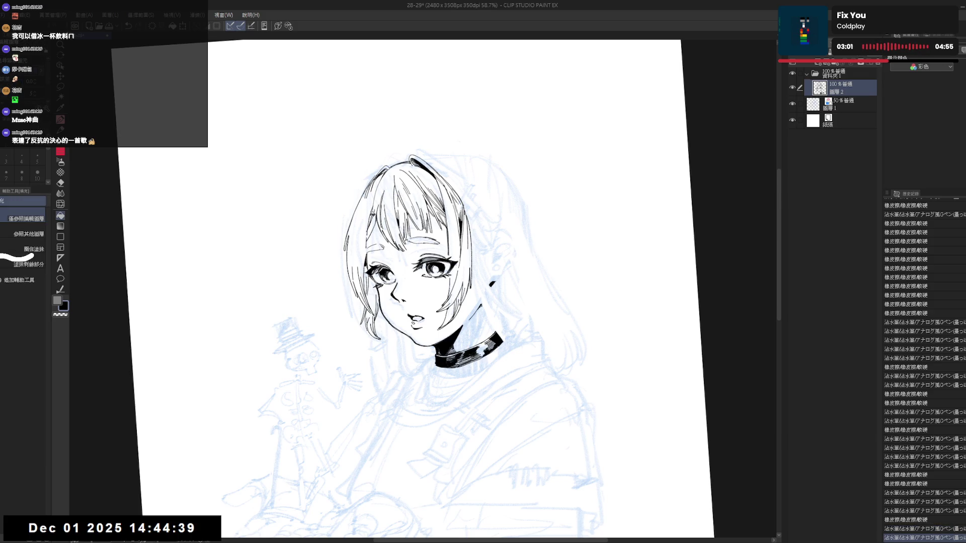
{"action": "left_click", "coordinate": [377, 231]}
{"action": "key", "text": "h"}
{"action": "key", "text": "p"}
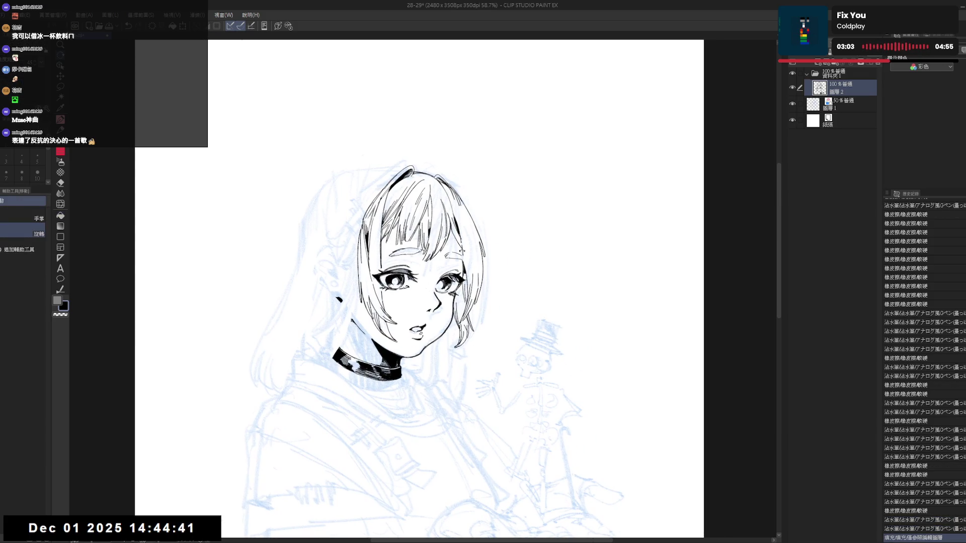
Step: Add short ink strokes along the hair edge, erasing the stray extras
{"action": "left_click_drag", "start_coordinate": [466, 218], "coordinate": [468, 237]}
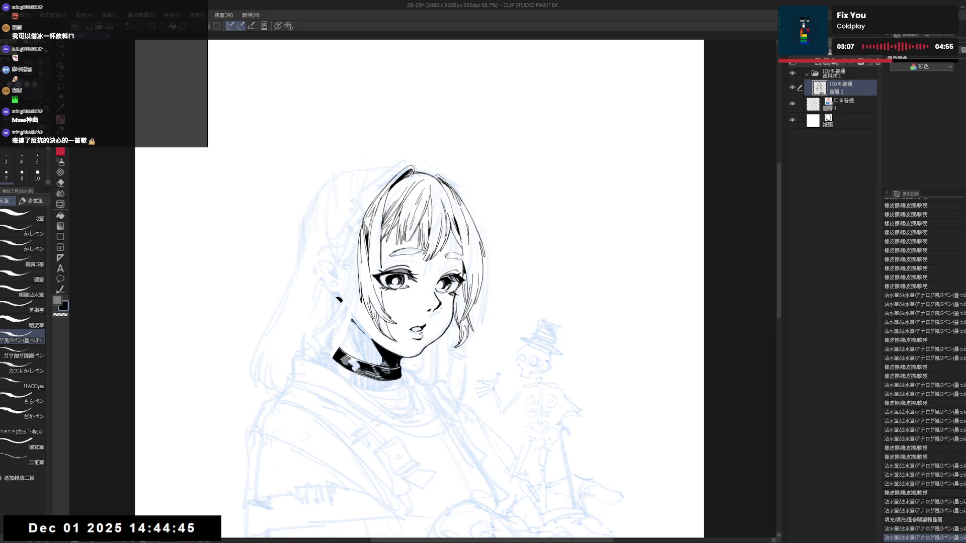
{"action": "key", "text": "e"}
{"action": "left_click_drag", "start_coordinate": [466, 201], "coordinate": [469, 240]}
{"action": "key", "text": "p"}
{"action": "key", "text": "ctrl+z"}
{"action": "key", "text": "h"}
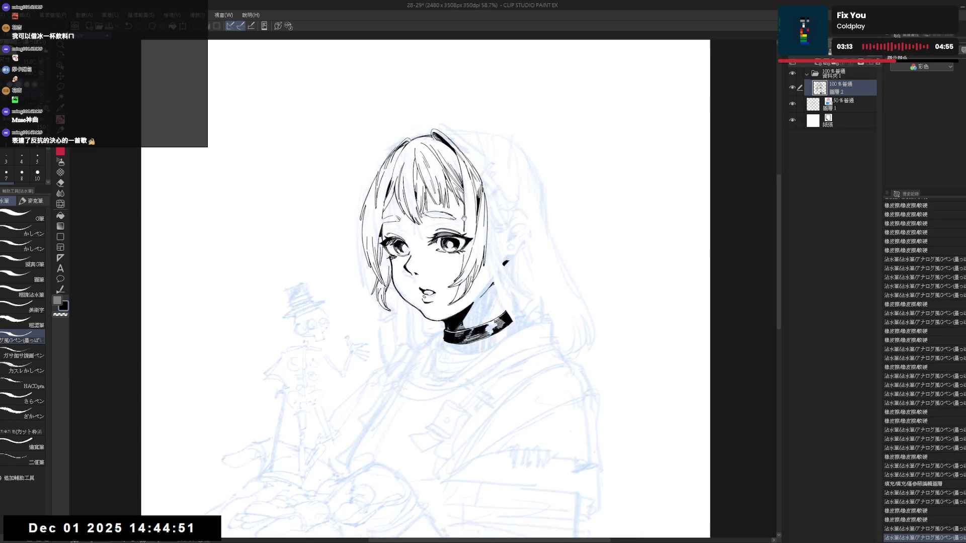
{"action": "scroll", "coordinate": [457, 224], "scroll_direction": "down", "scroll_amount": 2}
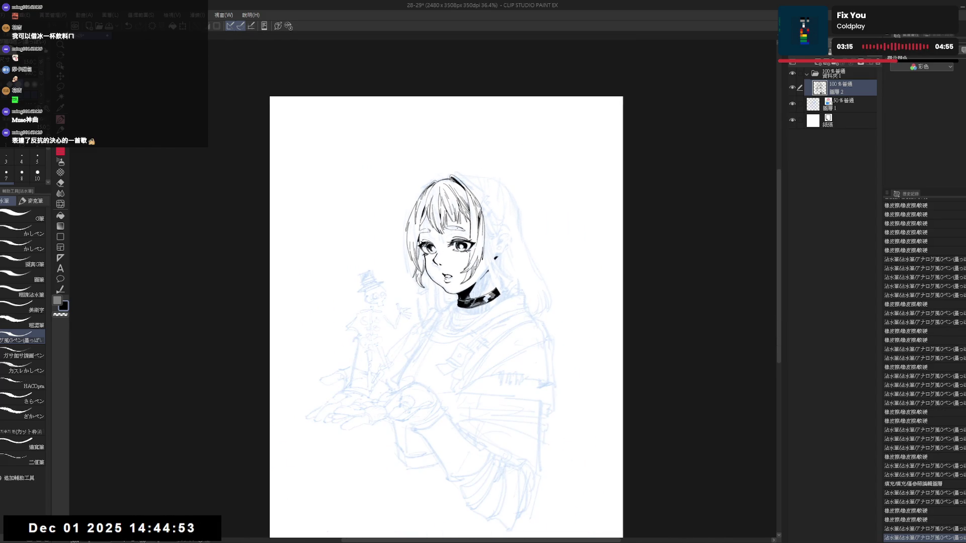
{"action": "scroll", "coordinate": [458, 228], "scroll_direction": "down", "scroll_amount": 1}
{"action": "scroll", "coordinate": [457, 229], "scroll_direction": "up", "scroll_amount": 1}
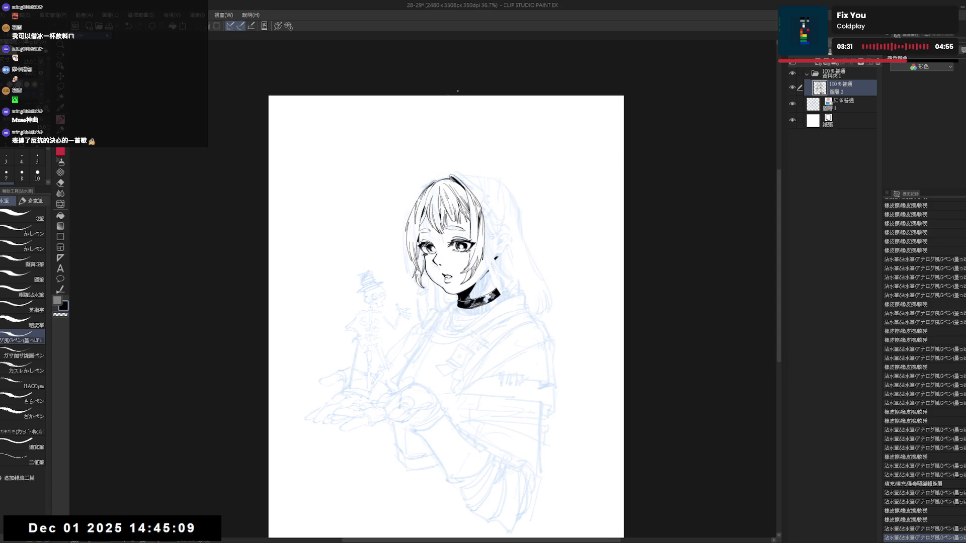
{"action": "scroll", "coordinate": [408, 211], "scroll_direction": "up", "scroll_amount": 2}
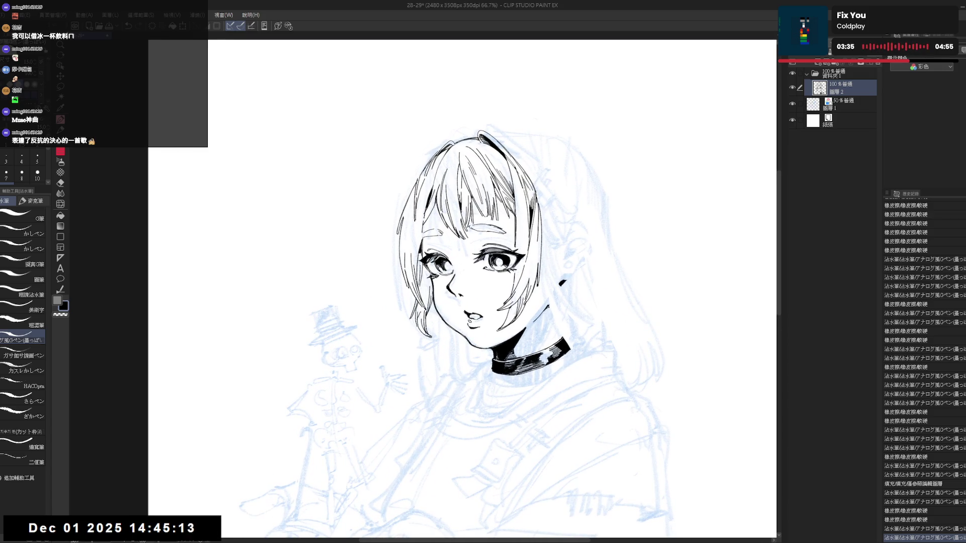
Step: Undo the trial stroke near the eye and check the face in a mirrored view
{"action": "left_click_drag", "start_coordinate": [425, 267], "coordinate": [430, 275]}
{"action": "key", "text": "ctrl+z"}
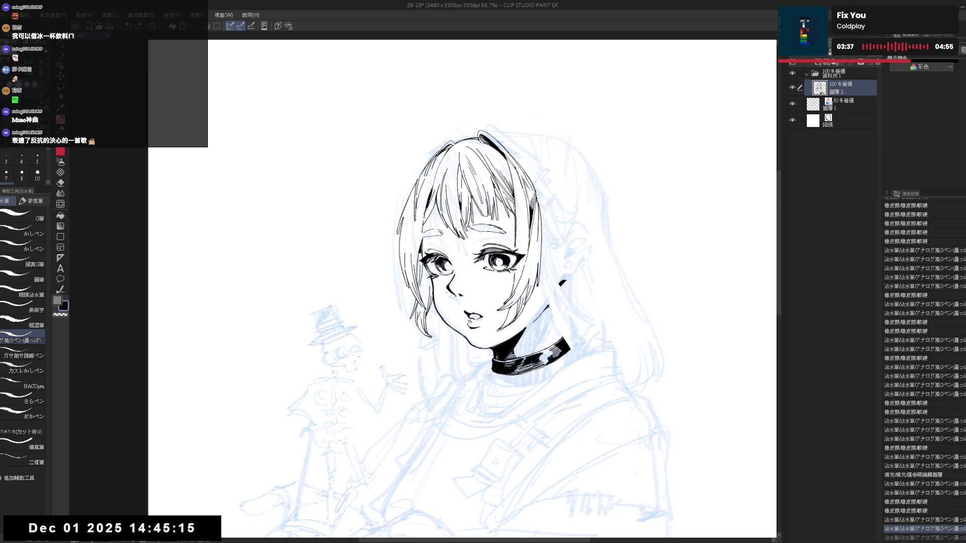
{"action": "key", "text": "h"}
{"action": "key", "text": "h"}
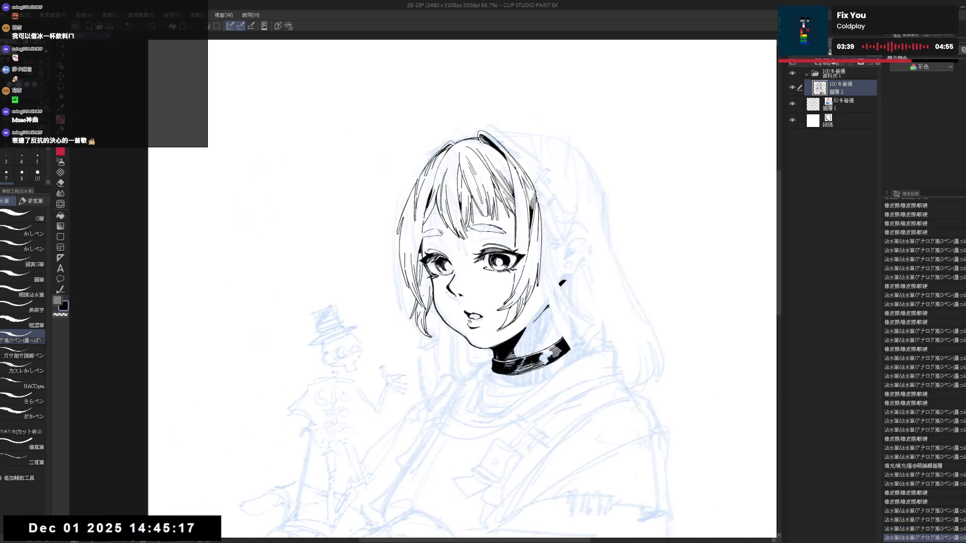
{"action": "left_click_drag", "start_coordinate": [439, 304], "coordinate": [430, 305]}
{"action": "left_click_drag", "start_coordinate": [428, 236], "coordinate": [427, 247]}
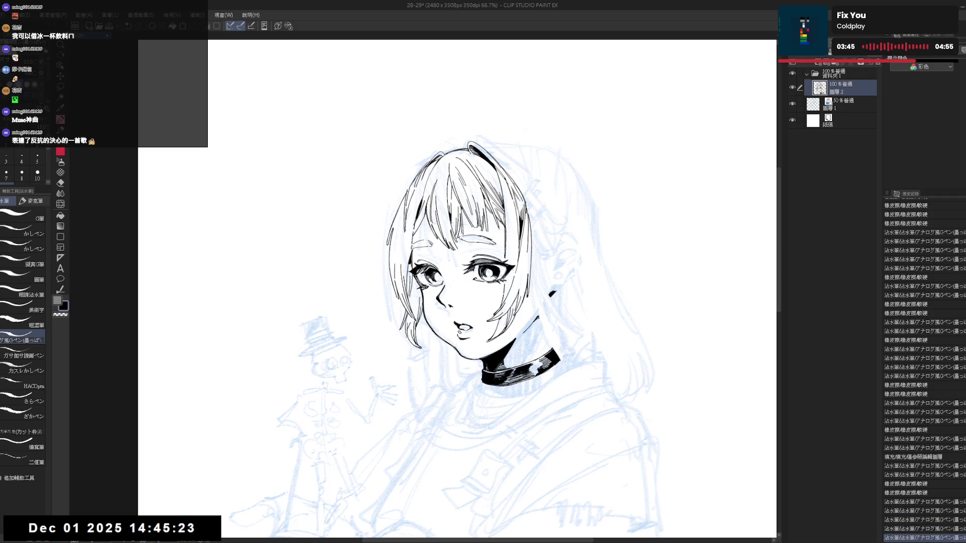
{"action": "key", "text": "h"}
{"action": "key", "text": "h"}
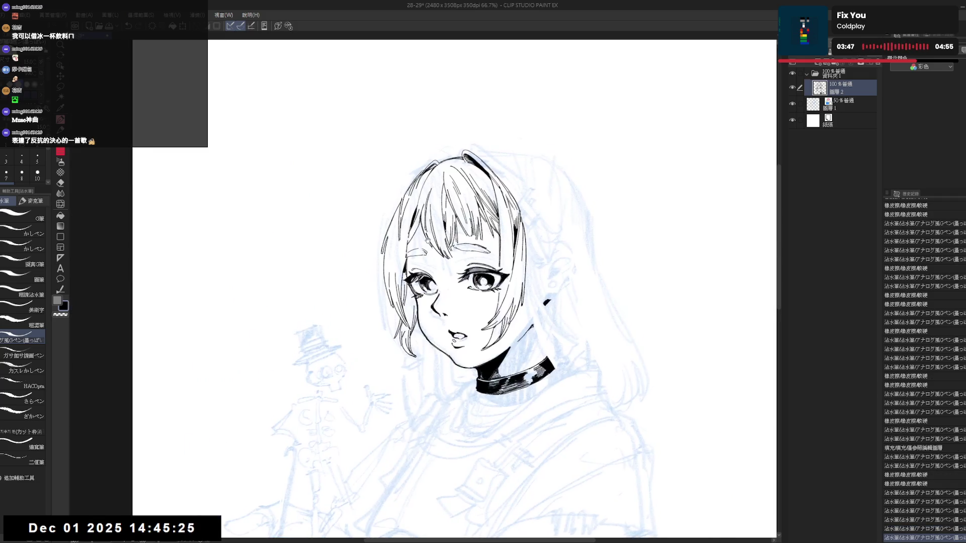
Step: Add a short ink stroke to the hair outline beside the face
{"action": "key", "text": "minus"}
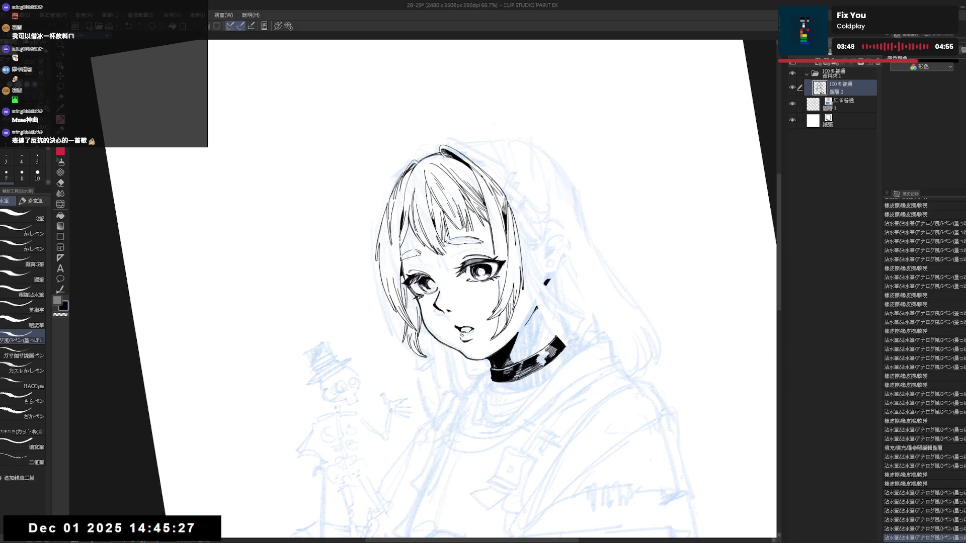
{"action": "left_click_drag", "start_coordinate": [385, 206], "coordinate": [385, 229]}
{"action": "key", "text": "ctrl+z"}
{"action": "key", "text": "ctrl+z"}
{"action": "key", "text": "ctrl+z"}
{"action": "key", "text": "ctrl+y"}
{"action": "key", "text": "ctrl+y"}
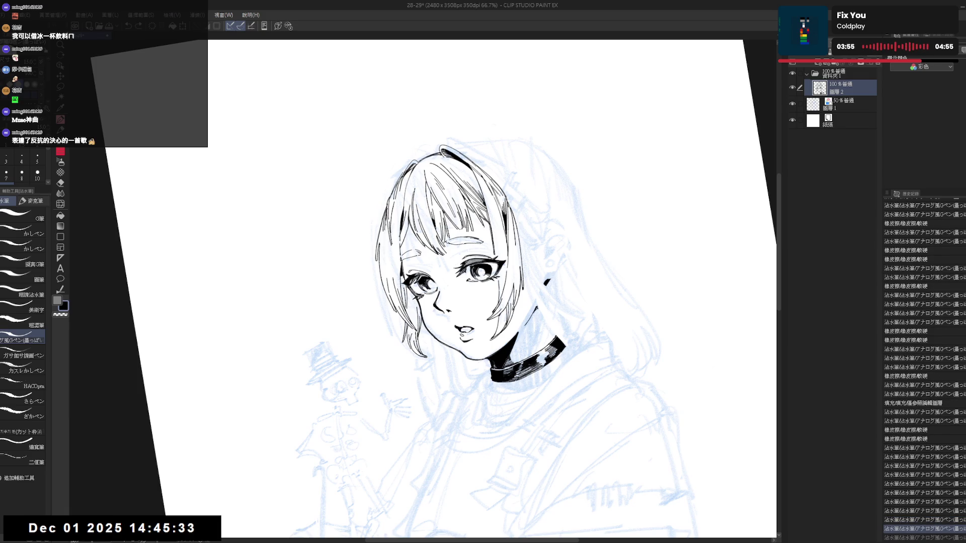
{"action": "key", "text": "ctrl+y"}
{"action": "key", "text": "ctrl+0"}
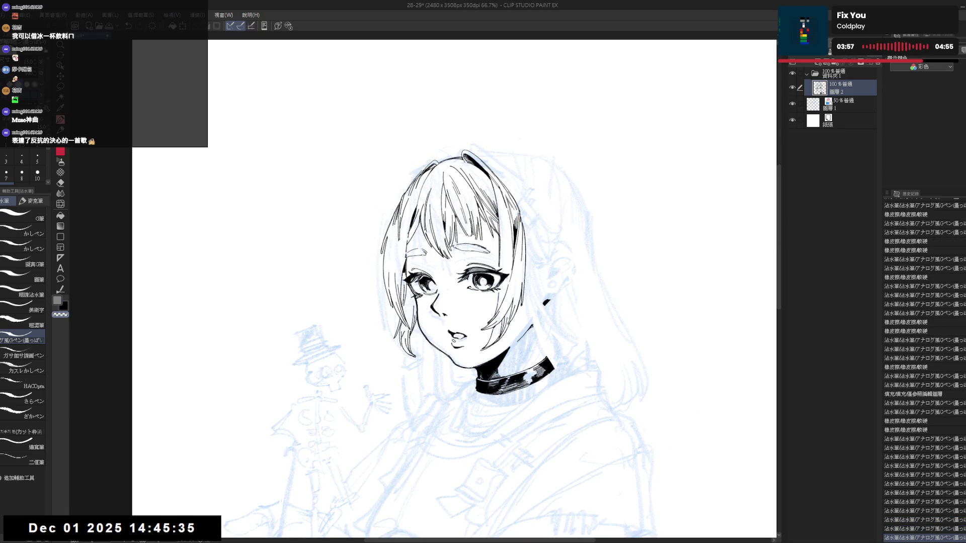
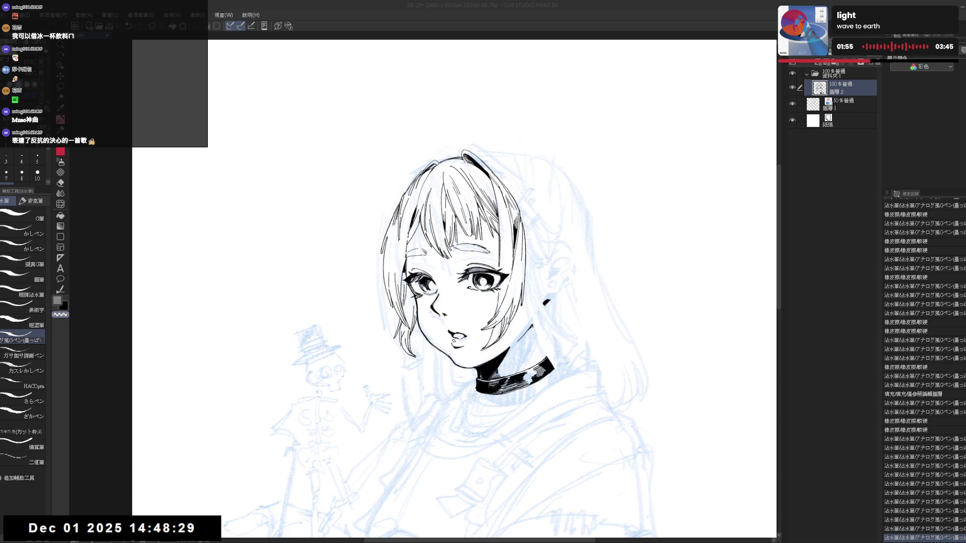
Step: Erase the earring mark beside the girl's ear
{"action": "scroll", "coordinate": [428, 216], "scroll_direction": "down", "scroll_amount": 3}
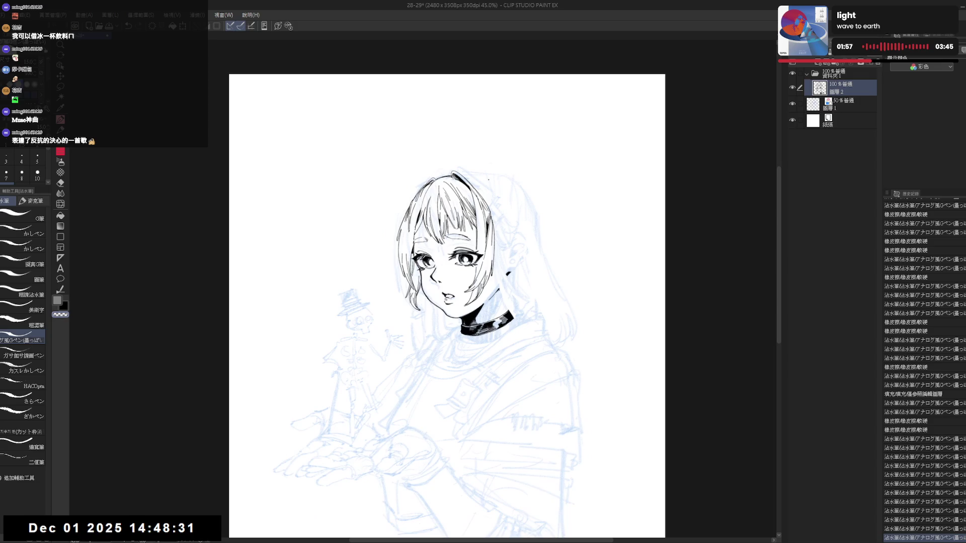
{"action": "mouse_move", "coordinate": [498, 262]}
{"action": "left_mouse_down"}
{"action": "mouse_move", "coordinate": [482, 268]}
{"action": "mouse_move", "coordinate": [507, 282]}
{"action": "mouse_move", "coordinate": [489, 289]}
{"action": "left_mouse_up"}
{"action": "key", "text": "e"}
{"action": "scroll", "coordinate": [496, 276], "scroll_direction": "up", "scroll_amount": 2}
Step: Switch to the G-pen with black as the drawing colour
{"action": "key", "text": "p"}
{"action": "key", "text": "c"}
{"action": "key", "text": "x"}
{"action": "key", "text": "ctrl+z"}
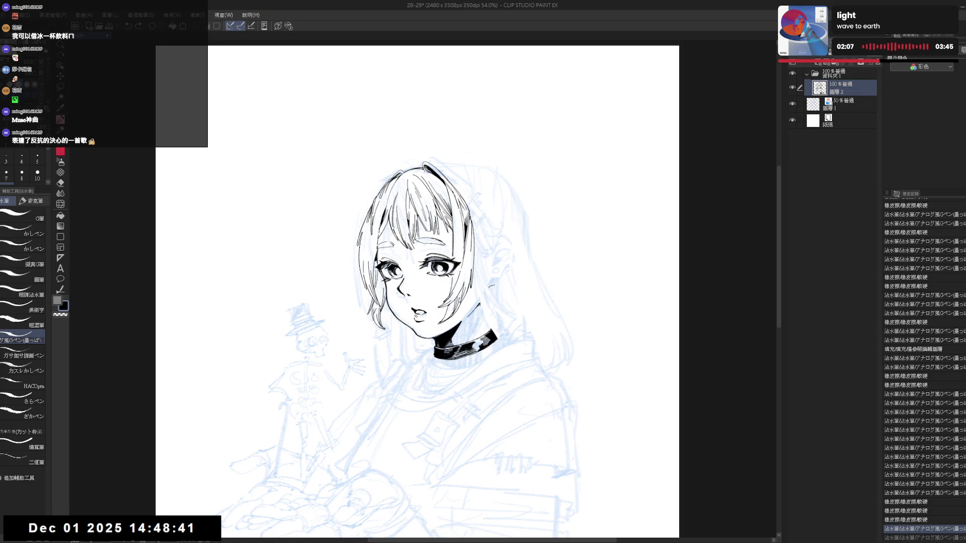
{"action": "key", "text": "ctrl+y"}
Step: Ink the ear outline with short black strokes
{"action": "mouse_move", "coordinate": [489, 257]}
{"action": "left_mouse_down"}
{"action": "mouse_move", "coordinate": [505, 247]}
{"action": "mouse_move", "coordinate": [506, 258]}
{"action": "left_mouse_up"}
{"action": "key", "text": "ctrl+z"}
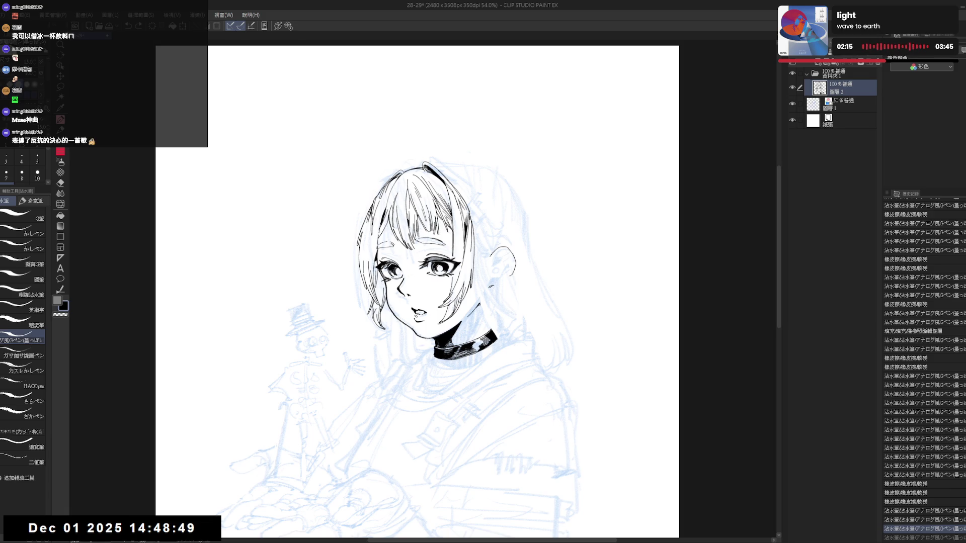
{"action": "key", "text": "ctrl+y"}
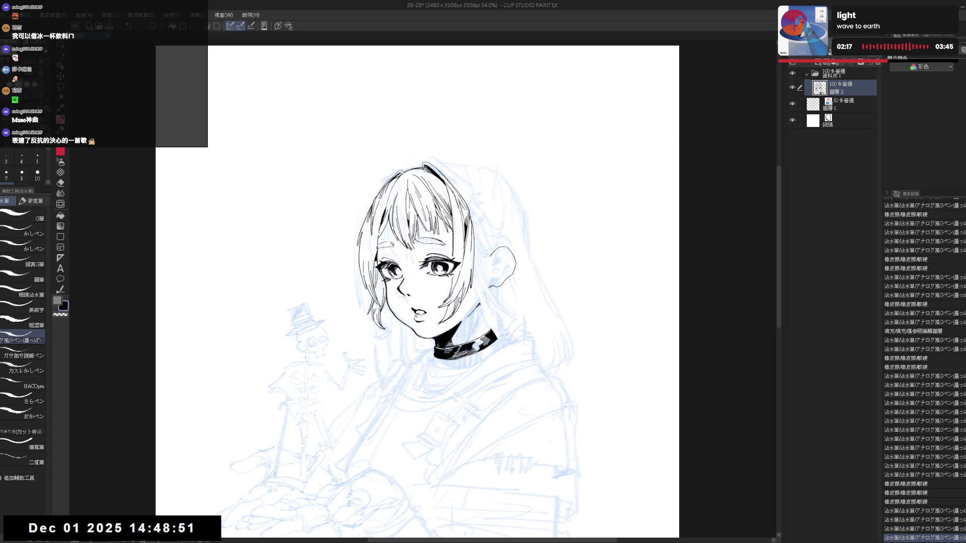
{"action": "key", "text": "ctrl+y"}
{"action": "key", "text": "e"}
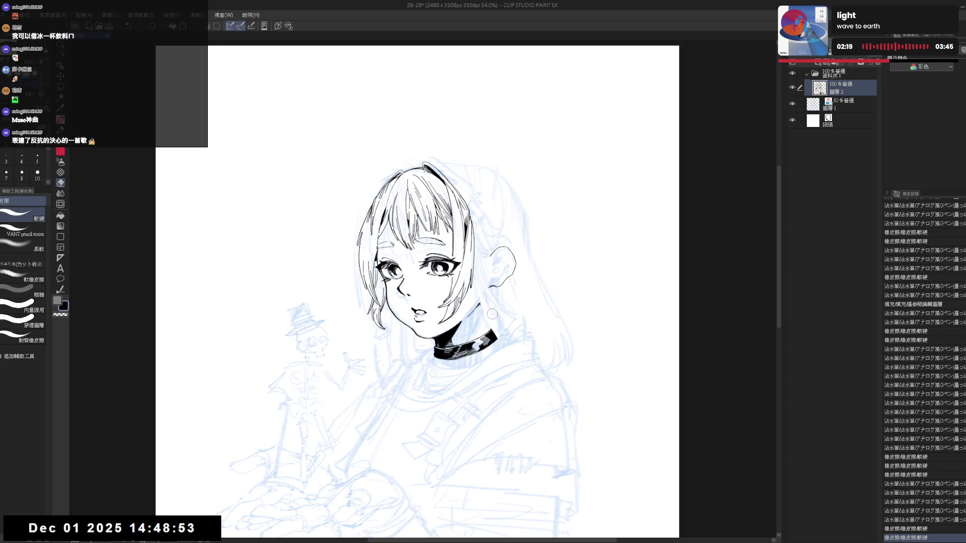
{"action": "key", "text": "p"}
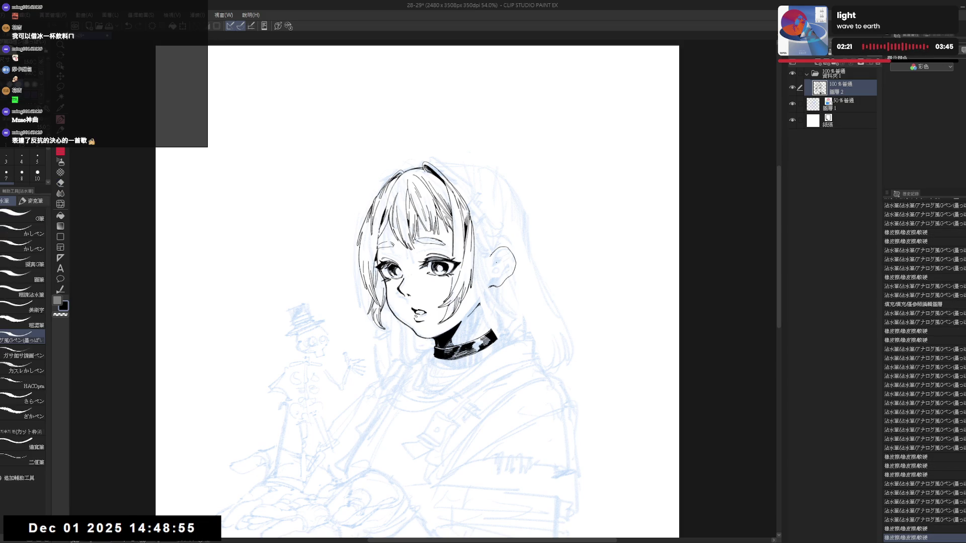
{"action": "left_click_drag", "start_coordinate": [497, 254], "coordinate": [503, 261]}
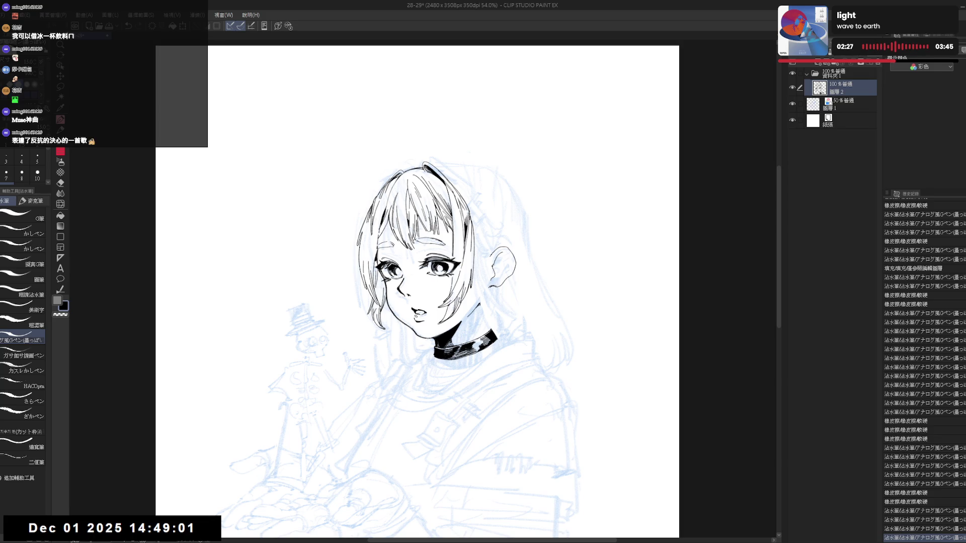
Step: Fill the inside of the ear with black, then erase part of the fill
{"action": "key", "text": "g"}
{"action": "left_click", "coordinate": [495, 271]}
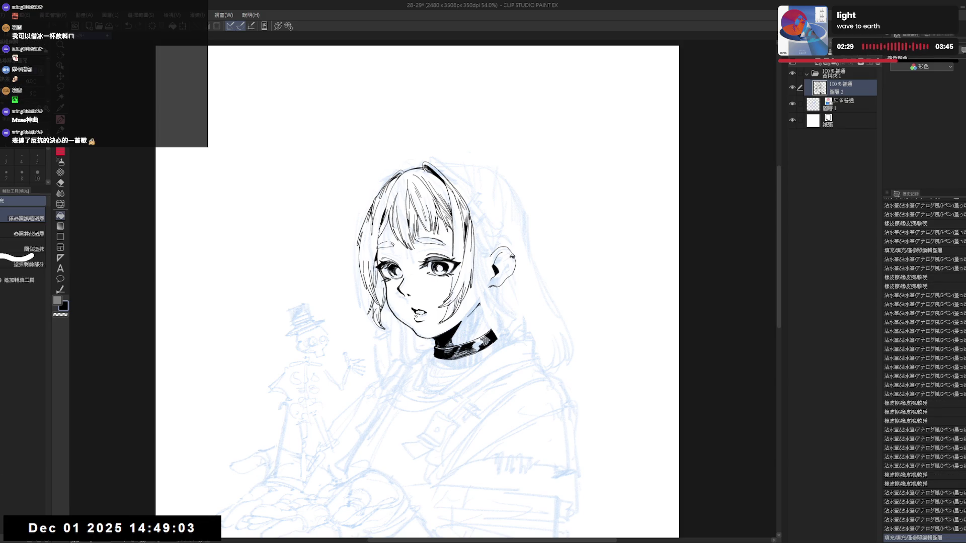
{"action": "key", "text": "e"}
{"action": "left_click_drag", "start_coordinate": [498, 273], "coordinate": [493, 277]}
Step: Add fine detail lines inside the ear and erase stray marks around it
{"action": "key", "text": "p"}
{"action": "key", "text": "p"}
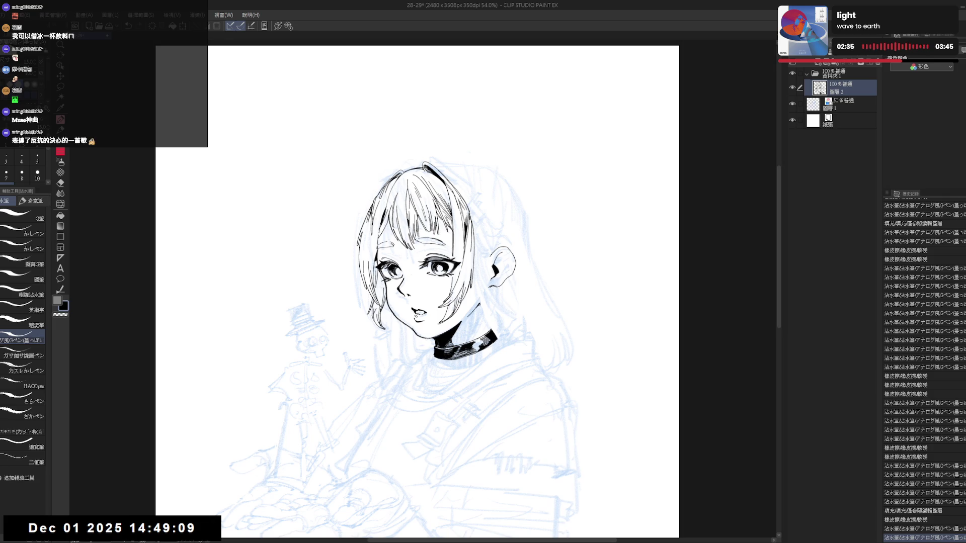
{"action": "left_click_drag", "start_coordinate": [496, 275], "coordinate": [500, 281]}
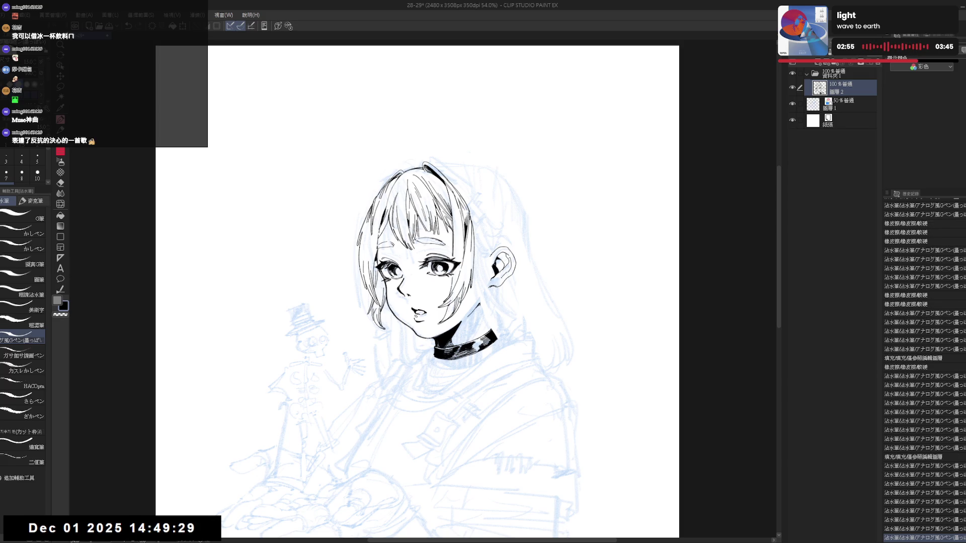
{"action": "key", "text": "e"}
{"action": "mouse_move", "coordinate": [504, 269]}
{"action": "left_mouse_down"}
{"action": "mouse_move", "coordinate": [511, 275]}
{"action": "mouse_move", "coordinate": [499, 282]}
{"action": "mouse_move", "coordinate": [506, 274]}
{"action": "left_mouse_up"}
{"action": "key", "text": "p"}
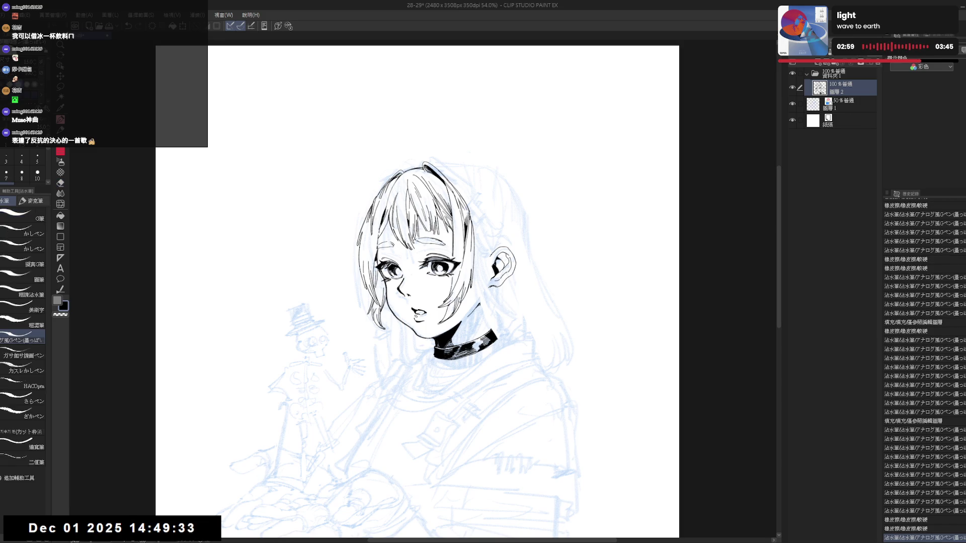
{"action": "left_click_drag", "start_coordinate": [482, 364], "coordinate": [484, 369]}
Step: Check the ear strokes with undo/redo, flip the view back and zoom out to the head
{"action": "key", "text": "h"}
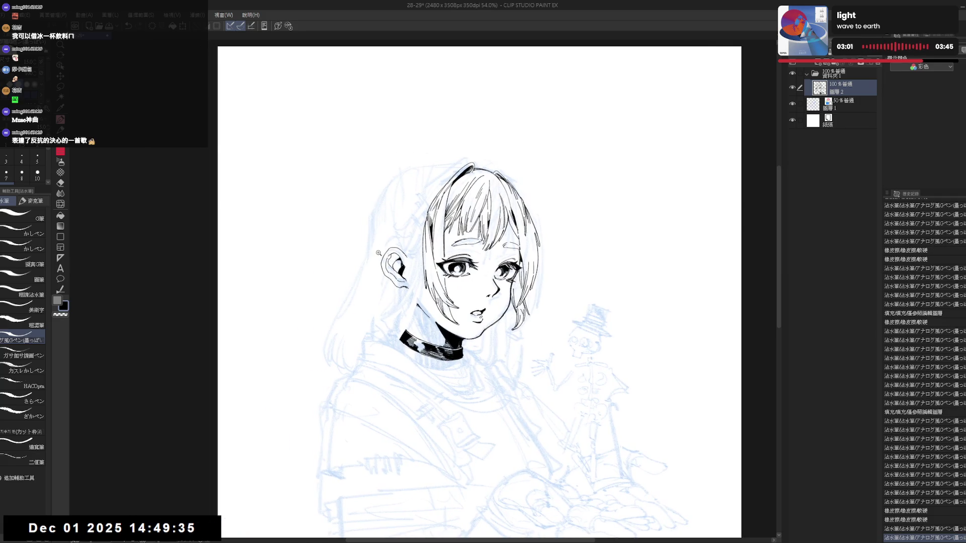
{"action": "left_click", "coordinate": [379, 252]}
{"action": "key", "text": "p"}
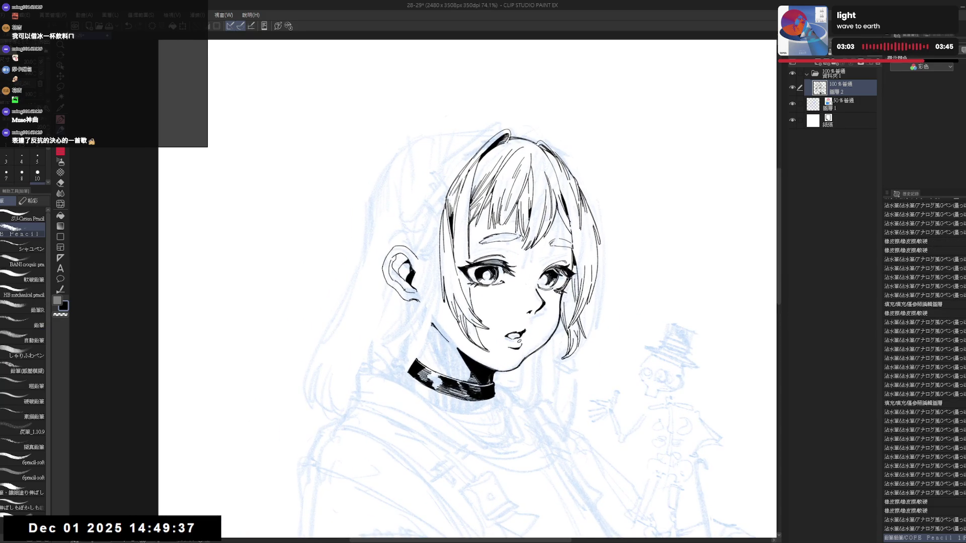
{"action": "key", "text": "p"}
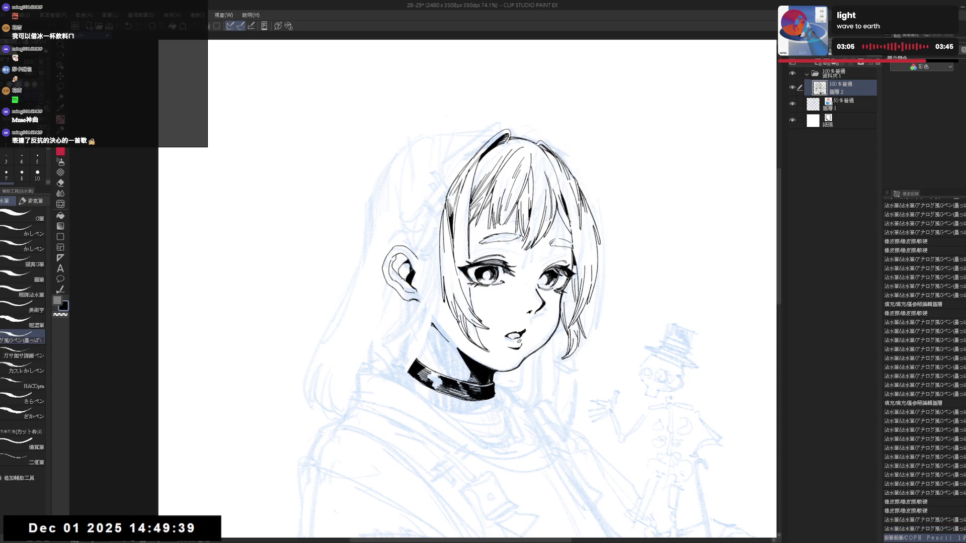
{"action": "key", "text": "ctrl+z"}
{"action": "key", "text": "ctrl+y"}
{"action": "key", "text": "h"}
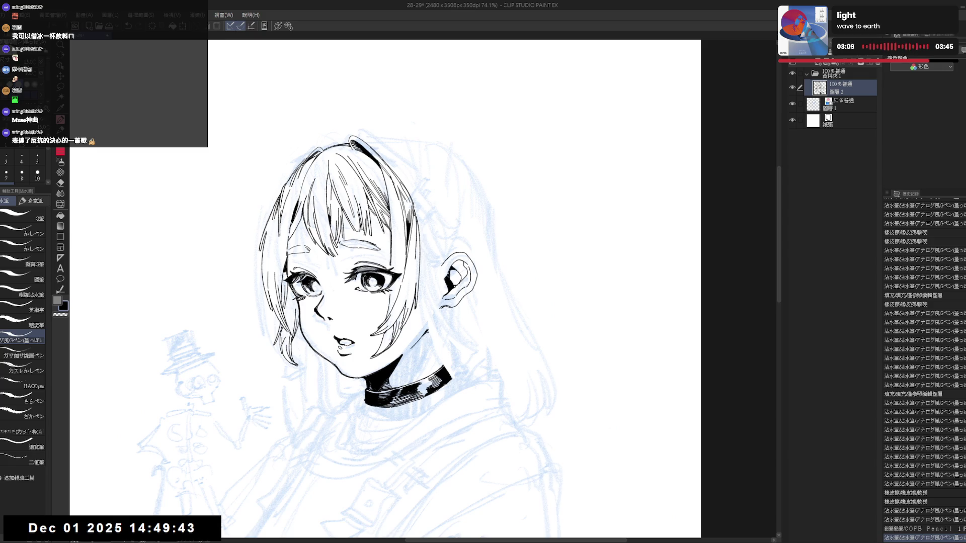
{"action": "key", "text": "ctrl+y"}
{"action": "key", "text": "ctrl+y"}
{"action": "key", "text": "ctrl+y"}
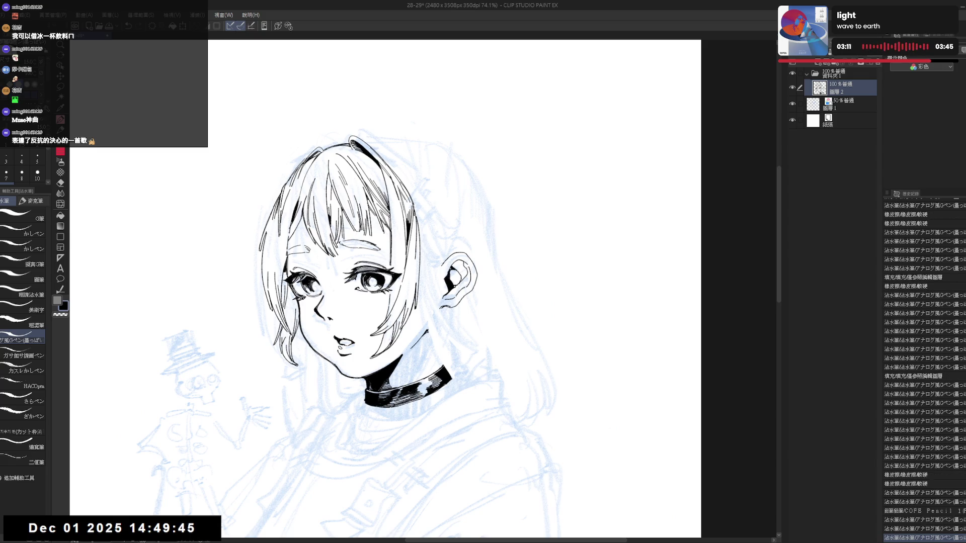
{"action": "key", "text": "ctrl+minus"}
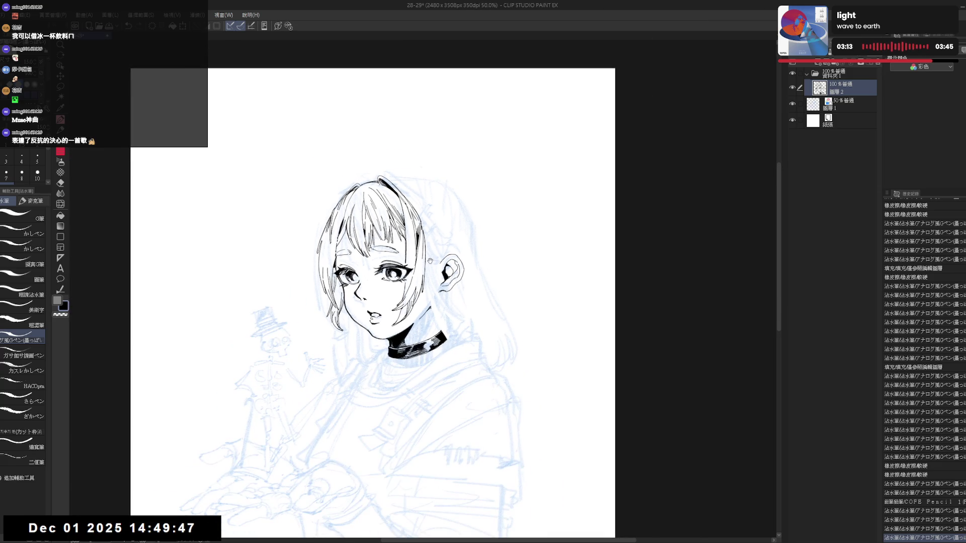
{"action": "mouse_move", "coordinate": [451, 307]}
{"action": "left_mouse_down"}
{"action": "mouse_move", "coordinate": [438, 181]}
{"action": "mouse_move", "coordinate": [454, 266]}
{"action": "left_mouse_up"}
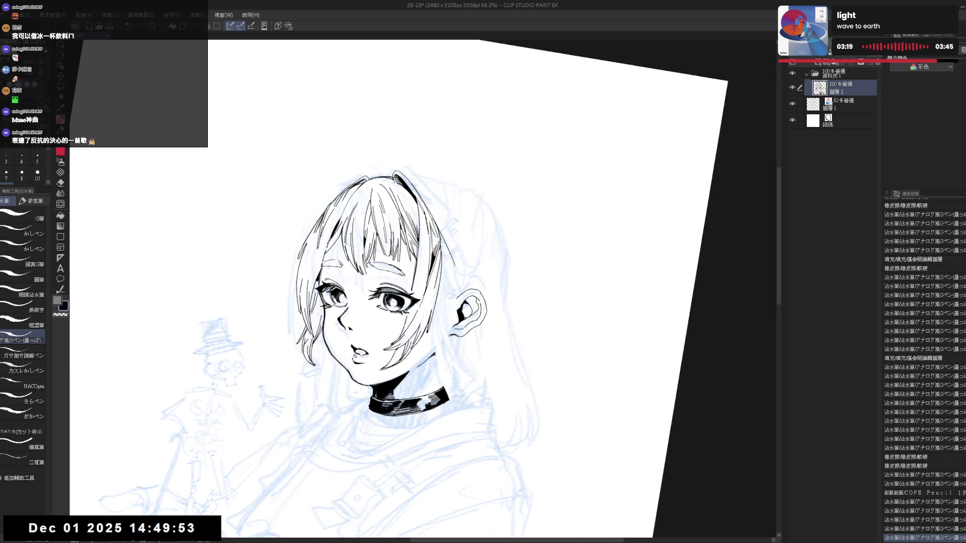
Step: Draw the hair clip at the bob's right edge above the ear with the view straightened
{"action": "key", "text": "ctrl+z"}
{"action": "left_click_drag", "start_coordinate": [441, 233], "coordinate": [455, 225]}
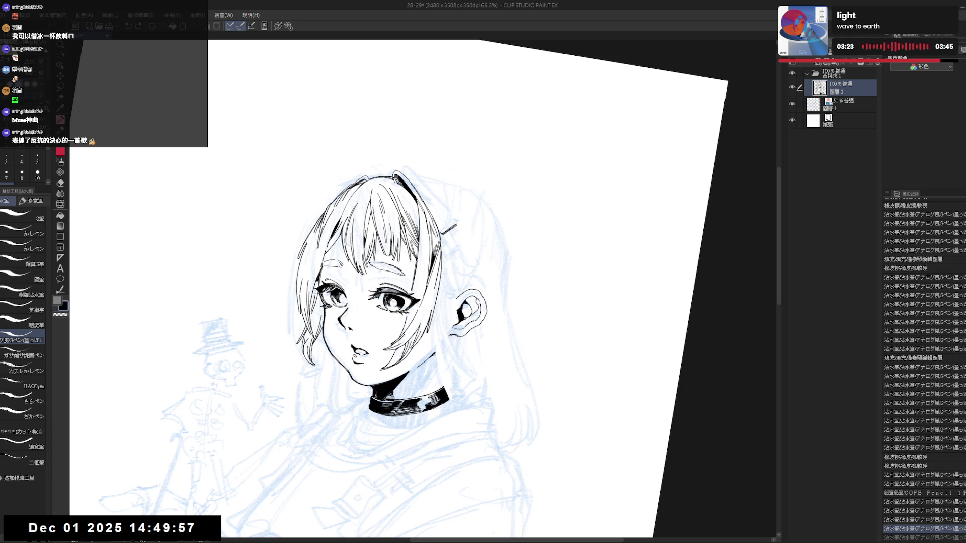
{"action": "key", "text": "ctrl+alt+0"}
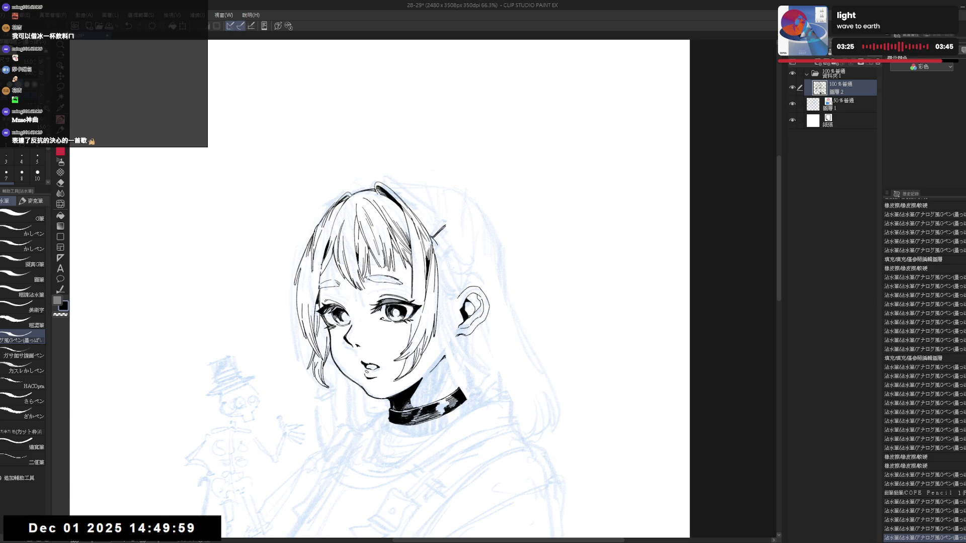
{"action": "left_click_drag", "start_coordinate": [432, 245], "coordinate": [441, 229]}
{"action": "key", "text": "e"}
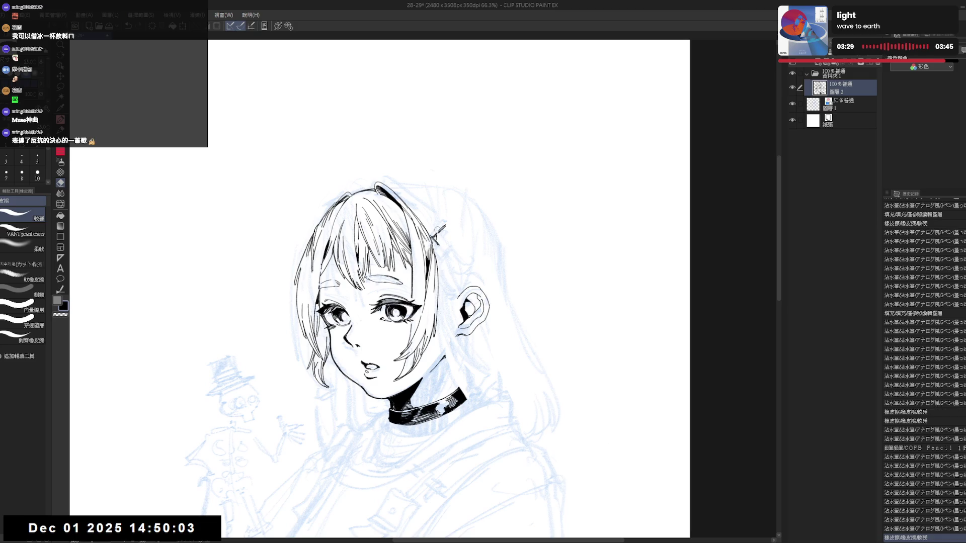
{"action": "key", "text": "p"}
{"action": "key", "text": "e"}
{"action": "key", "text": "p"}
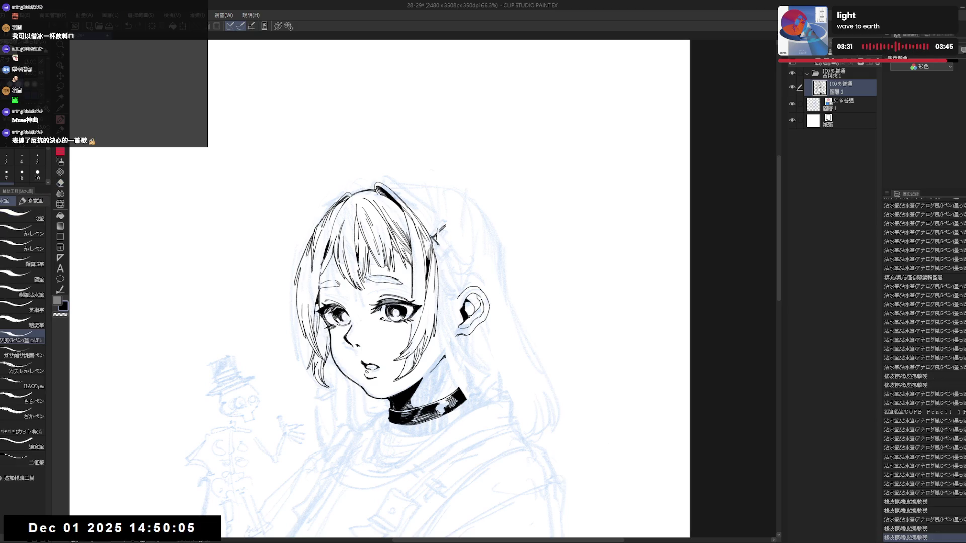
{"action": "left_click_drag", "start_coordinate": [440, 229], "coordinate": [438, 245]}
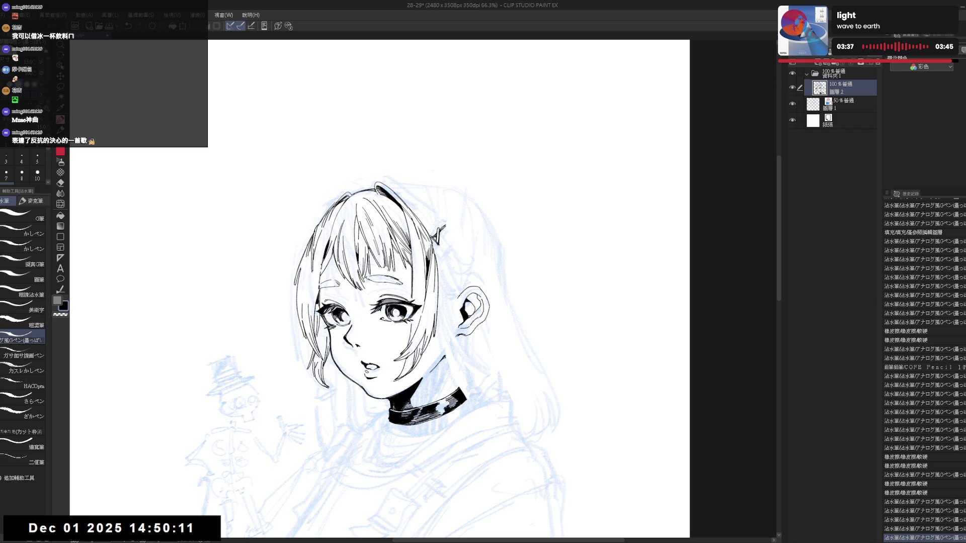
{"action": "key", "text": "ctrl+minus"}
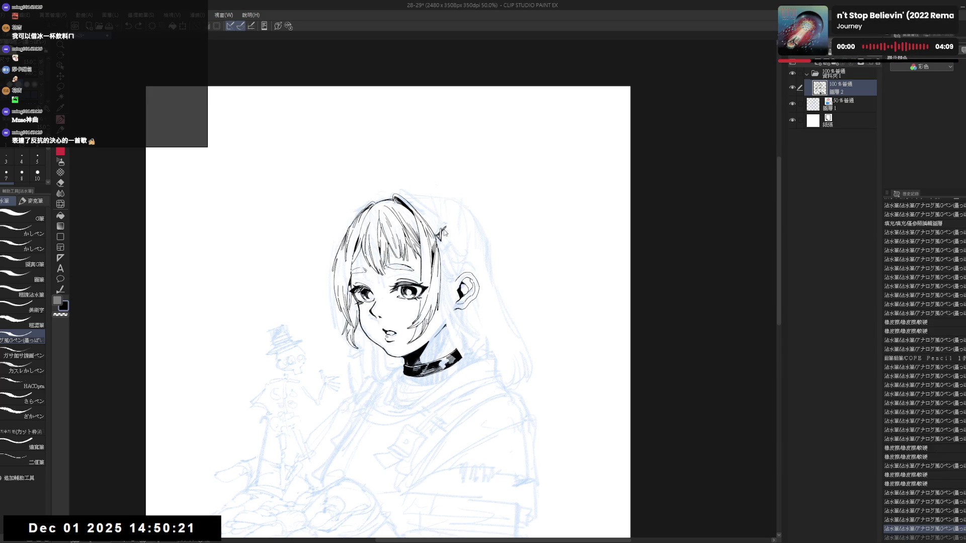
Step: Draw a small circle at the clip's tip and erase a stray bit beside it
{"action": "left_click_drag", "start_coordinate": [445, 225], "coordinate": [450, 227]}
{"action": "scroll", "coordinate": [444, 227], "scroll_direction": "up", "scroll_amount": 2}
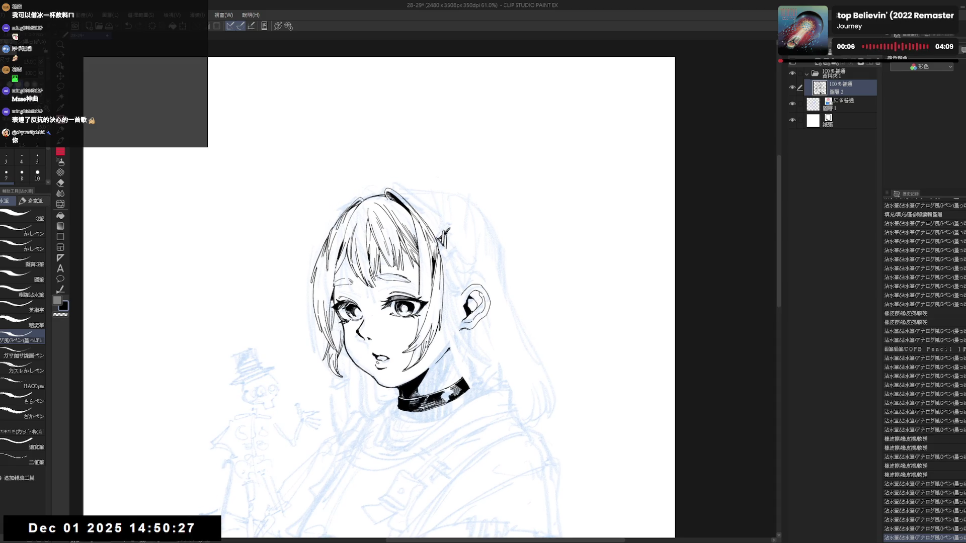
{"action": "key", "text": "e"}
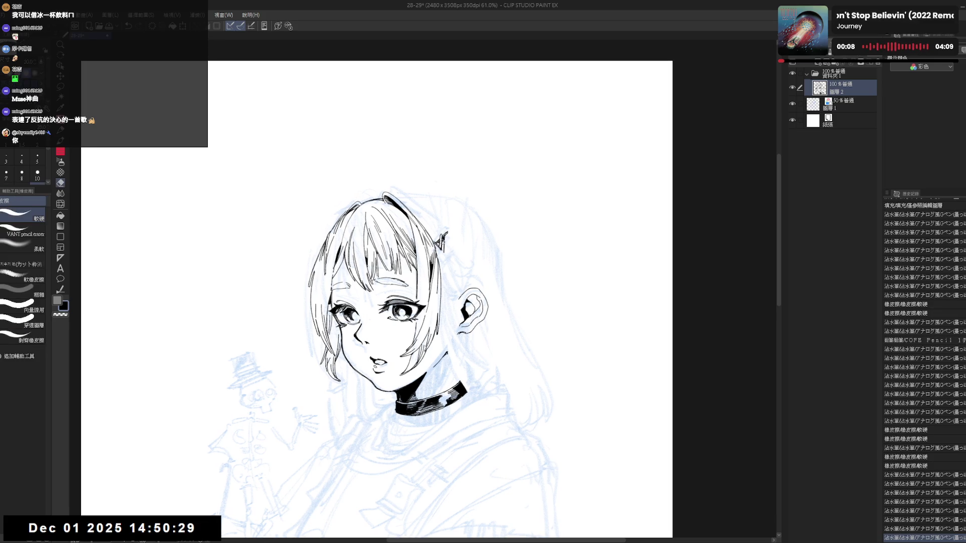
{"action": "left_click_drag", "start_coordinate": [446, 239], "coordinate": [443, 244]}
{"action": "key", "text": "p"}
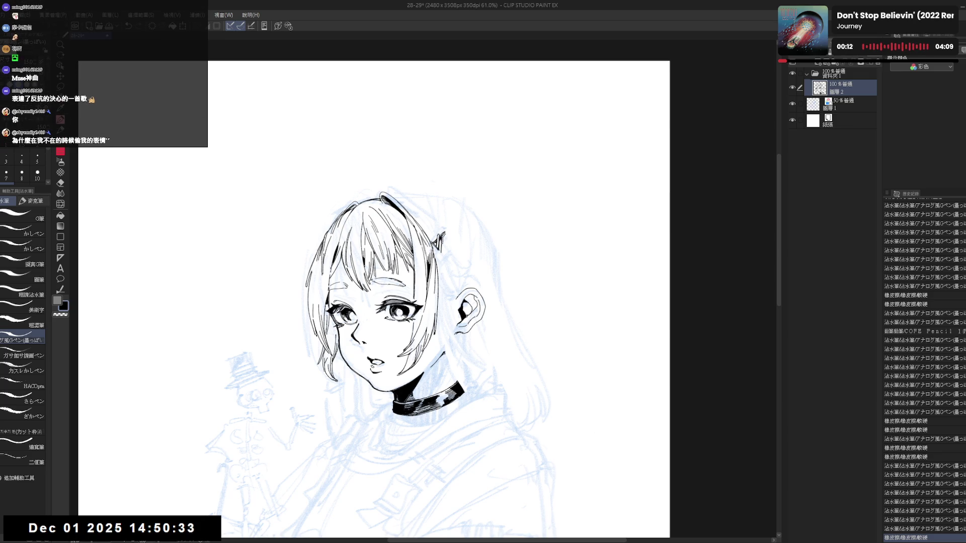
Step: Redraw the clip's outline where it meets the hair, then zoom out to check
{"action": "mouse_move", "coordinate": [442, 240]}
{"action": "left_mouse_down"}
{"action": "mouse_move", "coordinate": [449, 234]}
{"action": "mouse_move", "coordinate": [448, 254]}
{"action": "left_mouse_up"}
{"action": "key", "text": "e"}
{"action": "key", "text": "p"}
{"action": "scroll", "coordinate": [445, 254], "scroll_direction": "down", "scroll_amount": 2}
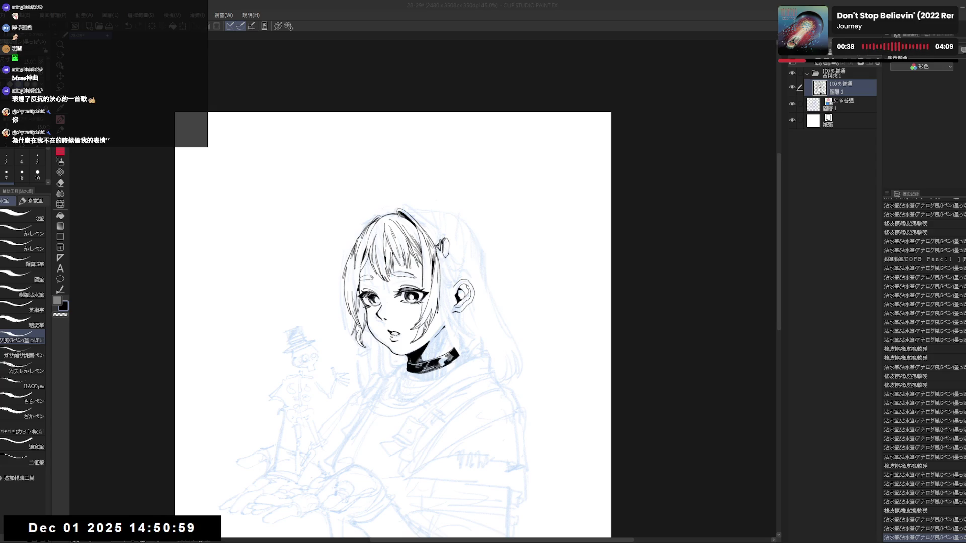
{"action": "left_click_drag", "start_coordinate": [471, 247], "coordinate": [481, 258]}
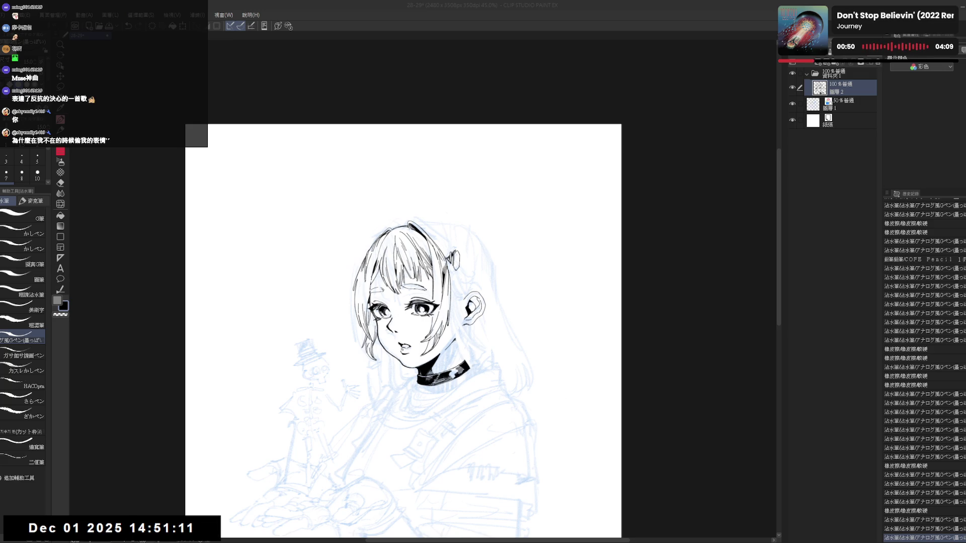
{"action": "scroll", "coordinate": [322, 302], "scroll_direction": "up", "scroll_amount": 4}
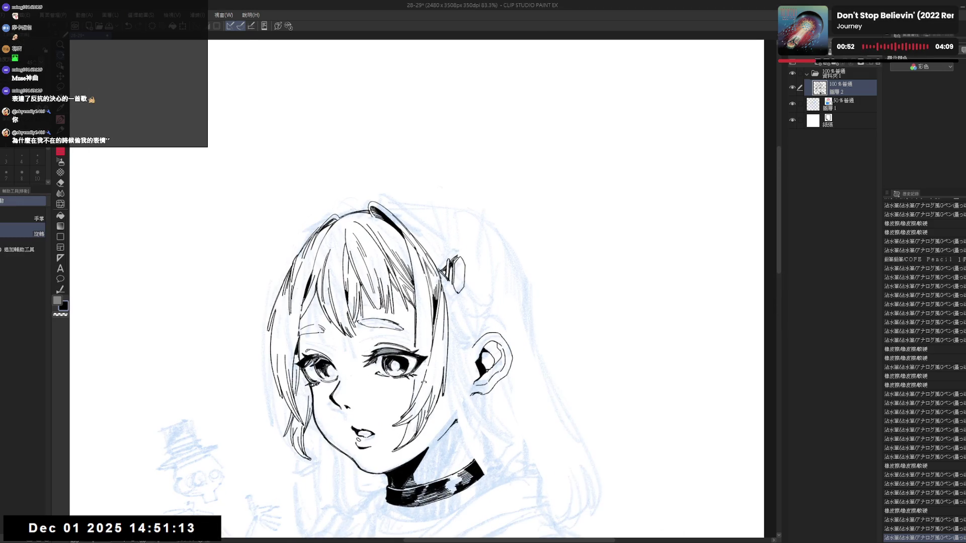
Step: Tilt the canvas and add a short ink stroke near the hair clip
{"action": "left_click_drag", "start_coordinate": [453, 352], "coordinate": [433, 322]}
{"action": "left_click_drag", "start_coordinate": [454, 274], "coordinate": [455, 281]}
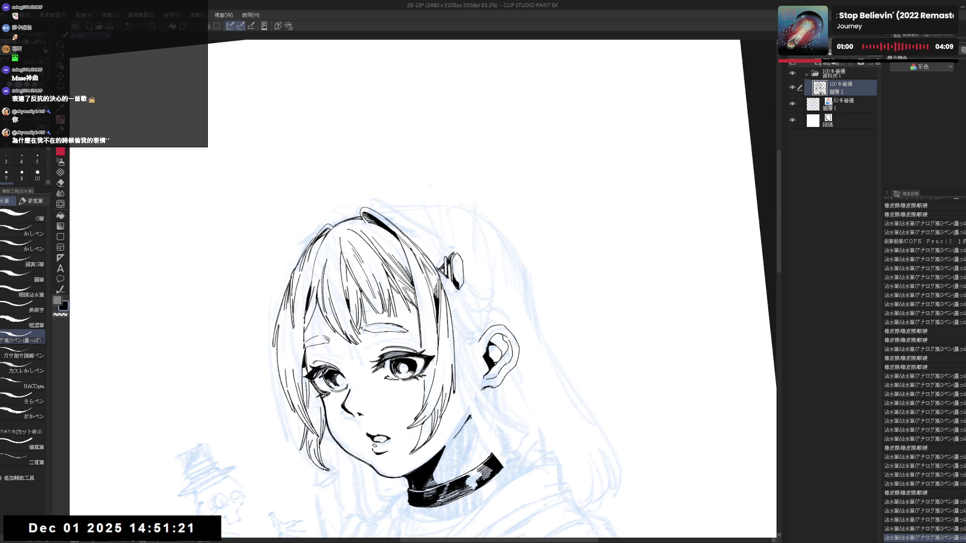
{"action": "key", "text": "r"}
{"action": "key", "text": "p"}
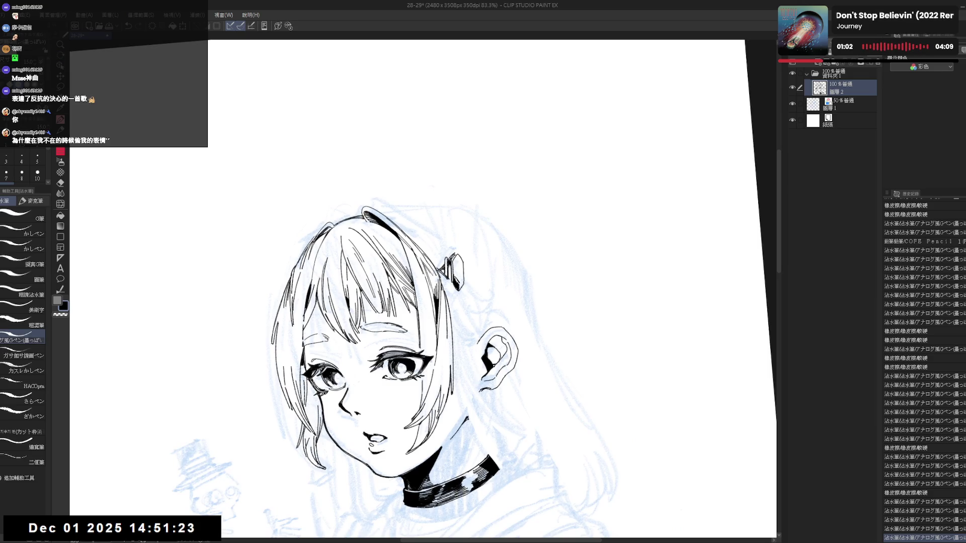
{"action": "key", "text": "ctrl+z"}
{"action": "key", "text": "ctrl+y"}
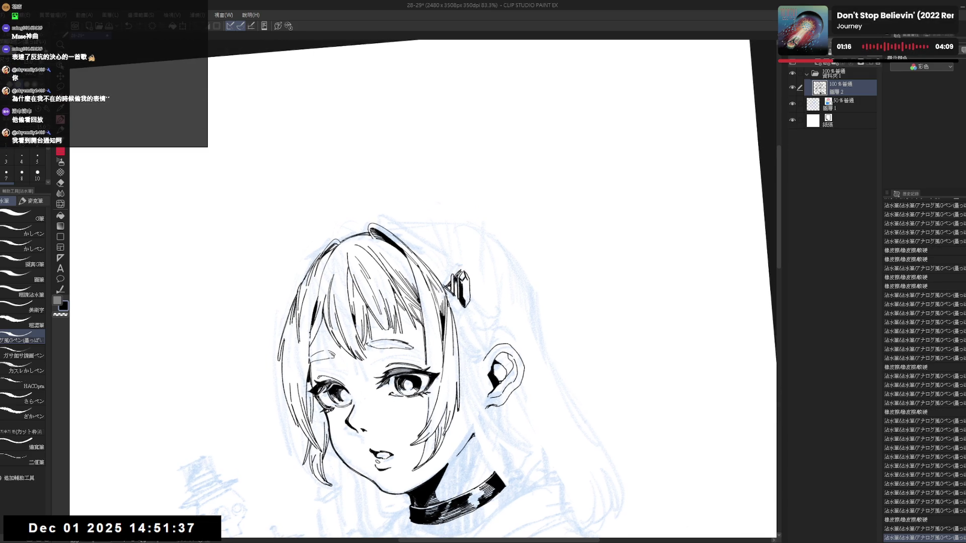
Step: Clean up small spots of stray ink around the clip with the canvas rotated
{"action": "mouse_move", "coordinate": [553, 201]}
{"action": "left_mouse_down"}
{"action": "mouse_move", "coordinate": [614, 241]}
{"action": "mouse_move", "coordinate": [664, 301]}
{"action": "left_mouse_up"}
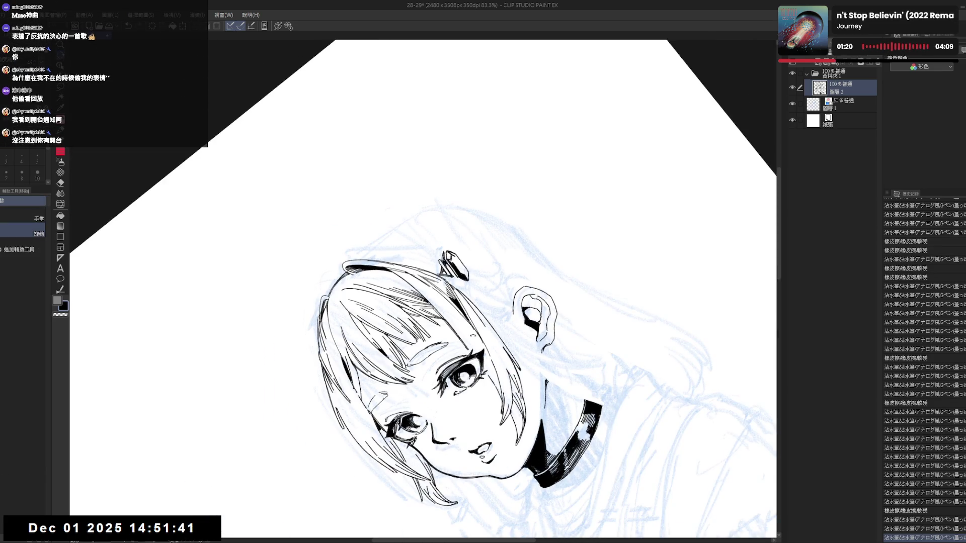
{"action": "key", "text": "ctrl+@"}
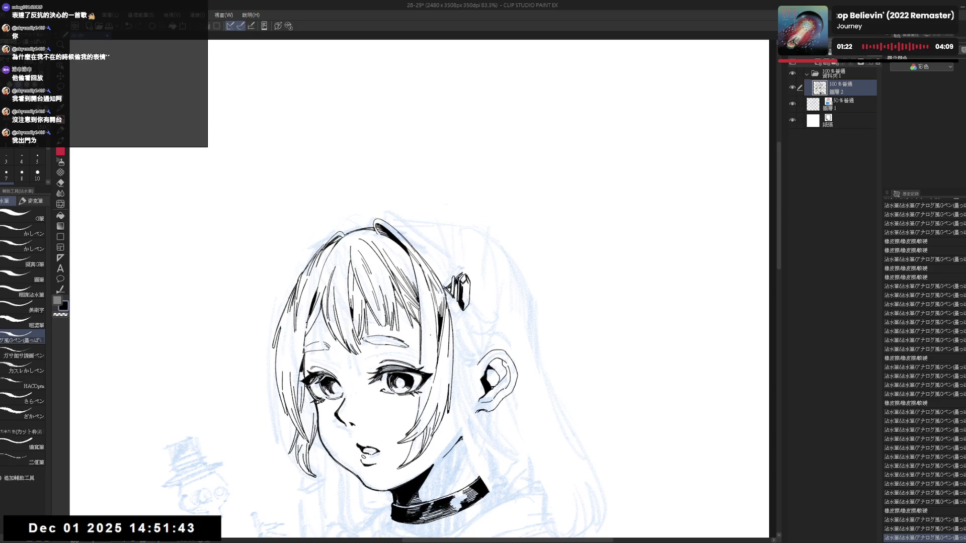
{"action": "left_click_drag", "start_coordinate": [425, 312], "coordinate": [380, 328]}
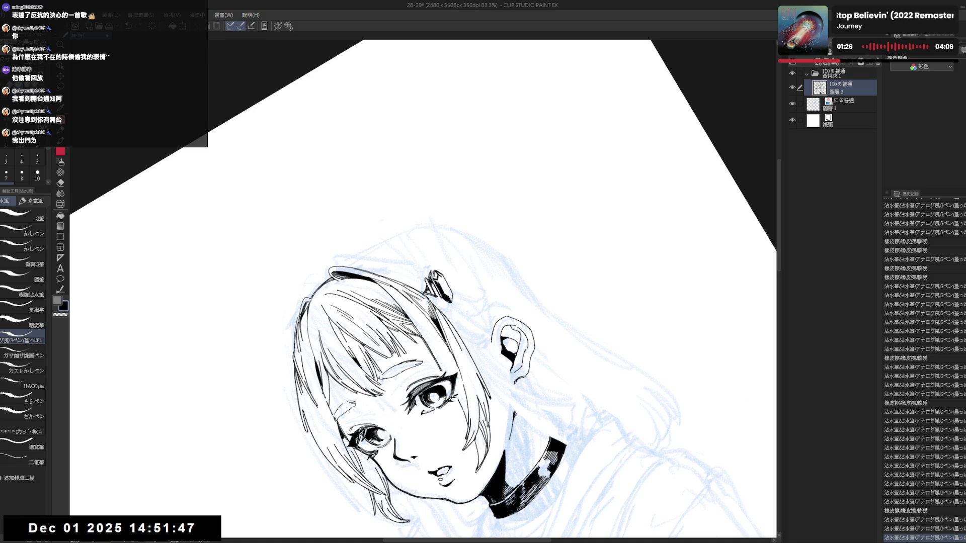
{"action": "left_click_drag", "start_coordinate": [434, 271], "coordinate": [439, 279]}
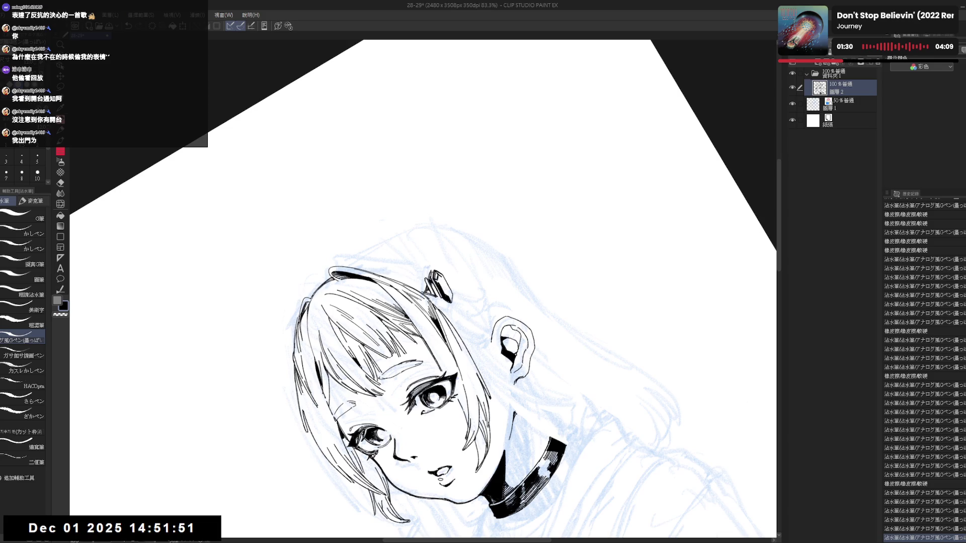
{"action": "left_click_drag", "start_coordinate": [453, 352], "coordinate": [413, 311]}
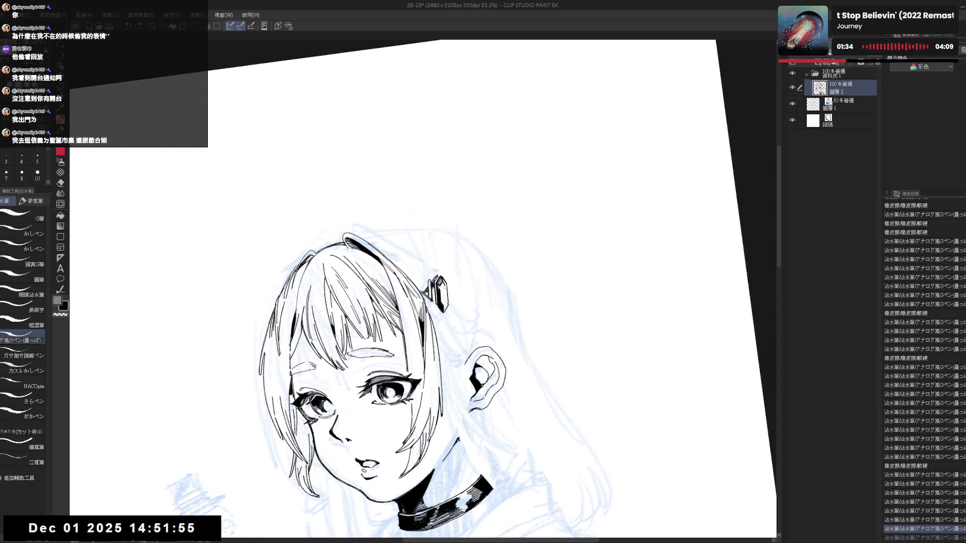
{"action": "key", "text": "ctrl+y"}
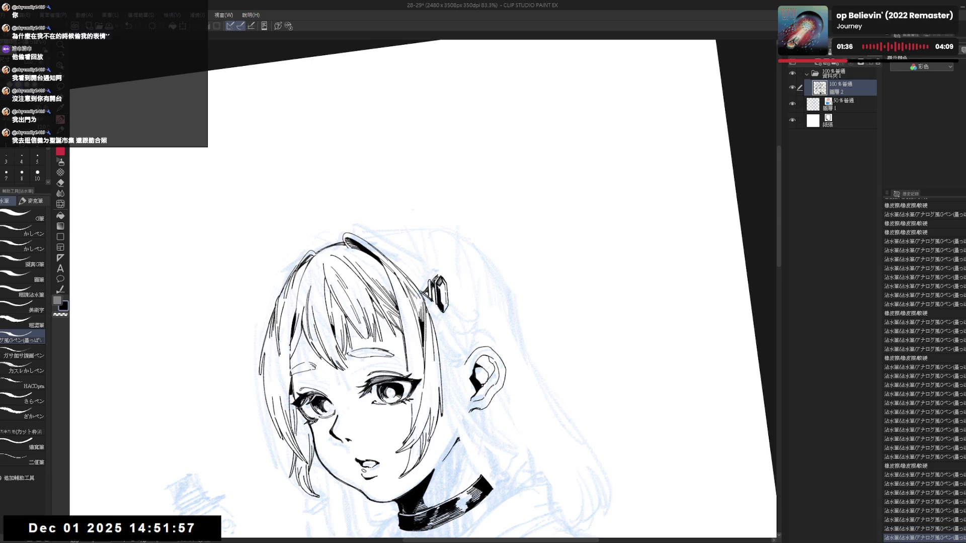
{"action": "left_click_drag", "start_coordinate": [383, 382], "coordinate": [397, 382]}
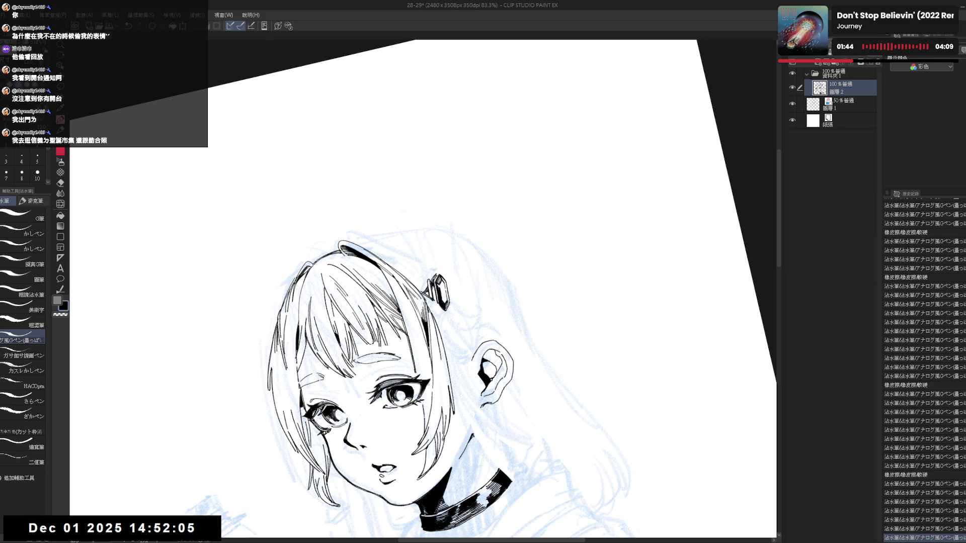
{"action": "key", "text": "r"}
{"action": "key", "text": "p"}
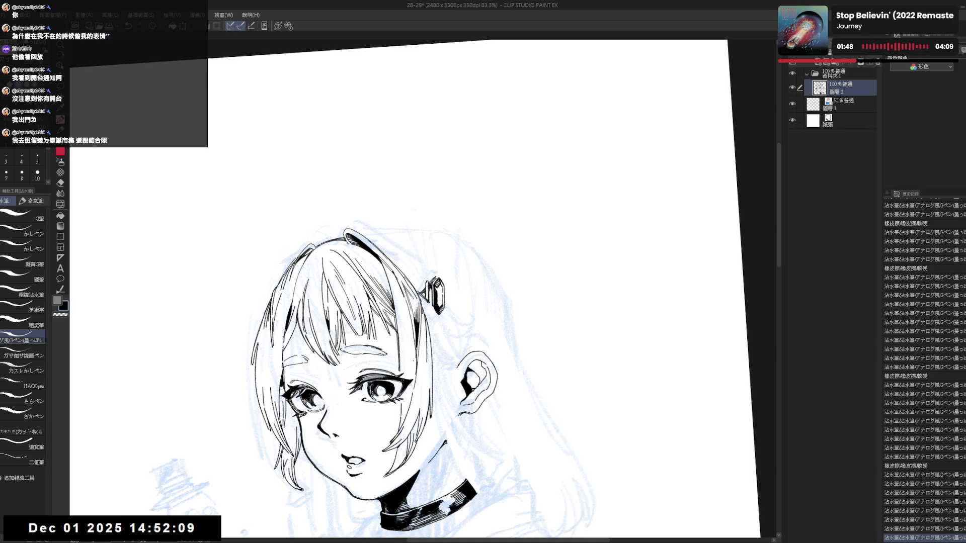
{"action": "key", "text": "ctrl+@"}
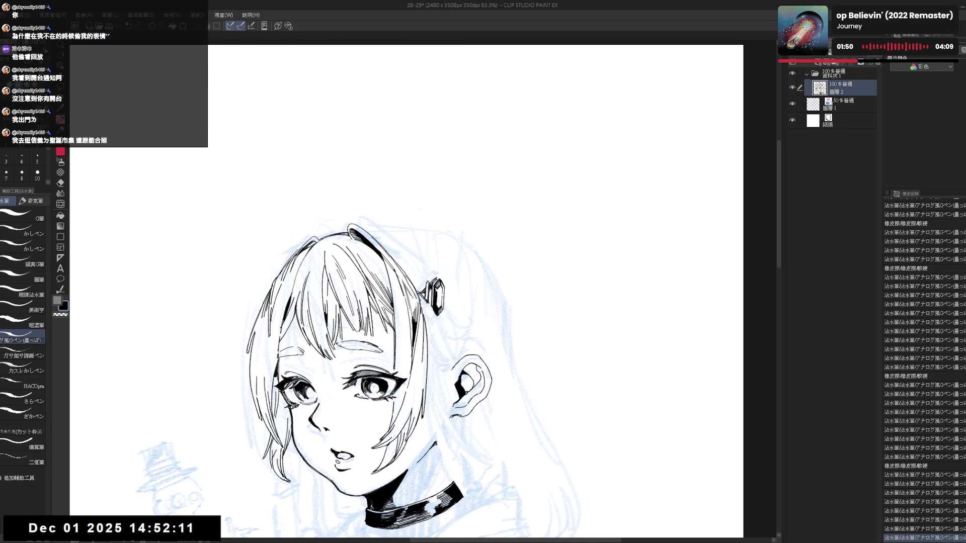
Step: Compare versions of the short hair-clip stroke and redraw it
{"action": "left_click_drag", "start_coordinate": [448, 302], "coordinate": [432, 297]}
{"action": "key", "text": "ctrl+z"}
{"action": "key", "text": "ctrl+y"}
{"action": "key", "text": "ctrl+z"}
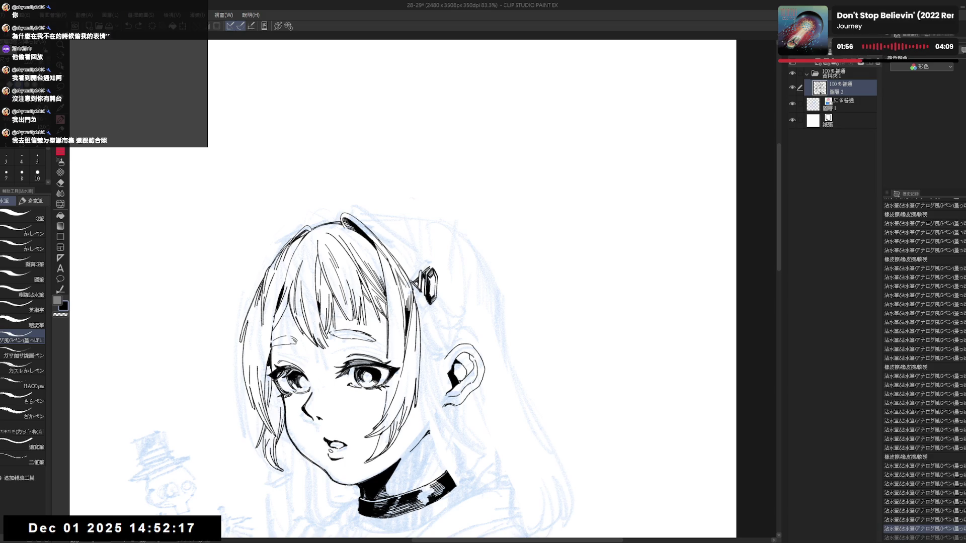
{"action": "key", "text": "ctrl+y"}
{"action": "key", "text": "ctrl+z"}
{"action": "key", "text": "ctrl+y"}
{"action": "key", "text": "ctrl+z"}
{"action": "key", "text": "ctrl+y"}
{"action": "left_click_drag", "start_coordinate": [430, 285], "coordinate": [432, 295]}
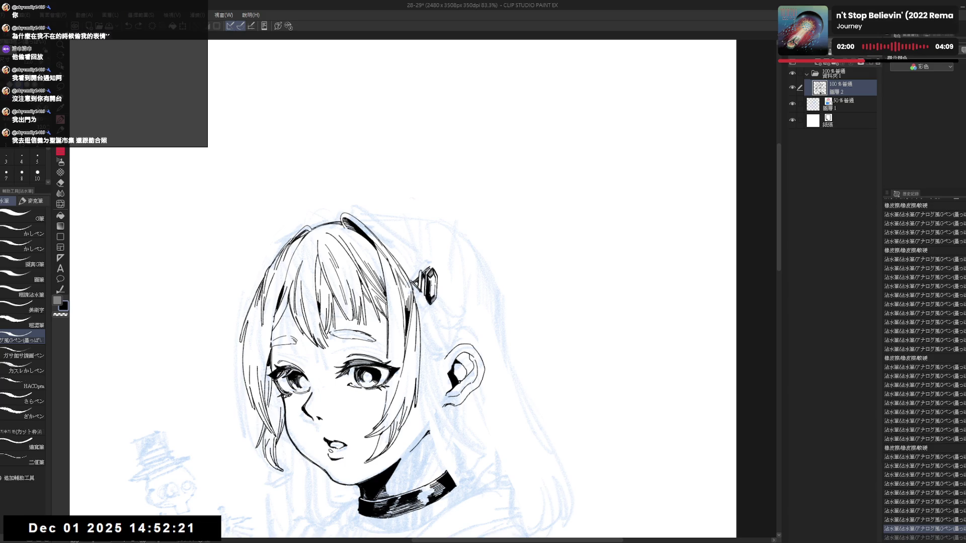
Step: Erase a small part of the hair-clip edge using the transparent colour
{"action": "scroll", "coordinate": [924, 372], "scroll_direction": "down", "scroll_amount": 2}
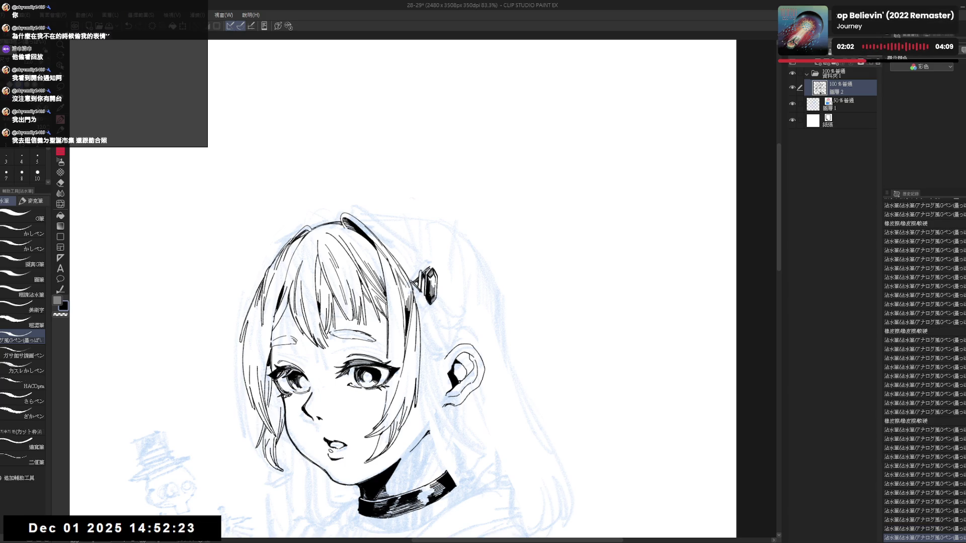
{"action": "key", "text": "c"}
{"action": "scroll", "coordinate": [925, 372], "scroll_direction": "down", "scroll_amount": 1}
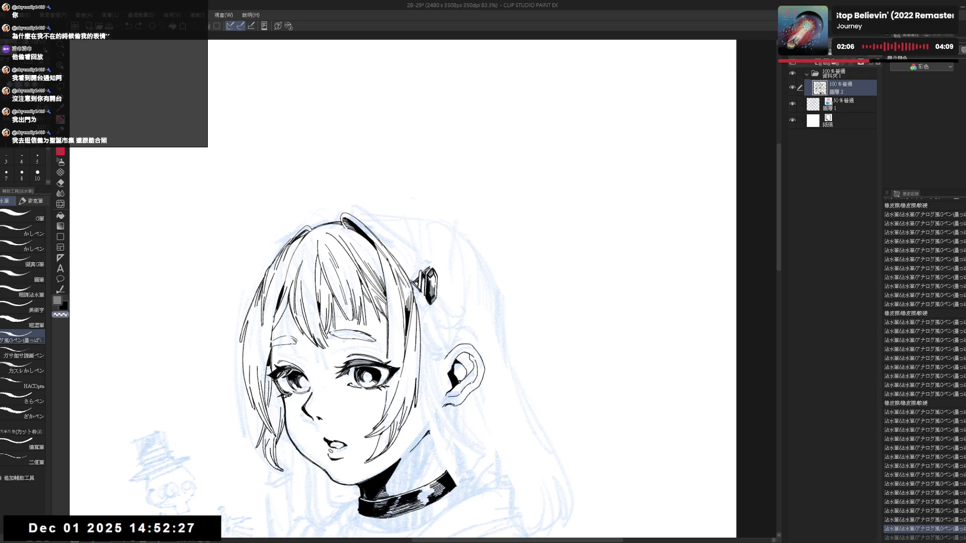
{"action": "left_click_drag", "start_coordinate": [430, 279], "coordinate": [431, 296]}
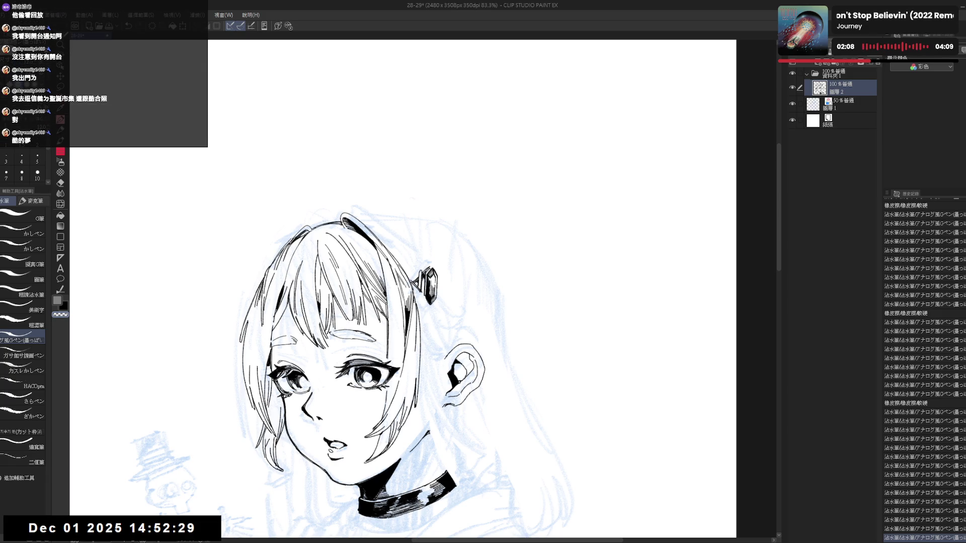
{"action": "key", "text": "ctrl+z"}
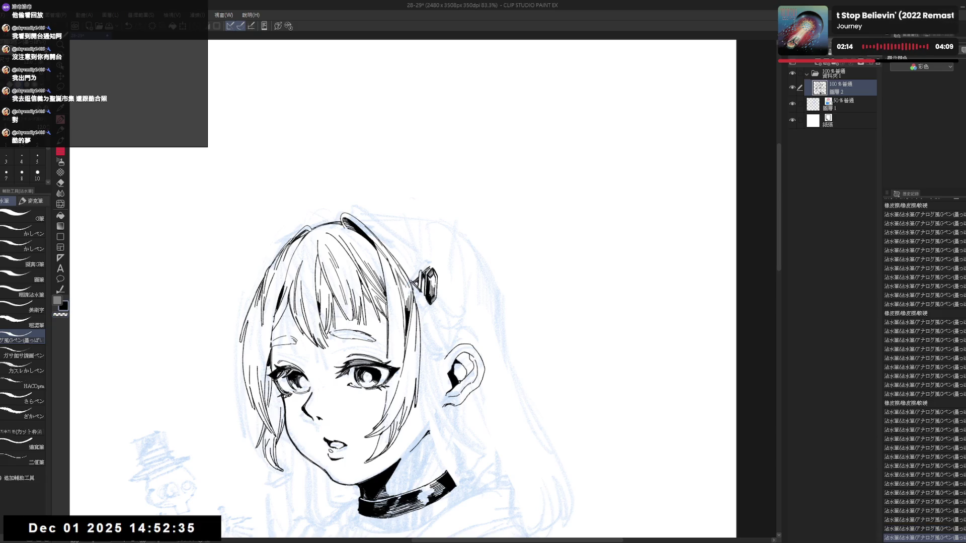
{"action": "key", "text": "ctrl+y"}
{"action": "key", "text": "ctrl+y"}
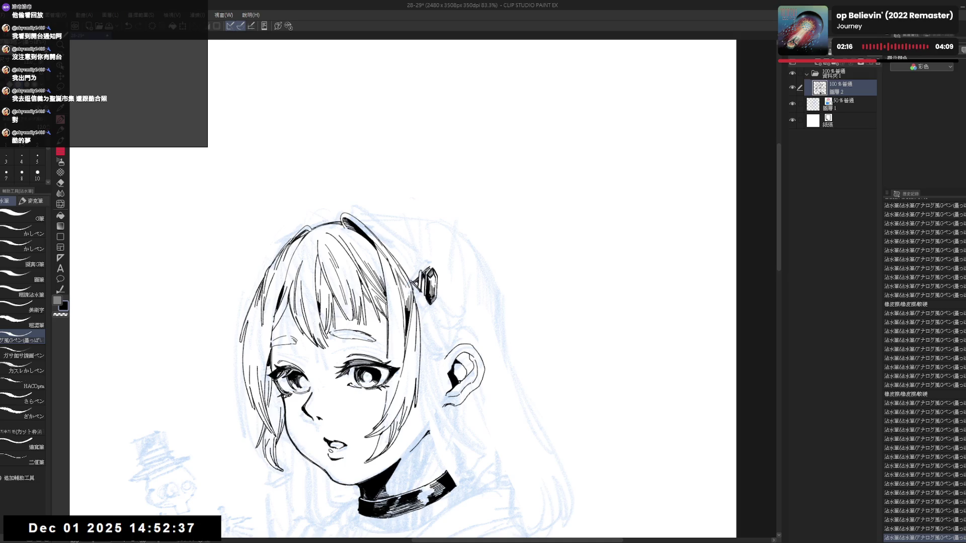
{"action": "key", "text": "ctrl+y"}
Step: Straighten the canvas view and add a final short stroke on the clip
{"action": "key", "text": "r"}
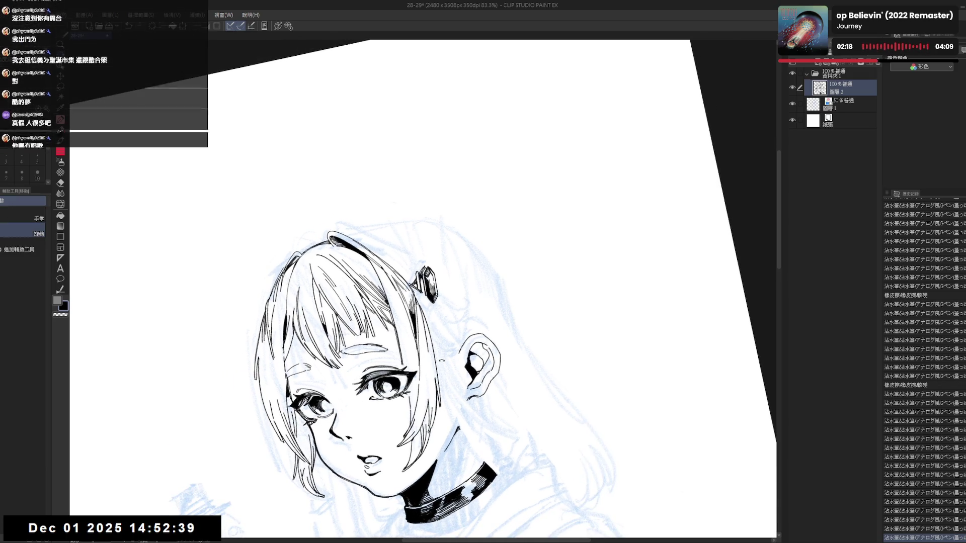
{"action": "left_click_drag", "start_coordinate": [553, 302], "coordinate": [543, 281]}
{"action": "key", "text": "ctrl+y"}
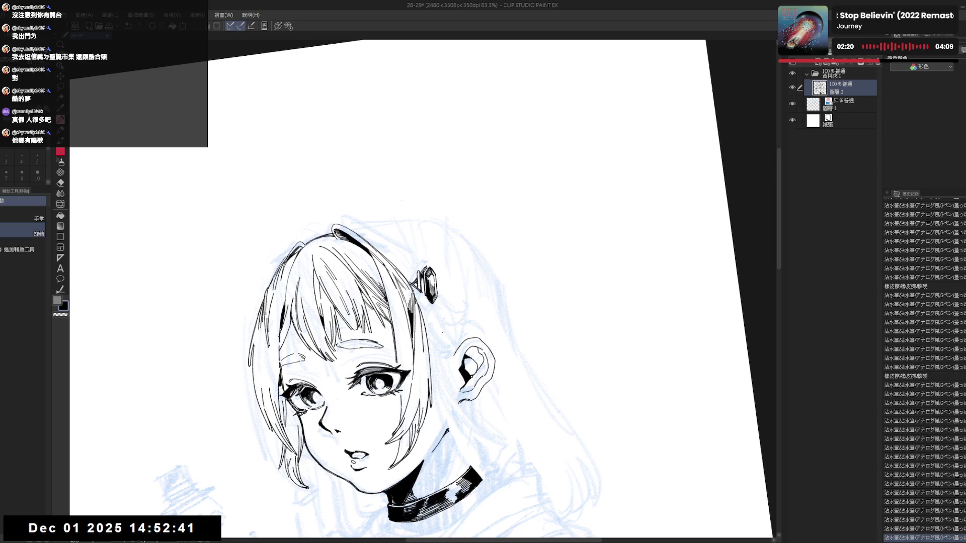
{"action": "key", "text": "ctrl+@"}
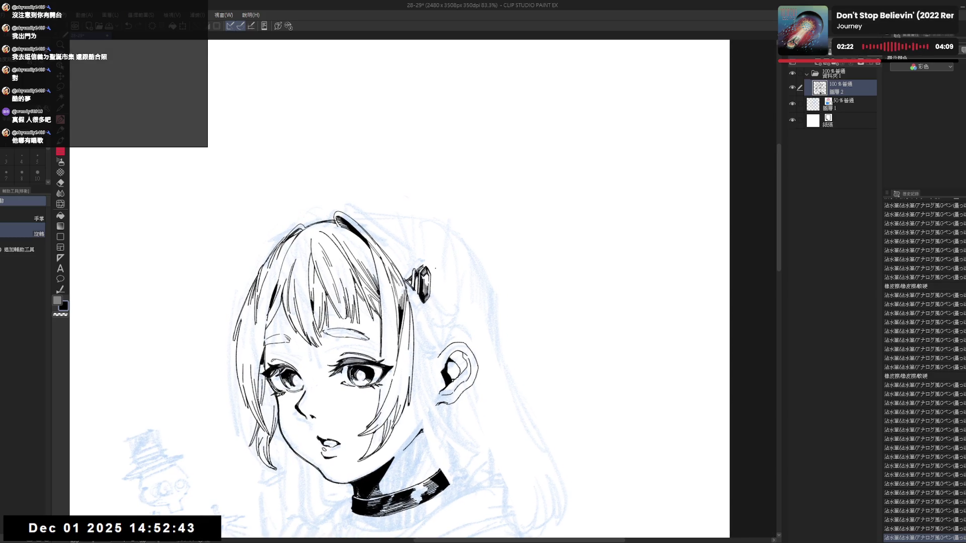
{"action": "mouse_move", "coordinate": [436, 338]}
{"action": "left_mouse_down"}
{"action": "mouse_move", "coordinate": [423, 262]}
{"action": "mouse_move", "coordinate": [420, 299]}
{"action": "left_mouse_up"}
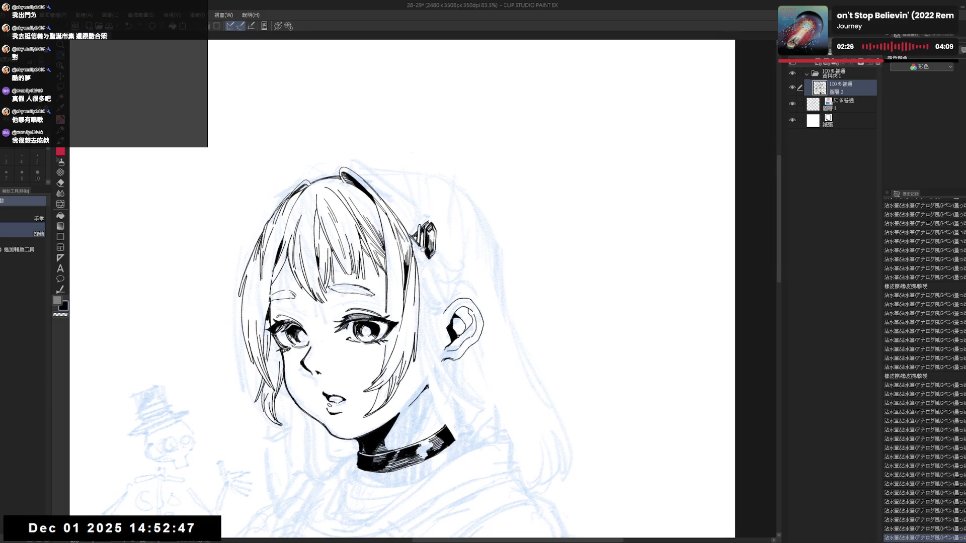
{"action": "left_click_drag", "start_coordinate": [421, 250], "coordinate": [418, 255]}
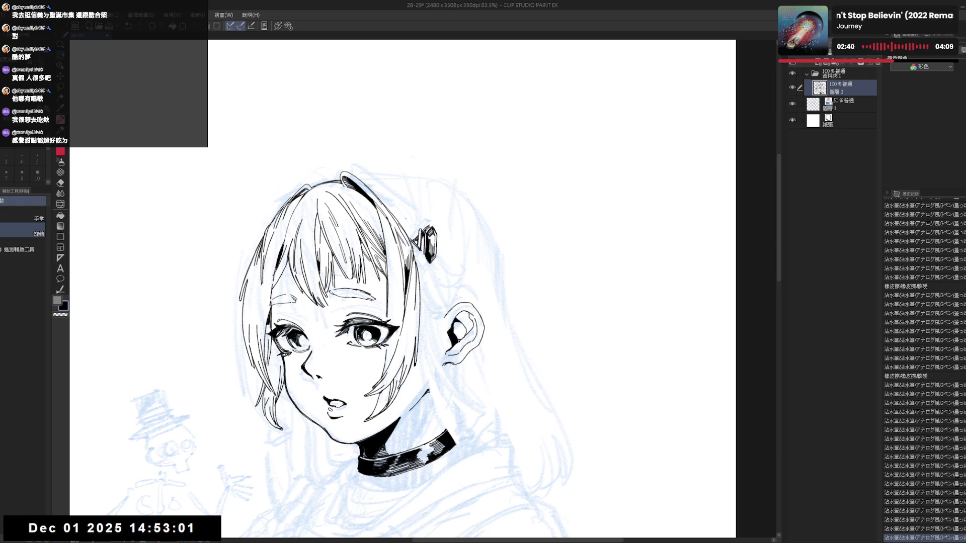
{"action": "left_click_drag", "start_coordinate": [402, 302], "coordinate": [410, 308]}
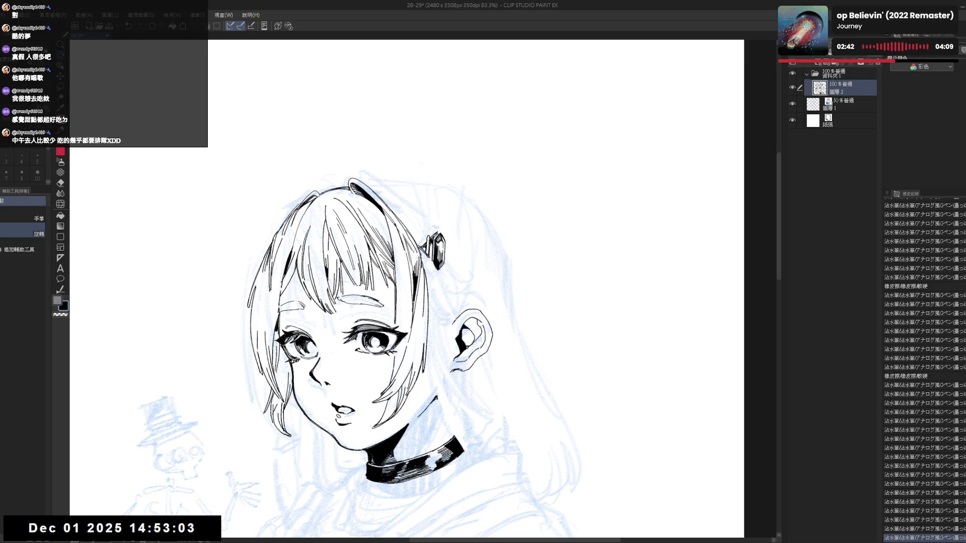
{"action": "left_click_drag", "start_coordinate": [429, 256], "coordinate": [433, 271]}
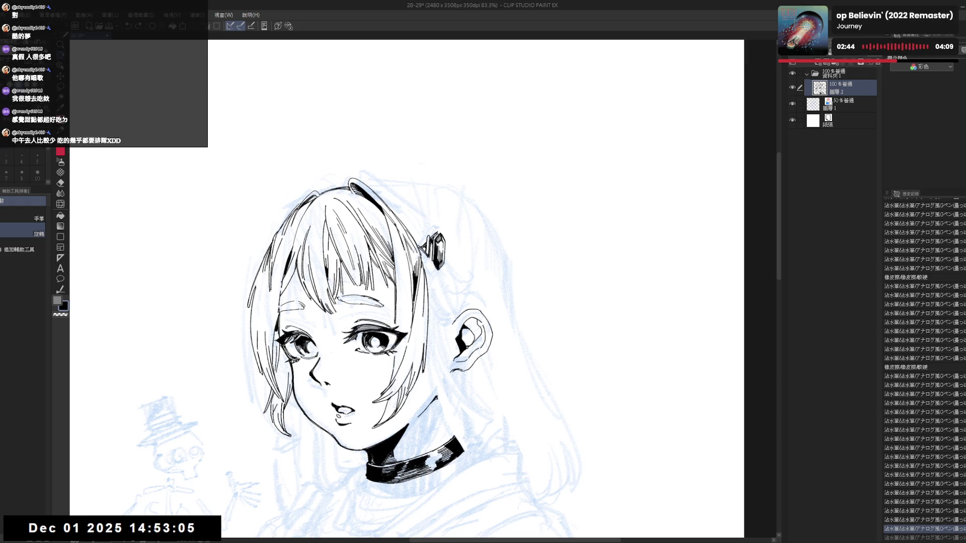
{"action": "left_click_drag", "start_coordinate": [403, 302], "coordinate": [402, 309]}
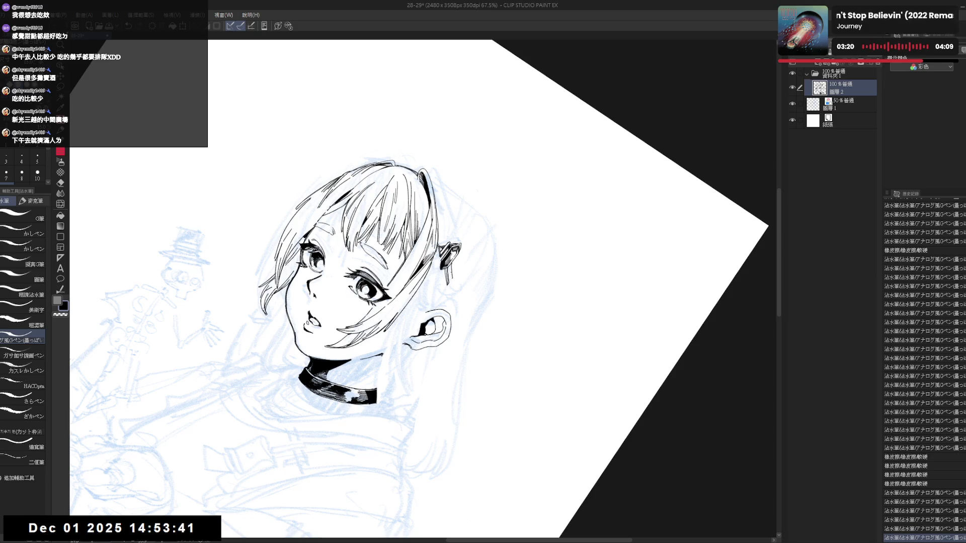
Step: Add a short ink stroke near the ear and erase a small bit of lineart
{"action": "left_click_drag", "start_coordinate": [449, 266], "coordinate": [451, 276]}
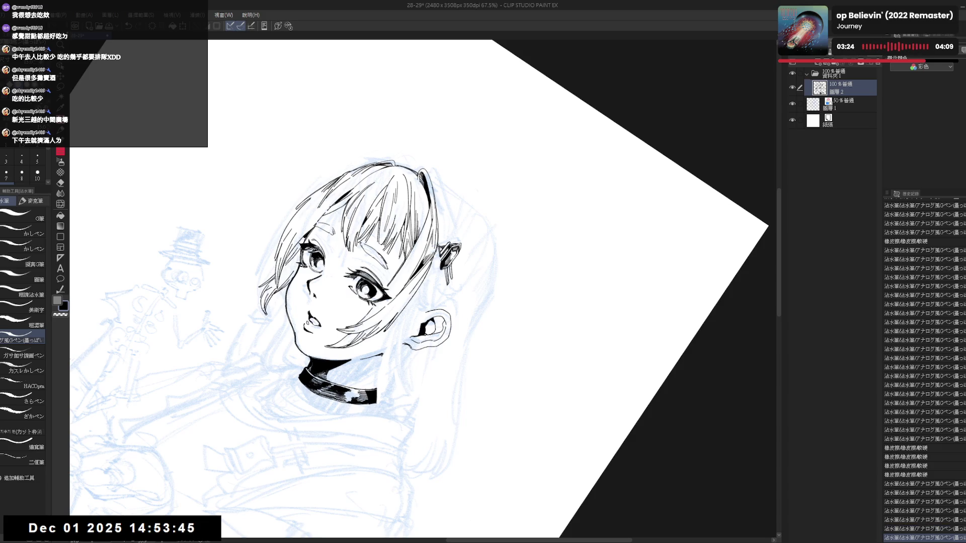
{"action": "key", "text": "at"}
{"action": "key", "text": "e"}
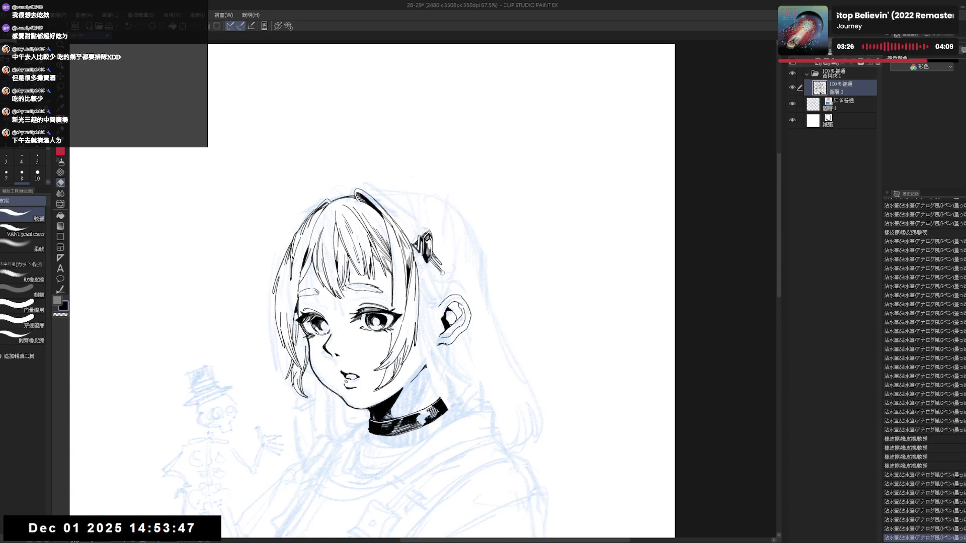
{"action": "left_click_drag", "start_coordinate": [441, 272], "coordinate": [441, 270]}
{"action": "key", "text": "p"}
{"action": "key", "text": "h"}
{"action": "key", "text": "h"}
Step: Draw two short strokes beside the hair clip with the canvas rotated clockwise
{"action": "key", "text": "r"}
{"action": "left_click_drag", "start_coordinate": [503, 201], "coordinate": [553, 292]}
{"action": "key", "text": "p"}
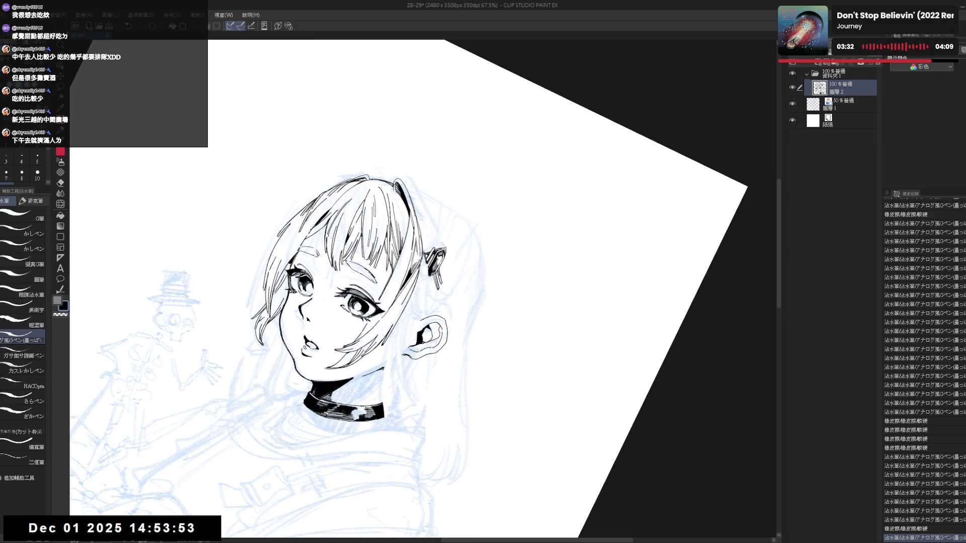
{"action": "left_click_drag", "start_coordinate": [441, 267], "coordinate": [442, 277]}
{"action": "key", "text": "ctrl+z"}
{"action": "key", "text": "ctrl+y"}
{"action": "left_click_drag", "start_coordinate": [441, 269], "coordinate": [443, 280]}
{"action": "key", "text": "ctrl+z"}
{"action": "key", "text": "ctrl+y"}
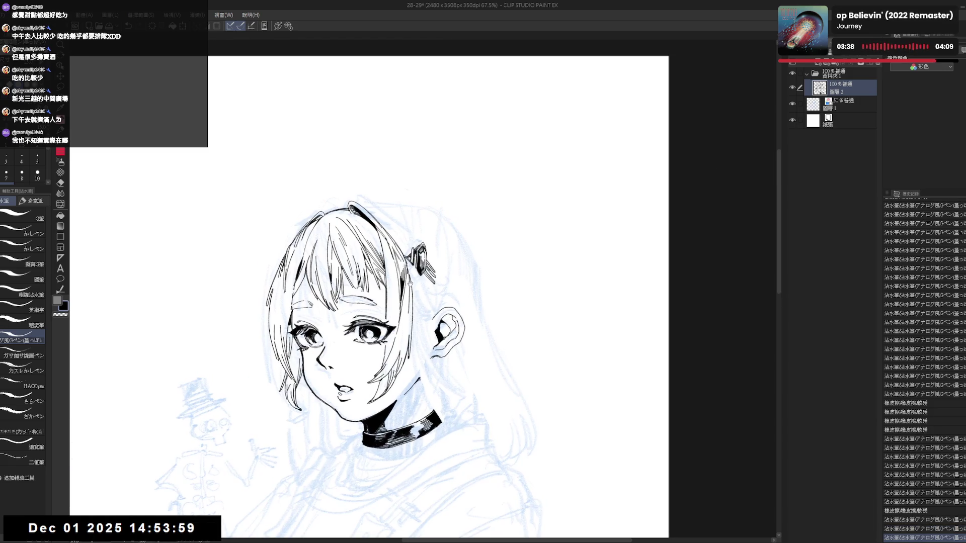
Step: Ink a hair strand line along the top of the hair, retrying until clean
{"action": "key", "text": "r"}
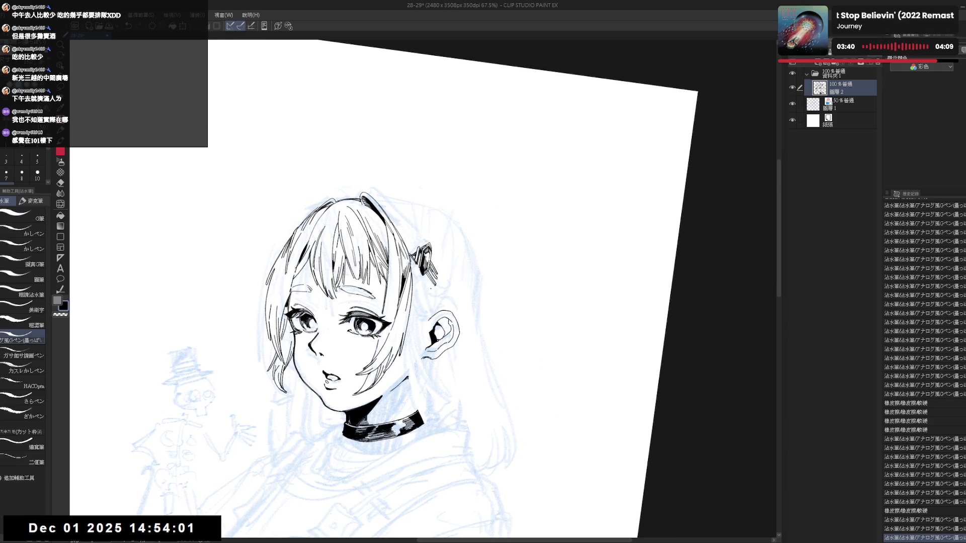
{"action": "mouse_move", "coordinate": [413, 237]}
{"action": "left_mouse_down"}
{"action": "mouse_move", "coordinate": [410, 270]}
{"action": "mouse_move", "coordinate": [397, 262]}
{"action": "left_mouse_up"}
{"action": "left_click_drag", "start_coordinate": [387, 224], "coordinate": [413, 269]}
{"action": "key", "text": "ctrl+z"}
{"action": "left_click_drag", "start_coordinate": [387, 229], "coordinate": [412, 276]}
{"action": "key", "text": "ctrl+z"}
{"action": "left_click_drag", "start_coordinate": [395, 243], "coordinate": [413, 277]}
{"action": "left_click_drag", "start_coordinate": [393, 241], "coordinate": [411, 275]}
{"action": "key", "text": "ctrl+z"}
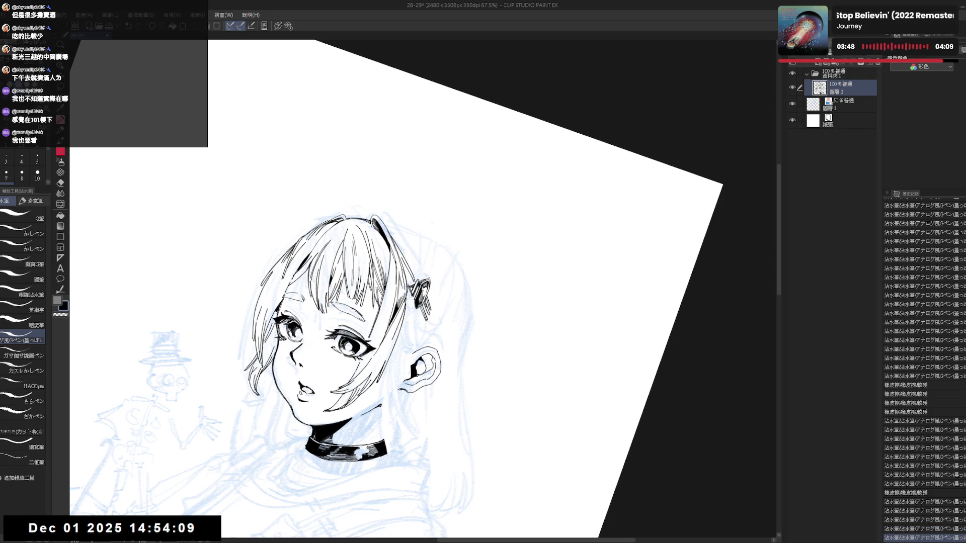
Step: Add short strokes to the hair strands and erase stray ink near the clip
{"action": "key", "text": "ctrl+0"}
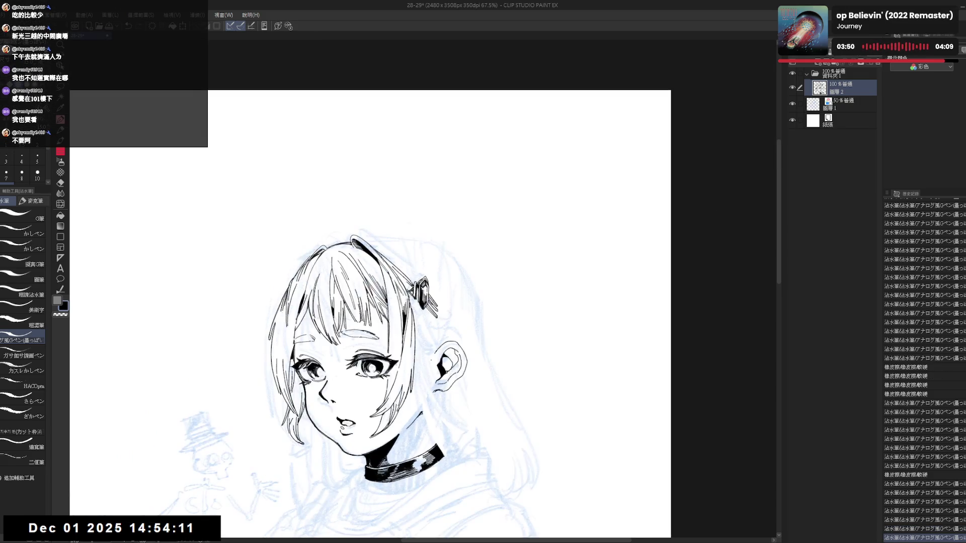
{"action": "key", "text": "h"}
{"action": "key", "text": "h"}
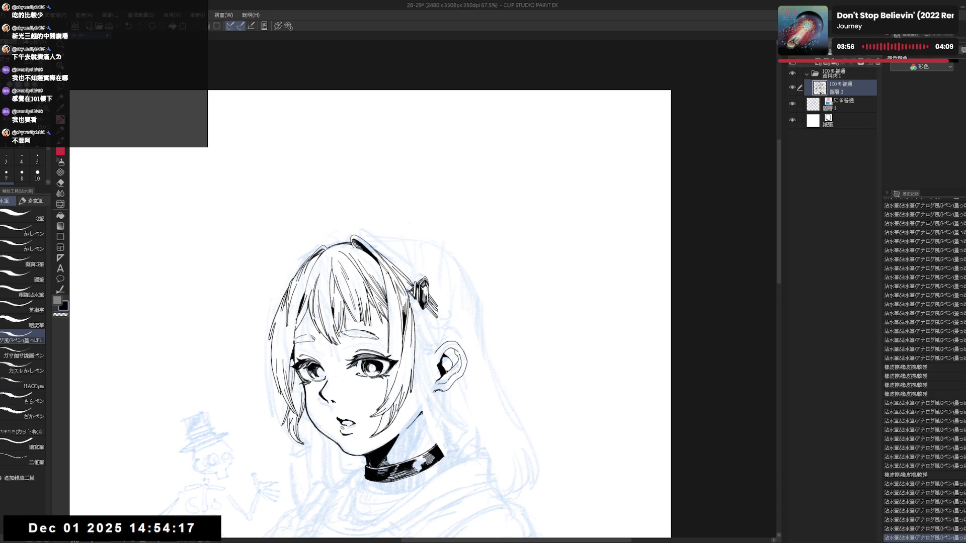
{"action": "left_click_drag", "start_coordinate": [452, 151], "coordinate": [488, 178]}
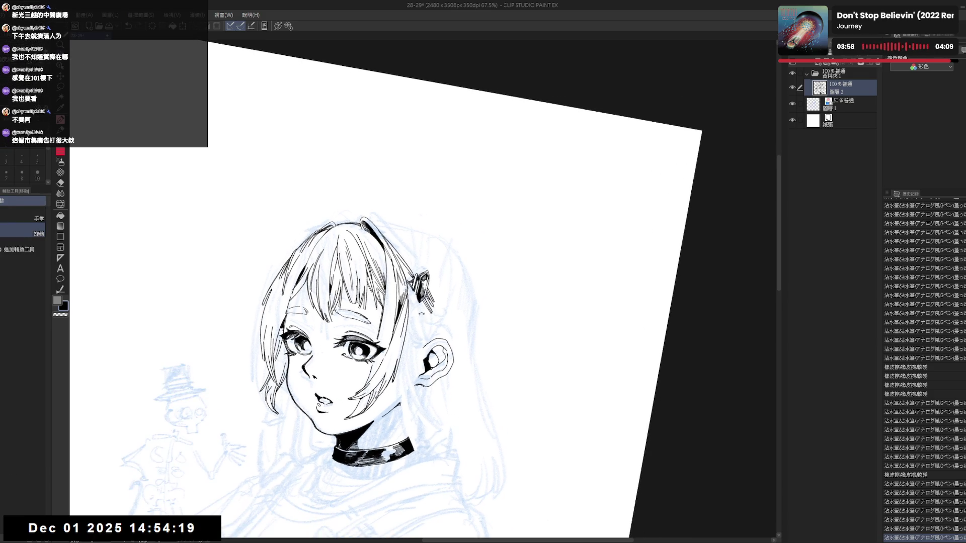
{"action": "key", "text": "p"}
{"action": "left_click_drag", "start_coordinate": [422, 299], "coordinate": [433, 333]}
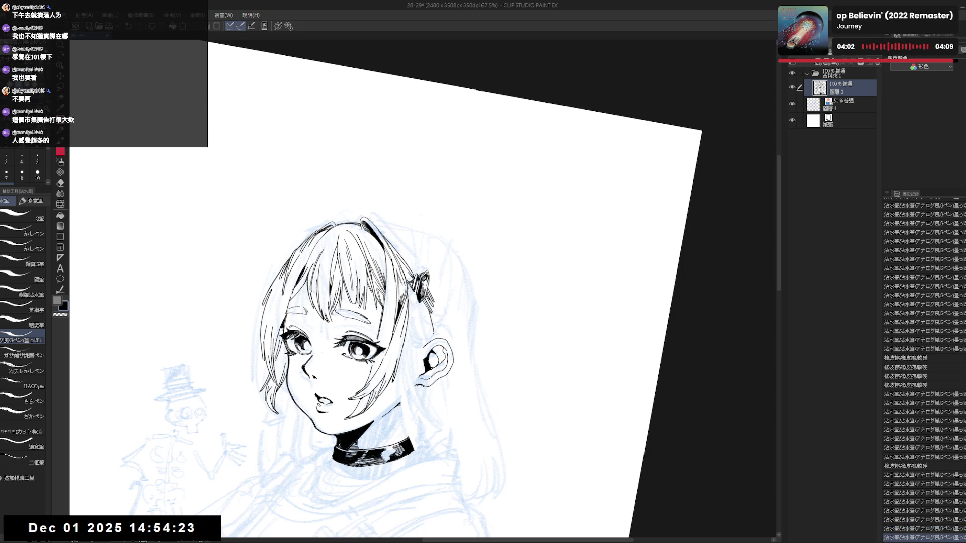
{"action": "key", "text": "e"}
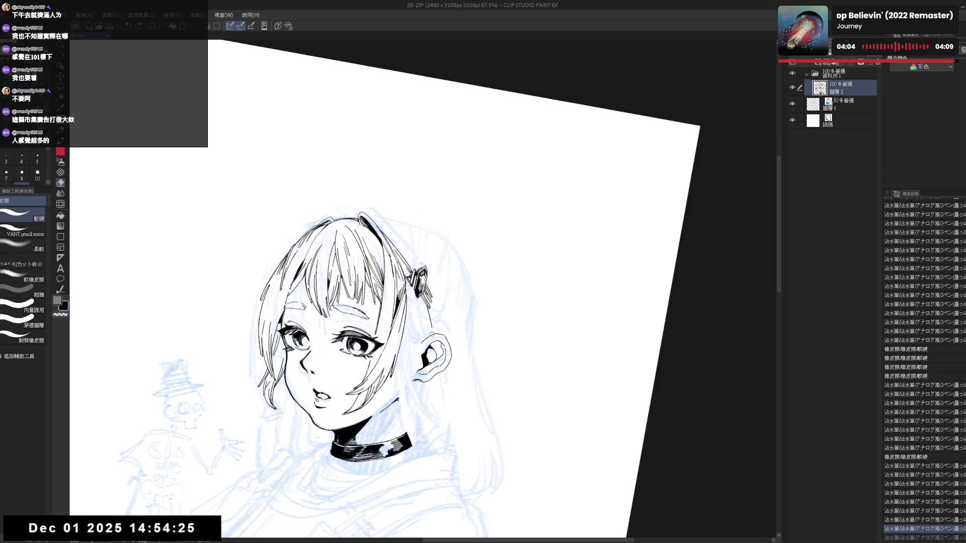
{"action": "left_click_drag", "start_coordinate": [430, 322], "coordinate": [430, 327]}
{"action": "key", "text": "p"}
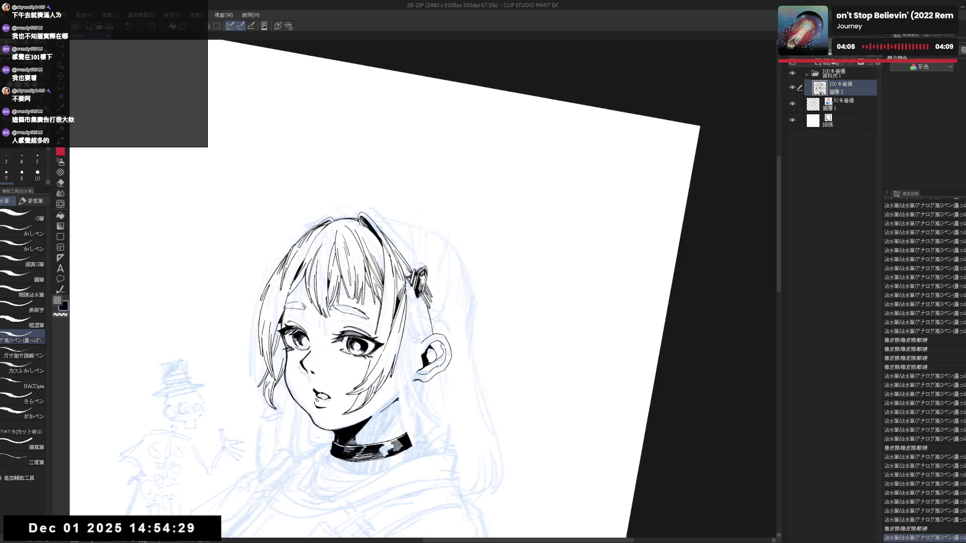
{"action": "key", "text": "ctrl+@"}
{"action": "key", "text": "asciicircum"}
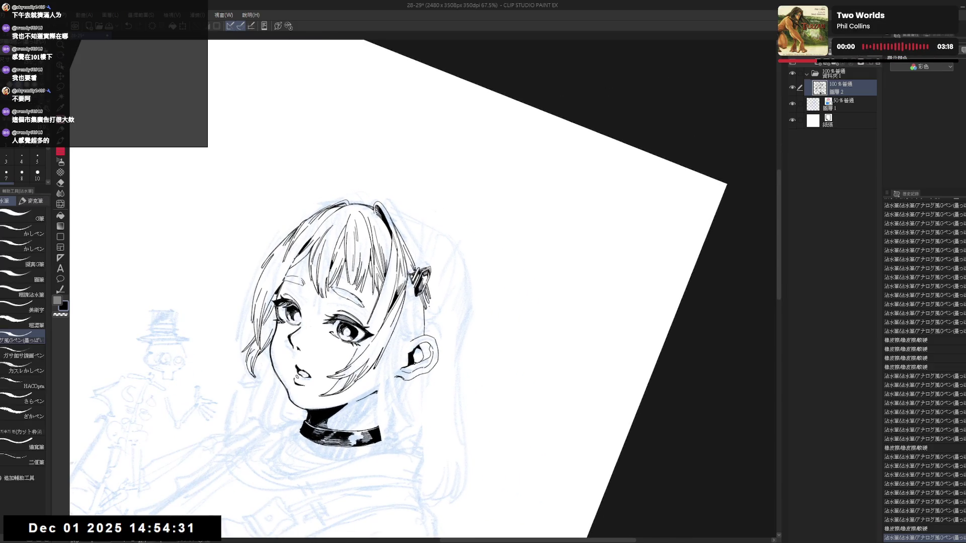
Step: Undo and redo the last short hair strokes near the hair clip
{"action": "key", "text": "ctrl+z"}
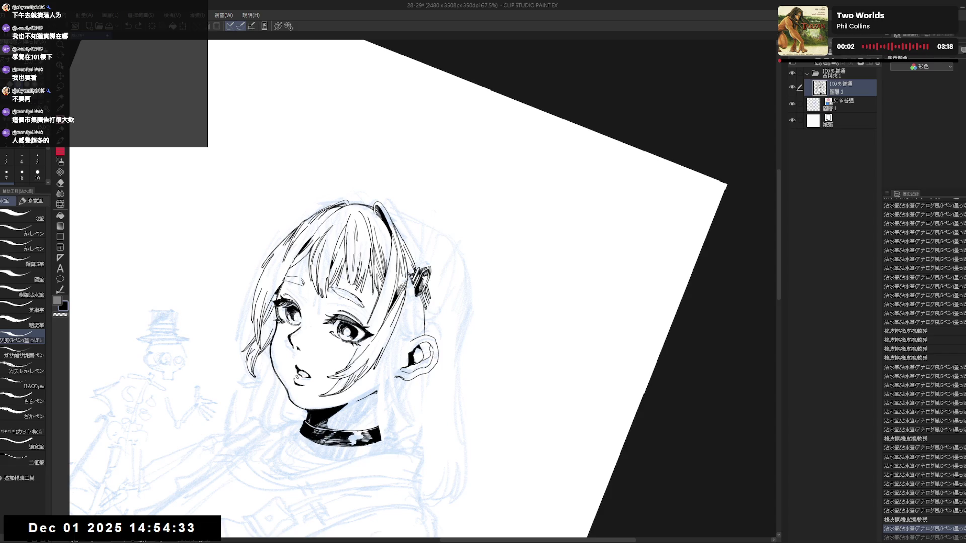
{"action": "key", "text": "ctrl+z"}
{"action": "key", "text": "ctrl+y"}
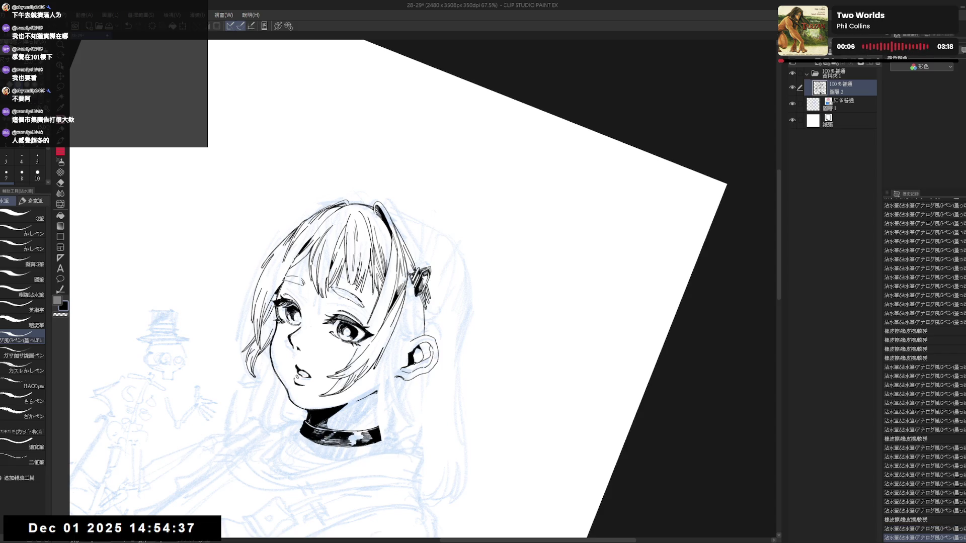
{"action": "key", "text": "ctrl+y"}
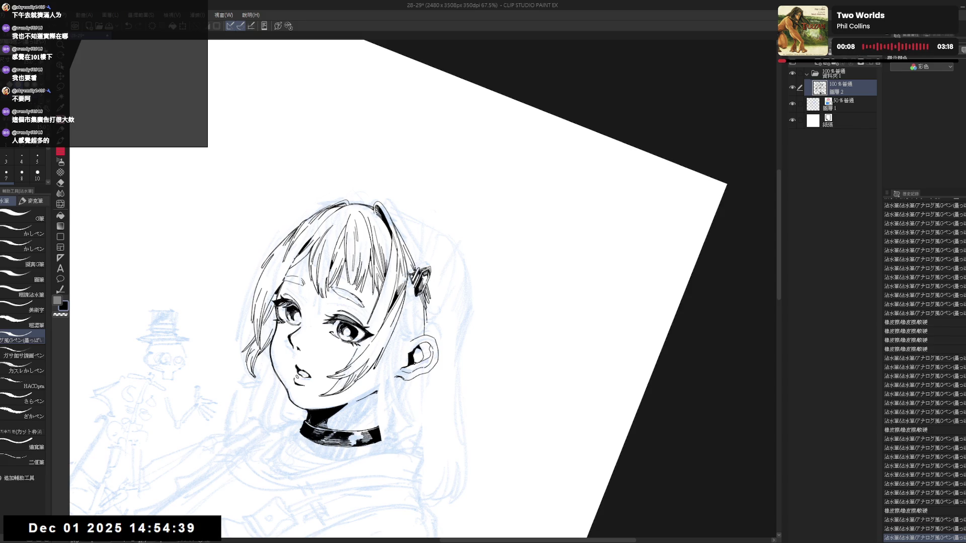
{"action": "key", "text": "ctrl+z"}
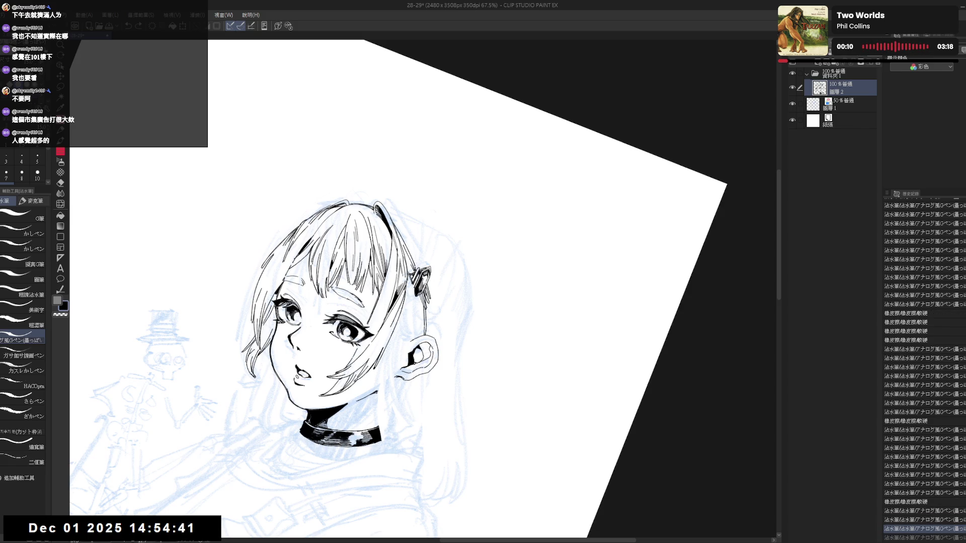
Step: Redraw the hair strand near the clip shorter, retrying it with undo and redo
{"action": "key", "text": "shift+space"}
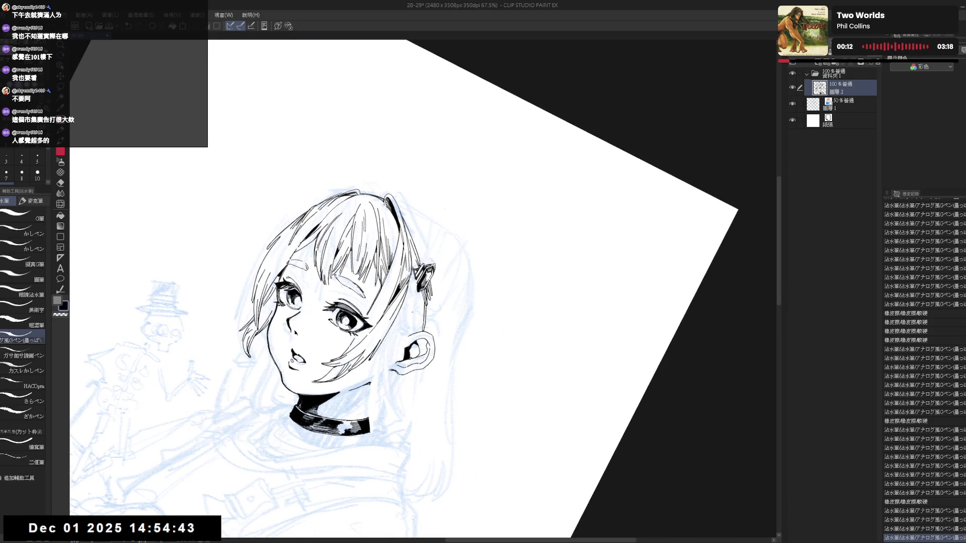
{"action": "left_click_drag", "start_coordinate": [413, 293], "coordinate": [414, 320]}
{"action": "key", "text": "ctrl+z"}
{"action": "left_click_drag", "start_coordinate": [415, 282], "coordinate": [421, 332]}
{"action": "key", "text": "ctrl+z"}
{"action": "key", "text": "ctrl+z"}
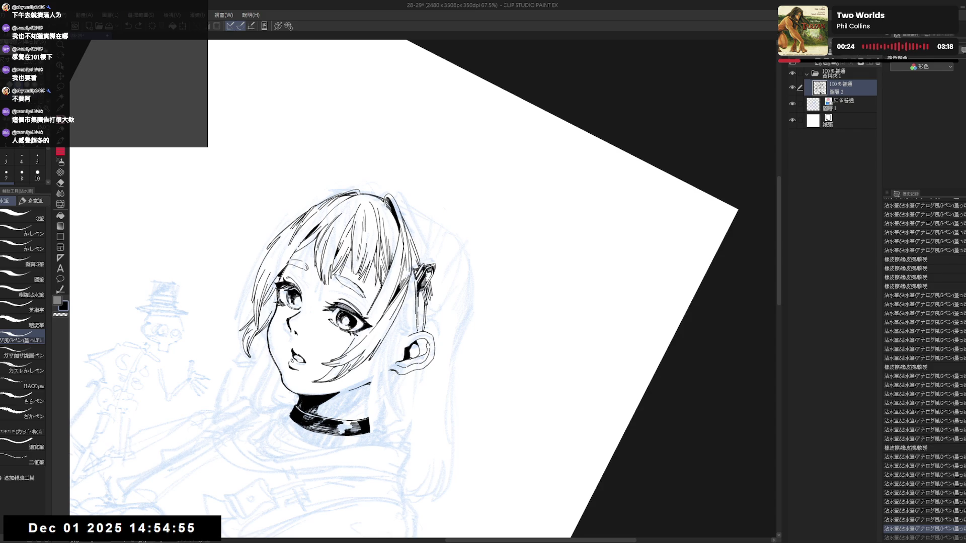
{"action": "key", "text": "ctrl+y"}
{"action": "left_click_drag", "start_coordinate": [418, 317], "coordinate": [420, 327]}
Step: Add small dark ink strokes beside the ear, then reset the canvas rotation upright
{"action": "mouse_move", "coordinate": [453, 251]}
{"action": "left_mouse_down"}
{"action": "mouse_move", "coordinate": [478, 227]}
{"action": "mouse_move", "coordinate": [463, 216]}
{"action": "left_mouse_up"}
{"action": "key", "text": "p"}
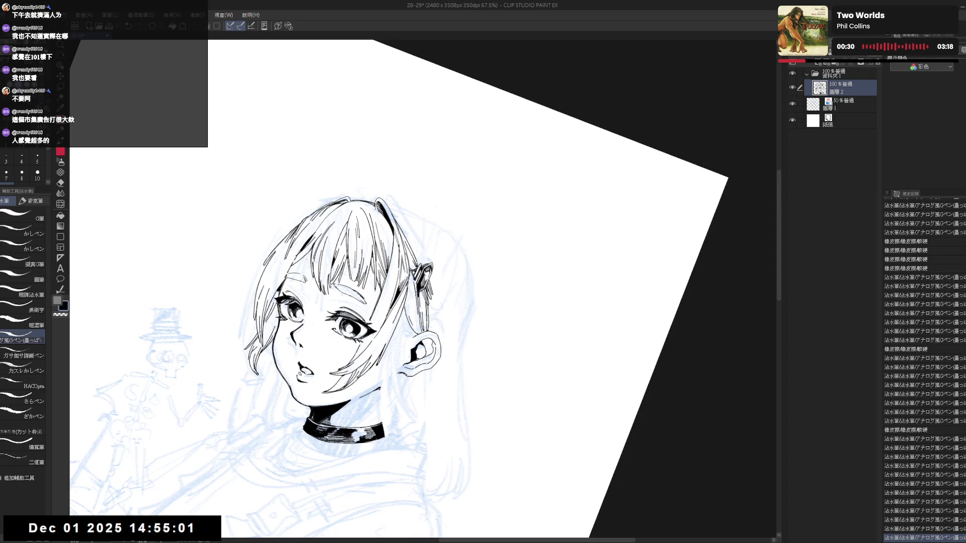
{"action": "left_click_drag", "start_coordinate": [409, 303], "coordinate": [415, 315]}
{"action": "left_click_drag", "start_coordinate": [412, 311], "coordinate": [417, 325]}
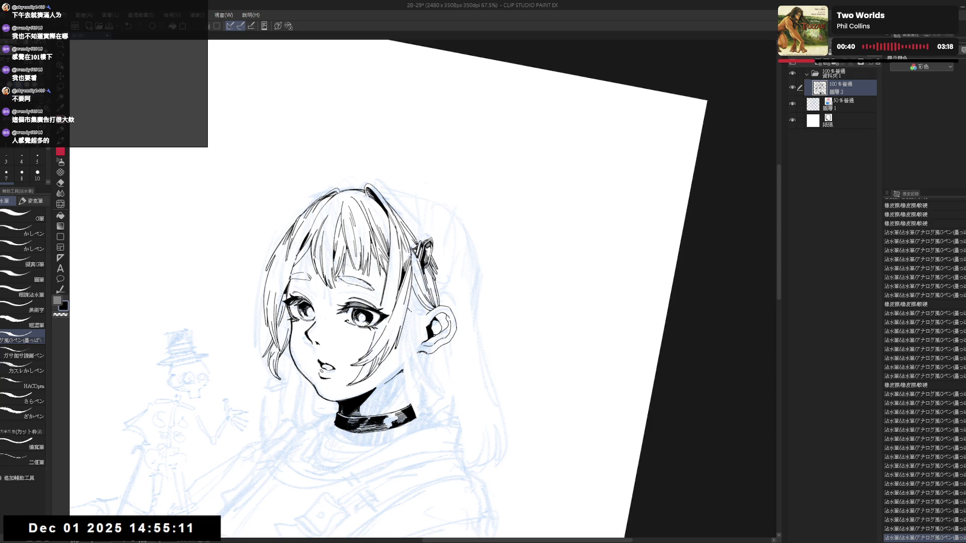
{"action": "left_click_drag", "start_coordinate": [409, 316], "coordinate": [424, 309]}
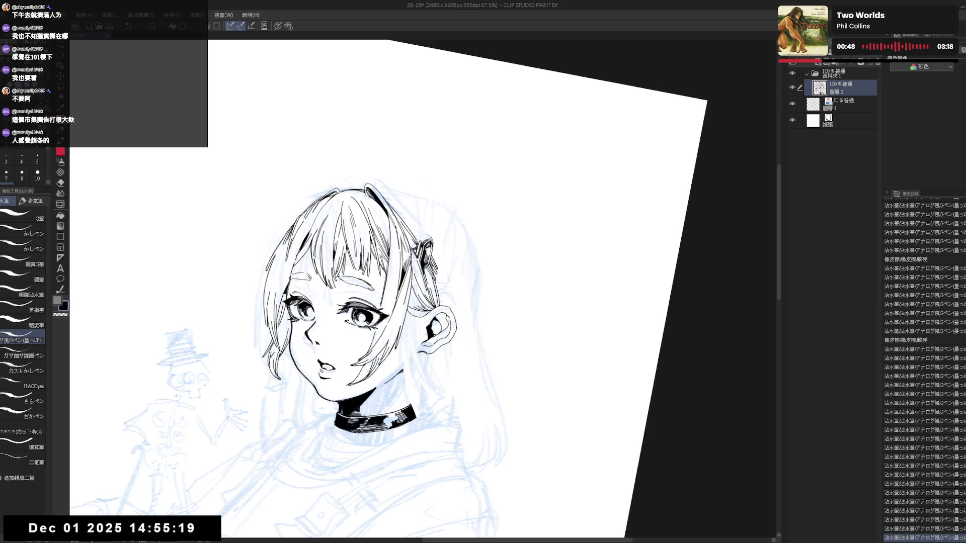
{"action": "key", "text": "ctrl+@"}
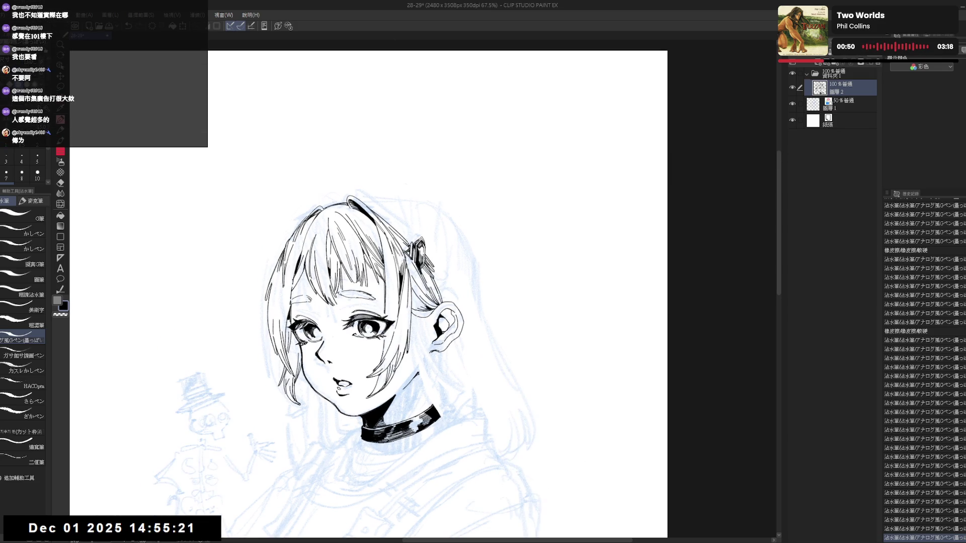
{"action": "key", "text": "asciicircum"}
{"action": "key", "text": "asciicircum"}
{"action": "key", "text": "asciicircum"}
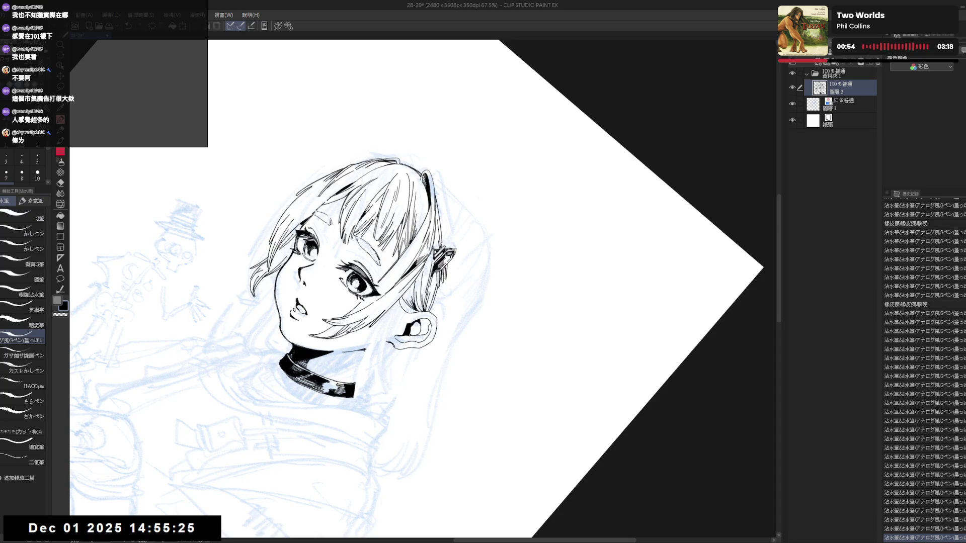
{"action": "key", "text": "minus"}
{"action": "key", "text": "minus"}
{"action": "key", "text": "minus"}
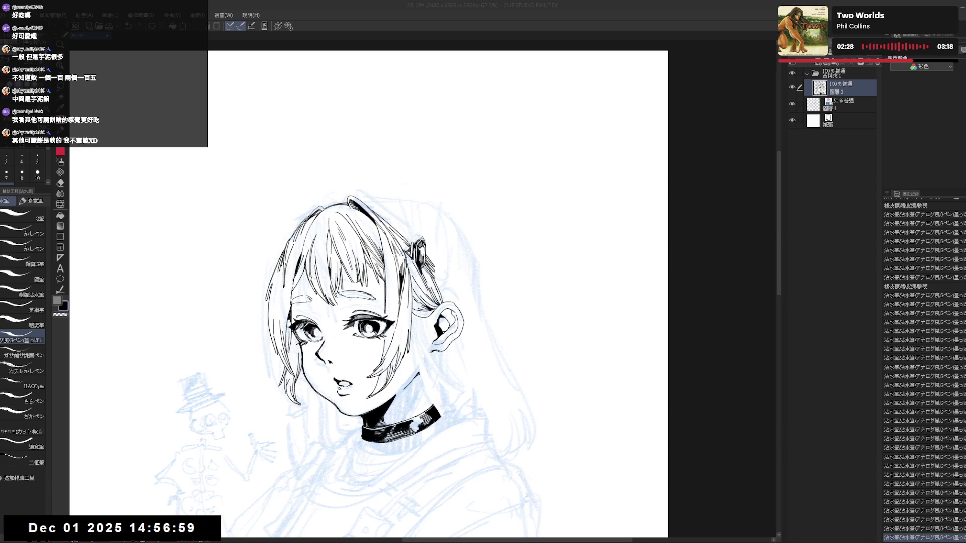
{"action": "scroll", "coordinate": [449, 156], "scroll_direction": "up", "scroll_amount": 1}
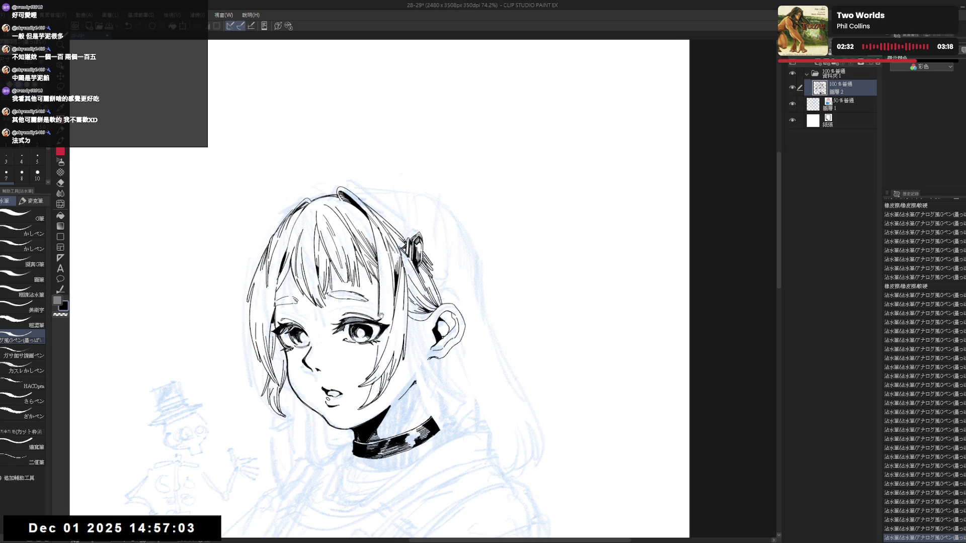
Step: Try a short ink stroke on the lineart three times, undoing each attempt
{"action": "left_click_drag", "start_coordinate": [553, 201], "coordinate": [578, 271]}
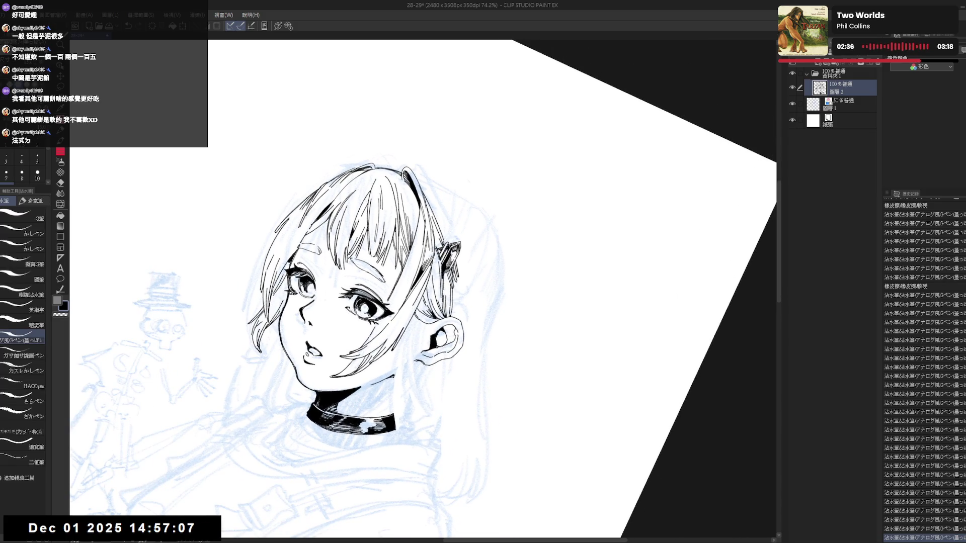
{"action": "left_click", "coordinate": [415, 322]}
{"action": "key", "text": "ctrl+z"}
{"action": "left_click", "coordinate": [415, 322]}
{"action": "key", "text": "ctrl+z"}
{"action": "left_click", "coordinate": [416, 322]}
{"action": "key", "text": "ctrl+z"}
Step: Erase a small bit of ink and add a replacement stroke to the hair
{"action": "key", "text": "minus"}
{"action": "key", "text": "minus"}
{"action": "key", "text": "minus"}
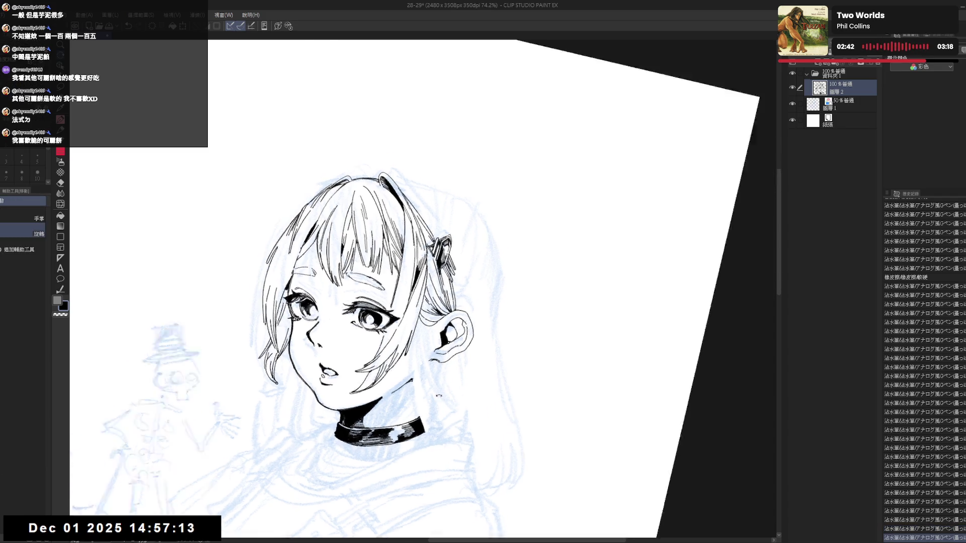
{"action": "key", "text": "e"}
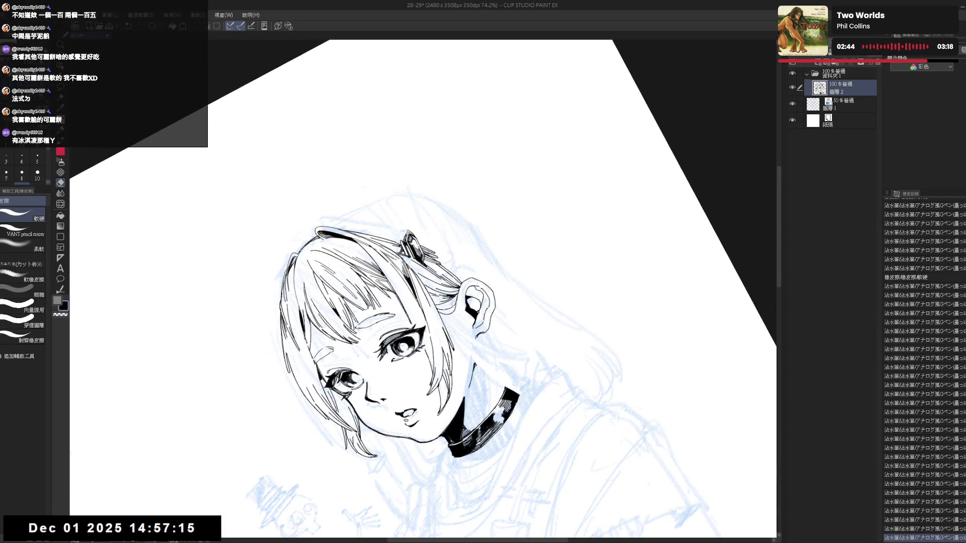
{"action": "left_click", "coordinate": [450, 316]}
{"action": "key", "text": "p"}
{"action": "left_click_drag", "start_coordinate": [447, 308], "coordinate": [451, 316]}
{"action": "key", "text": "ctrl+z"}
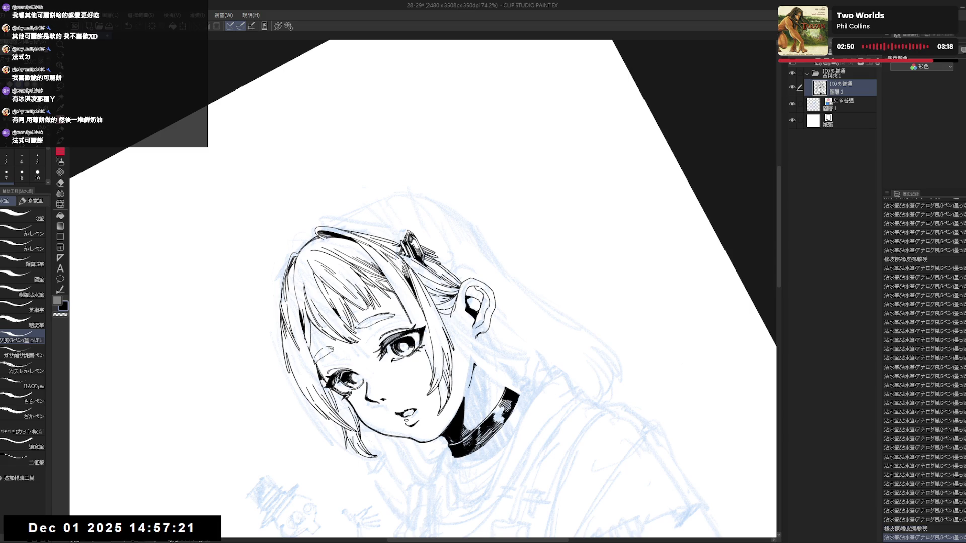
{"action": "key", "text": "ctrl+z"}
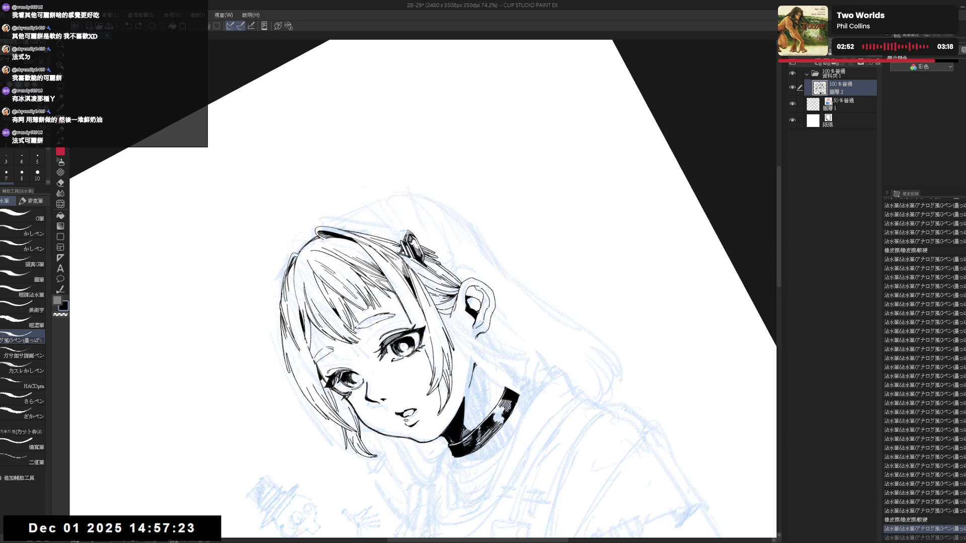
{"action": "key", "text": "ctrl+y"}
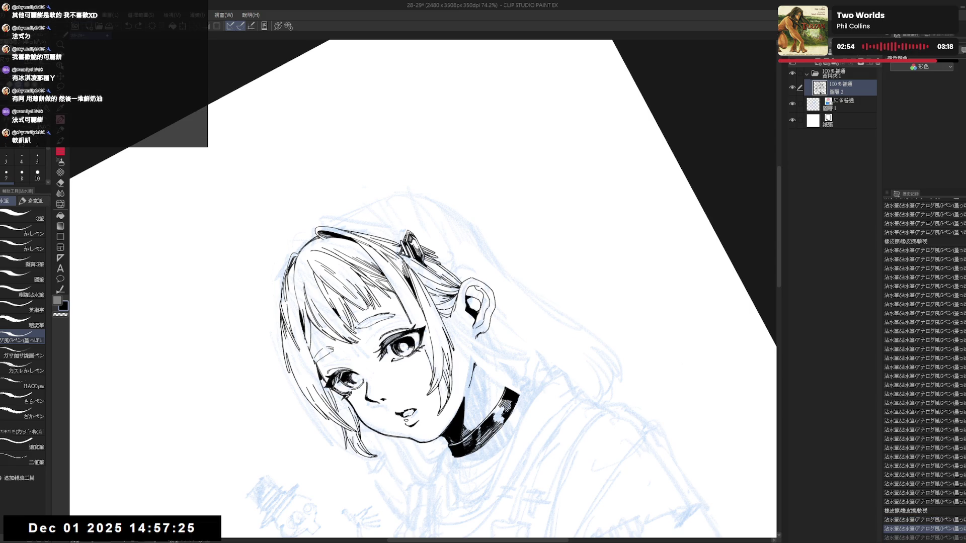
Step: Mirror-check the head, erase stray marks near the ear, and ink a short dark stroke there
{"action": "key", "text": "ctrl+at"}
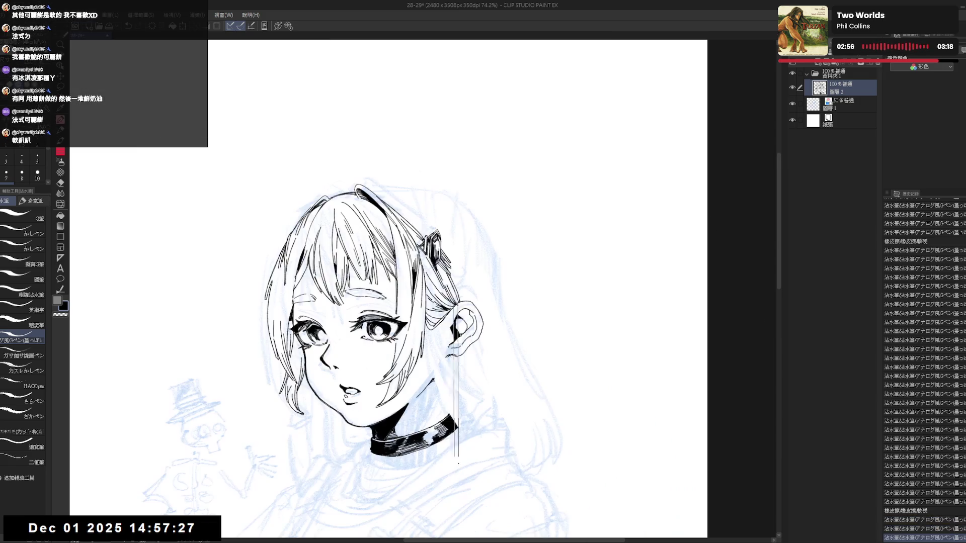
{"action": "key", "text": "h"}
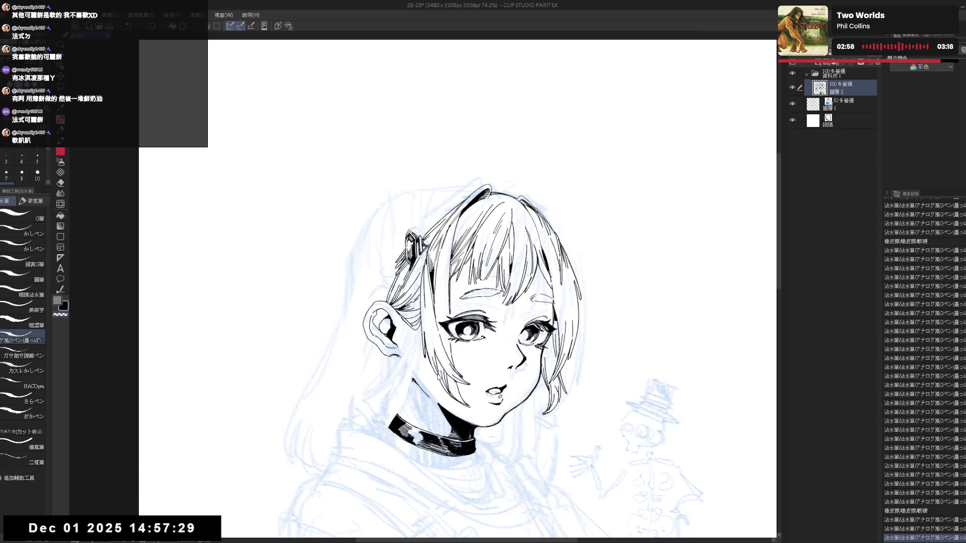
{"action": "key", "text": "h"}
{"action": "left_click_drag", "start_coordinate": [460, 376], "coordinate": [453, 365]}
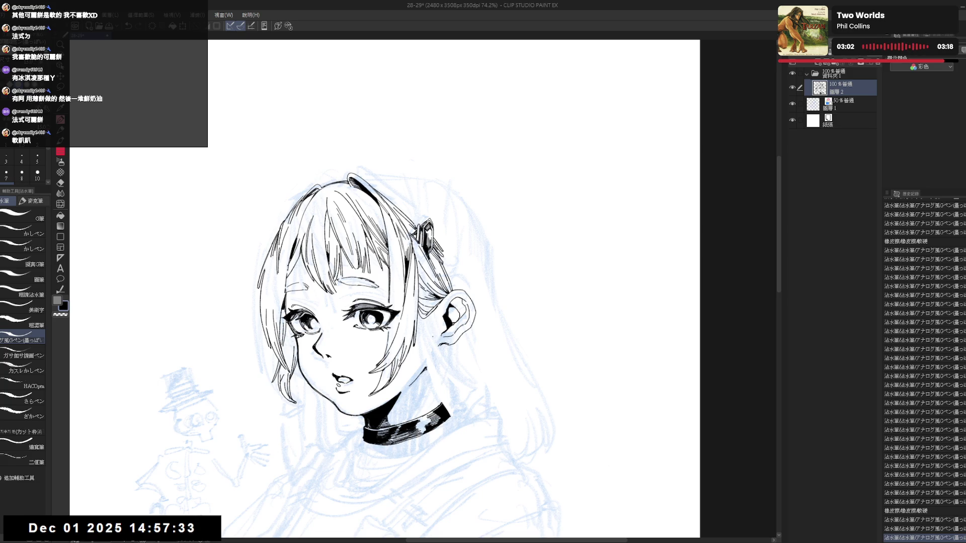
{"action": "key", "text": "minus"}
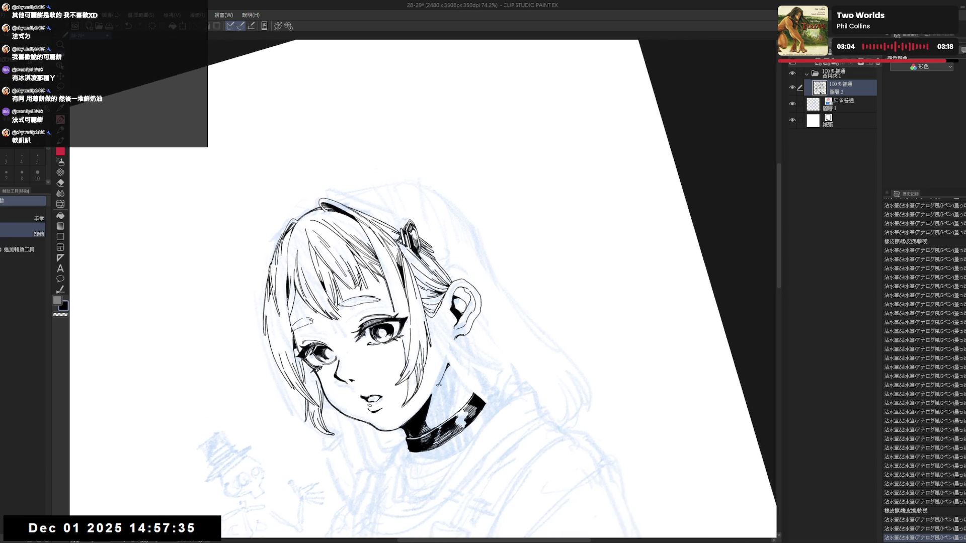
{"action": "key", "text": "minus"}
{"action": "key", "text": "e"}
{"action": "left_click", "coordinate": [444, 302]}
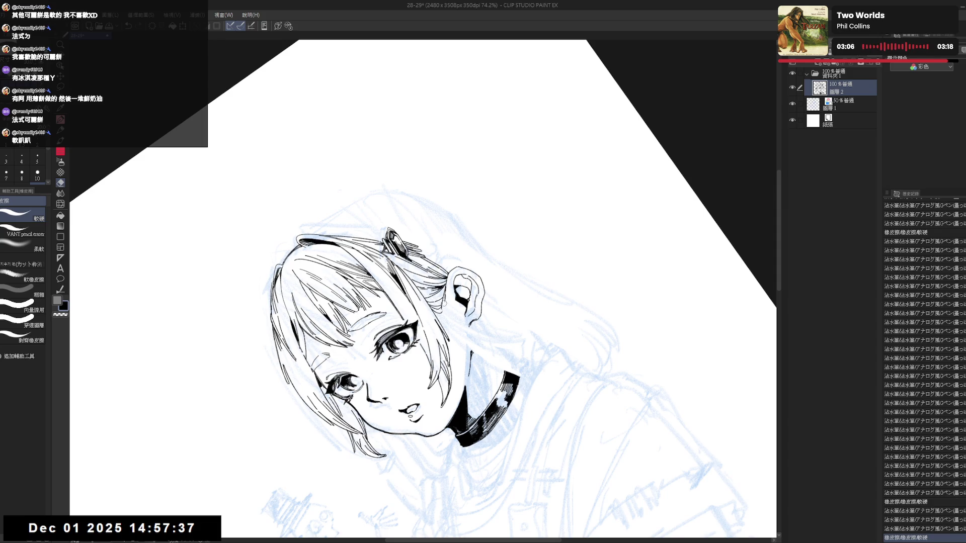
{"action": "left_click", "coordinate": [443, 301]}
{"action": "key", "text": "p"}
{"action": "left_click_drag", "start_coordinate": [444, 287], "coordinate": [449, 320]}
Step: Erase a small stray bit of line and redraw it as a short ink stroke
{"action": "key", "text": "ctrl+at"}
{"action": "key", "text": "h"}
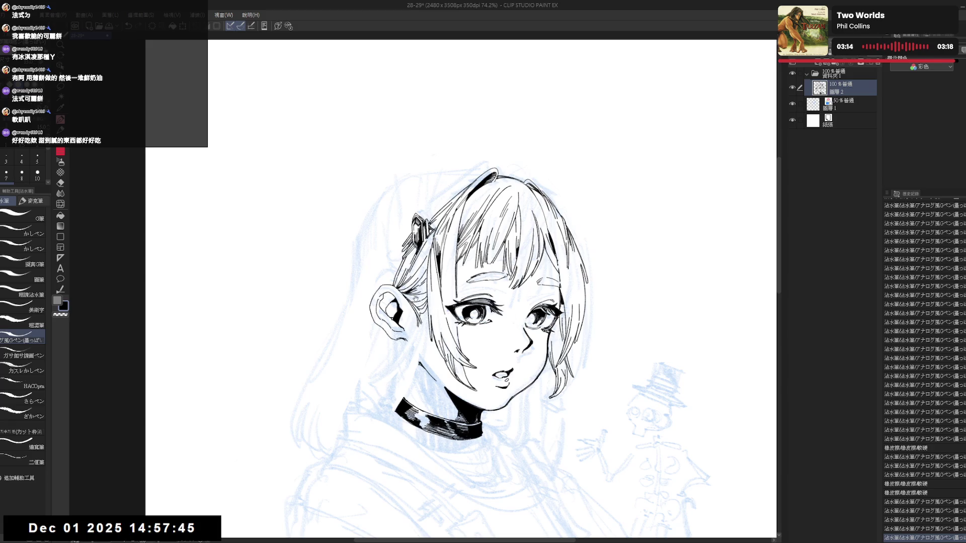
{"action": "key", "text": "h"}
{"action": "key", "text": "e"}
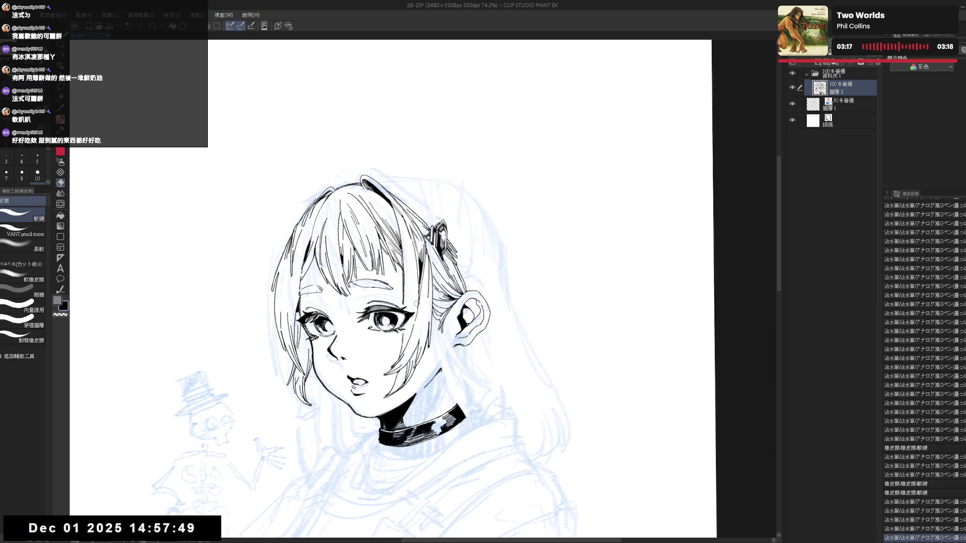
{"action": "left_click_drag", "start_coordinate": [430, 345], "coordinate": [433, 349]}
{"action": "key", "text": "p"}
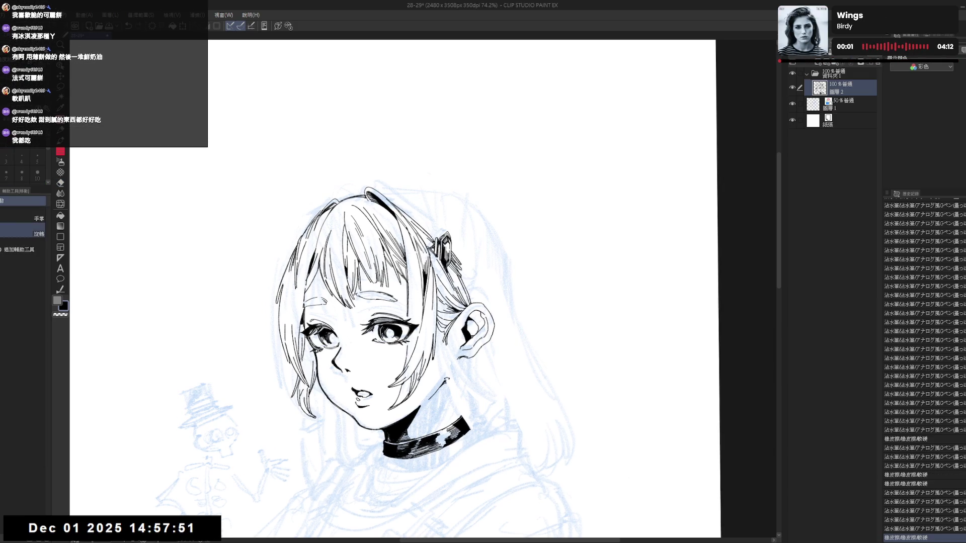
{"action": "left_click_drag", "start_coordinate": [430, 345], "coordinate": [433, 348]}
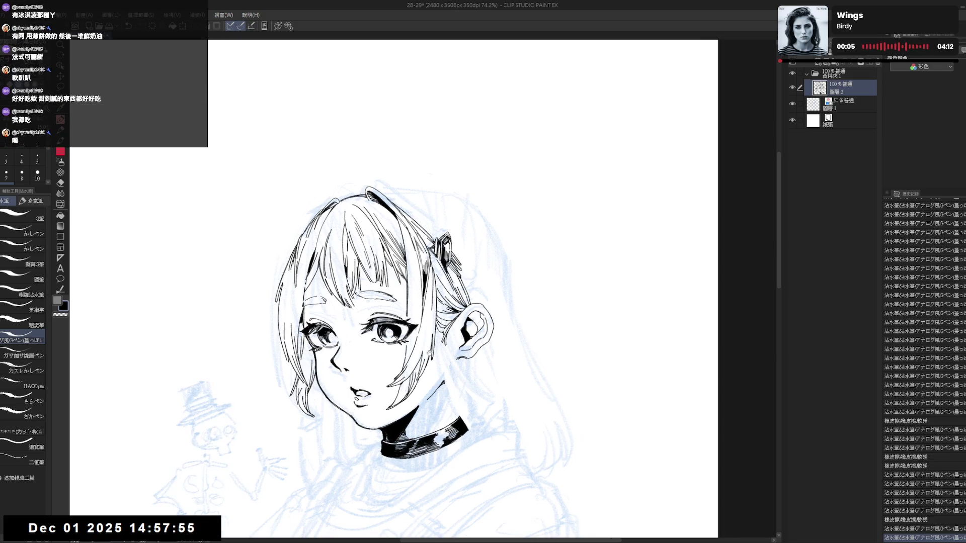
Step: Zoom out and mirror the view to review the whole head, then zoom back in
{"action": "key", "text": "ctrl+@"}
{"action": "key", "text": "ctrl+minus"}
{"action": "key", "text": "h"}
{"action": "key", "text": "h"}
{"action": "key", "text": "ctrl+plus"}
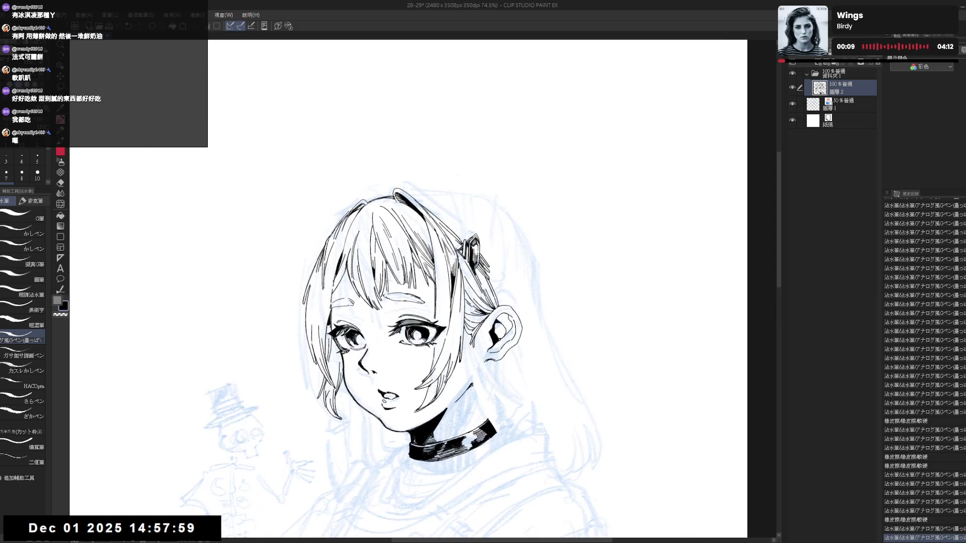
{"action": "key", "text": "asciicircum"}
{"action": "key", "text": "asciicircum"}
{"action": "key", "text": "asciicircum"}
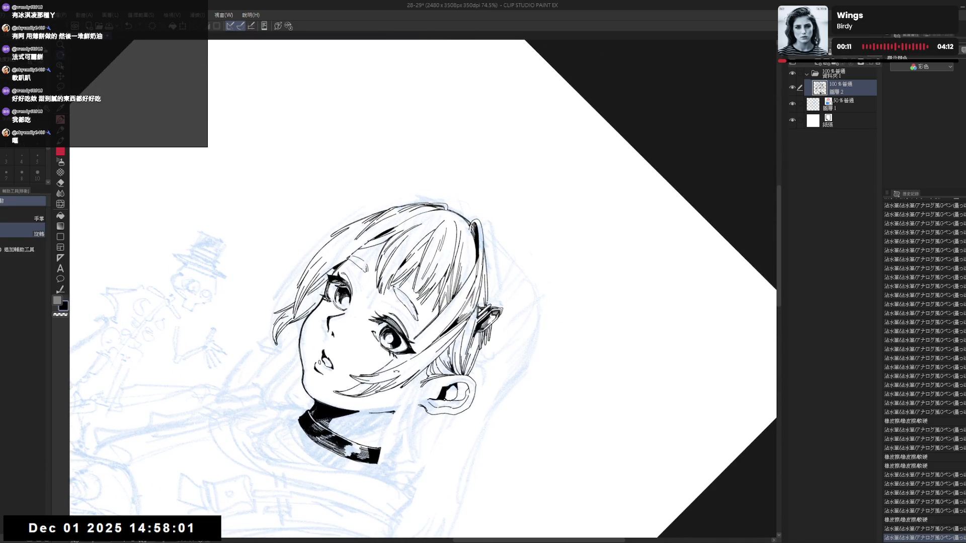
Step: Set the pen size to 10 and retry a short ink stroke on the face
{"action": "key", "text": "p"}
{"action": "key", "text": "ctrl+plus"}
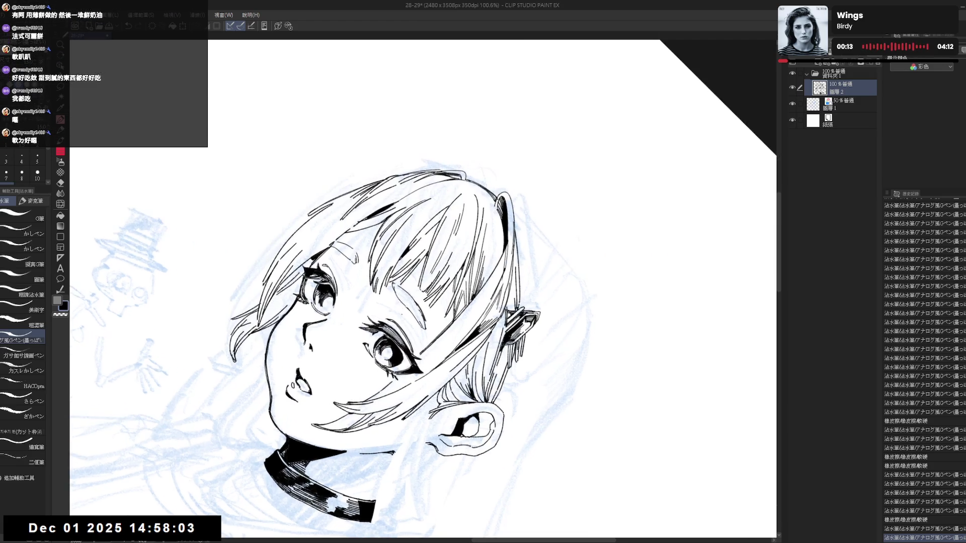
{"action": "key", "text": "minus"}
{"action": "key", "text": "minus"}
{"action": "key", "text": "minus"}
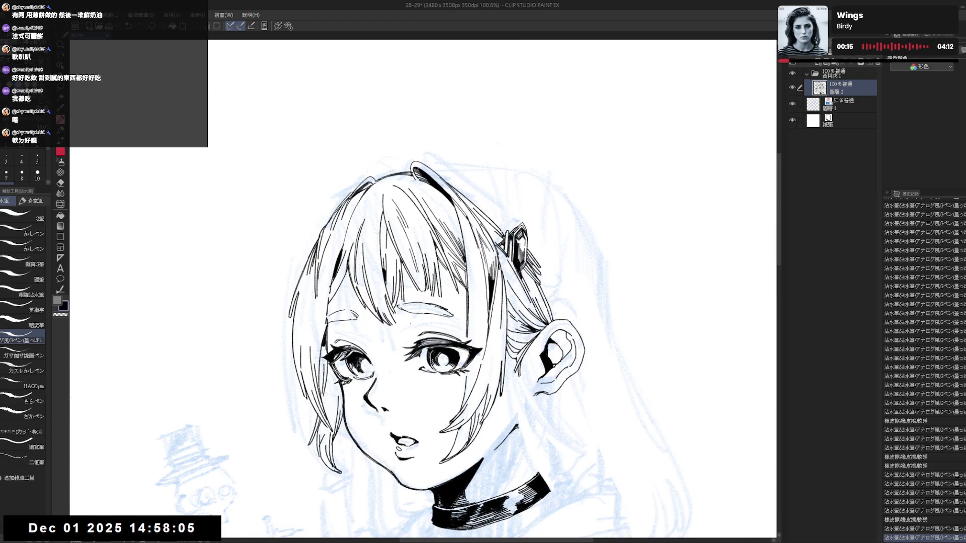
{"action": "key", "text": "asciicircum"}
{"action": "key", "text": "asciicircum"}
{"action": "key", "text": "asciicircum"}
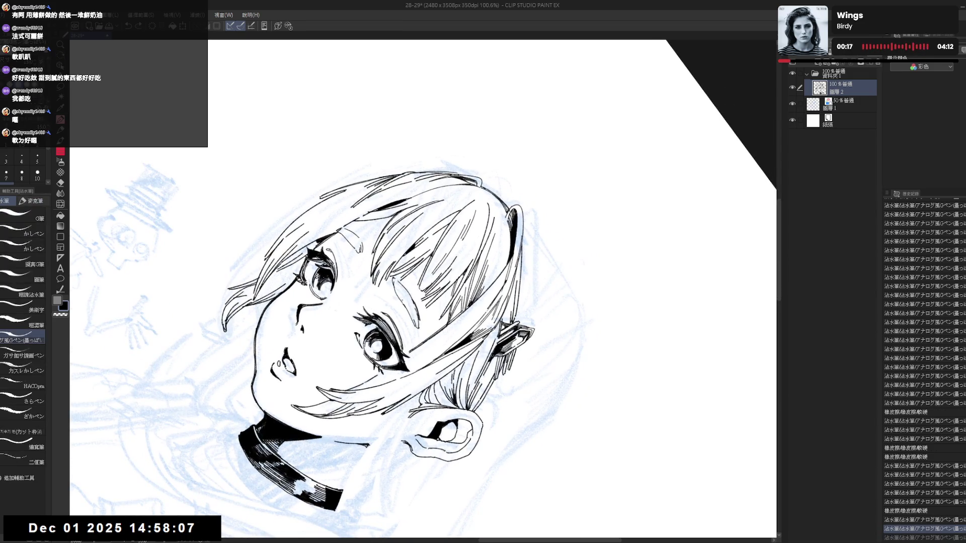
{"action": "mouse_move", "coordinate": [408, 293]}
{"action": "left_mouse_down"}
{"action": "mouse_move", "coordinate": [399, 311]}
{"action": "mouse_move", "coordinate": [418, 324]}
{"action": "left_mouse_up"}
{"action": "key", "text": "ctrl+z"}
{"action": "left_click", "coordinate": [38, 174]}
{"action": "key", "text": "ctrl+z"}
{"action": "key", "text": "ctrl+z"}
Step: Mirror the view to check the drawing and turn the canvas for the next strokes
{"action": "key", "text": "ctrl+at"}
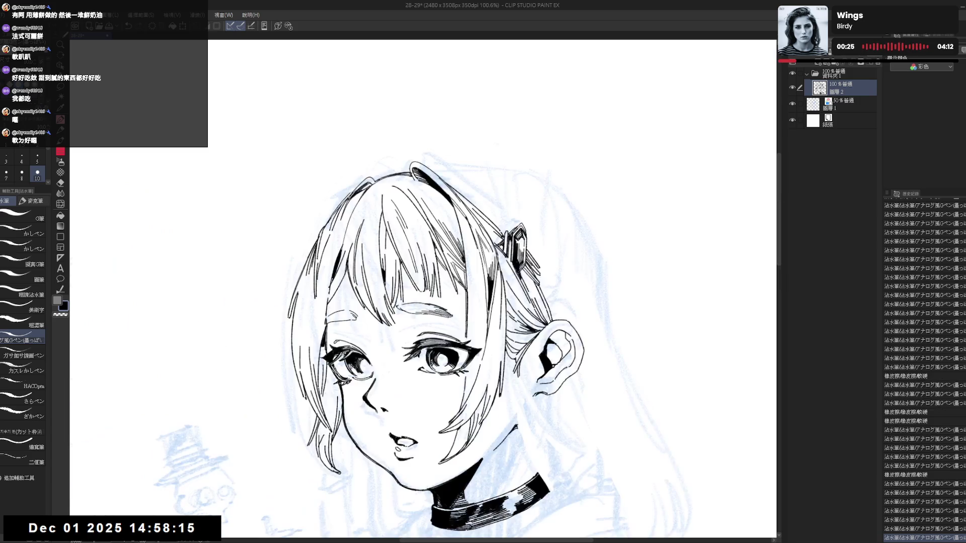
{"action": "key", "text": "h"}
{"action": "key", "text": "r"}
{"action": "mouse_move", "coordinate": [553, 201]}
{"action": "left_mouse_down"}
{"action": "mouse_move", "coordinate": [403, 327]}
{"action": "mouse_move", "coordinate": [437, 329]}
{"action": "left_mouse_up"}
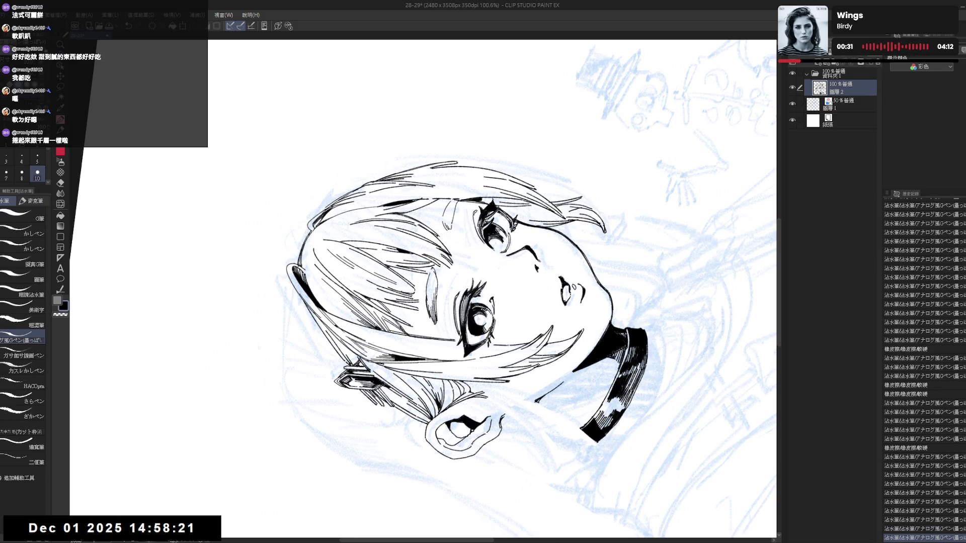
{"action": "key", "text": "r"}
{"action": "key", "text": "minus"}
{"action": "key", "text": "minus"}
{"action": "key", "text": "minus"}
{"action": "key", "text": "p"}
Step: Ink a few more hair strokes, then mirror the view to check the face
{"action": "left_click_drag", "start_coordinate": [604, 402], "coordinate": [616, 428]}
{"action": "left_click_drag", "start_coordinate": [432, 276], "coordinate": [440, 285]}
{"action": "left_click_drag", "start_coordinate": [433, 278], "coordinate": [442, 287]}
{"action": "key", "text": "ctrl+z"}
{"action": "key", "text": "ctrl+z"}
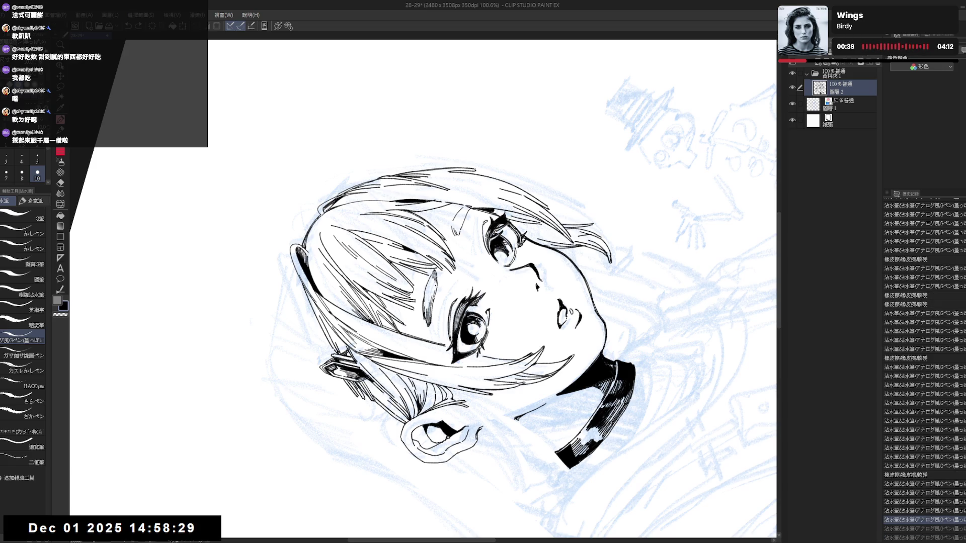
{"action": "key", "text": "ctrl+y"}
{"action": "key", "text": "ctrl+y"}
{"action": "key", "text": "ctrl+at"}
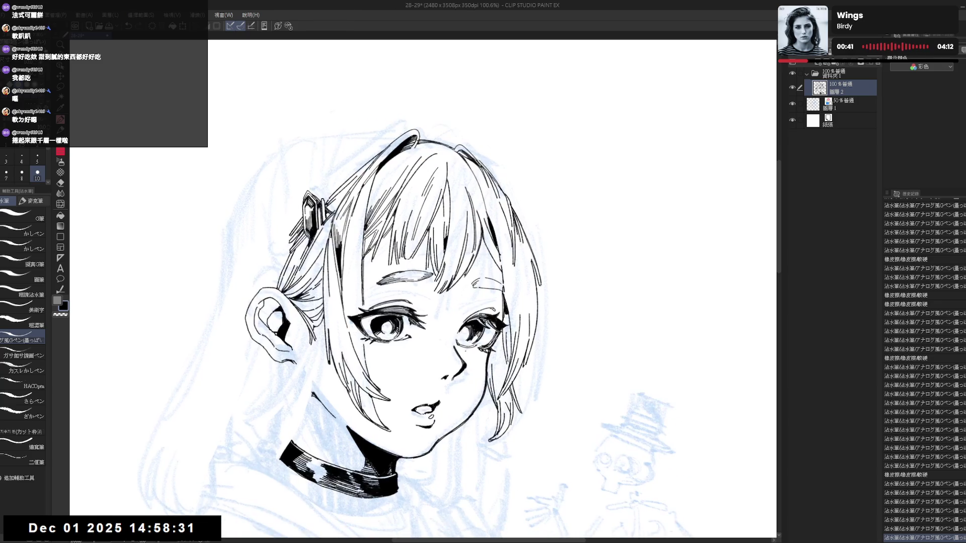
{"action": "key", "text": "h"}
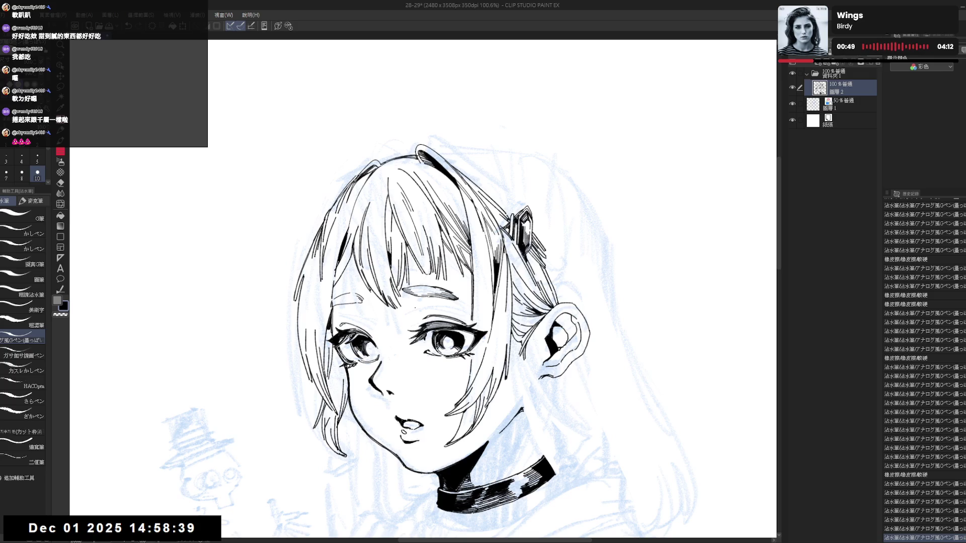
Step: Add a small ink mark near the ear with the canvas turned sideways
{"action": "mouse_move", "coordinate": [415, 309]}
{"action": "left_mouse_down"}
{"action": "mouse_move", "coordinate": [433, 297]}
{"action": "mouse_move", "coordinate": [352, 382]}
{"action": "left_mouse_up"}
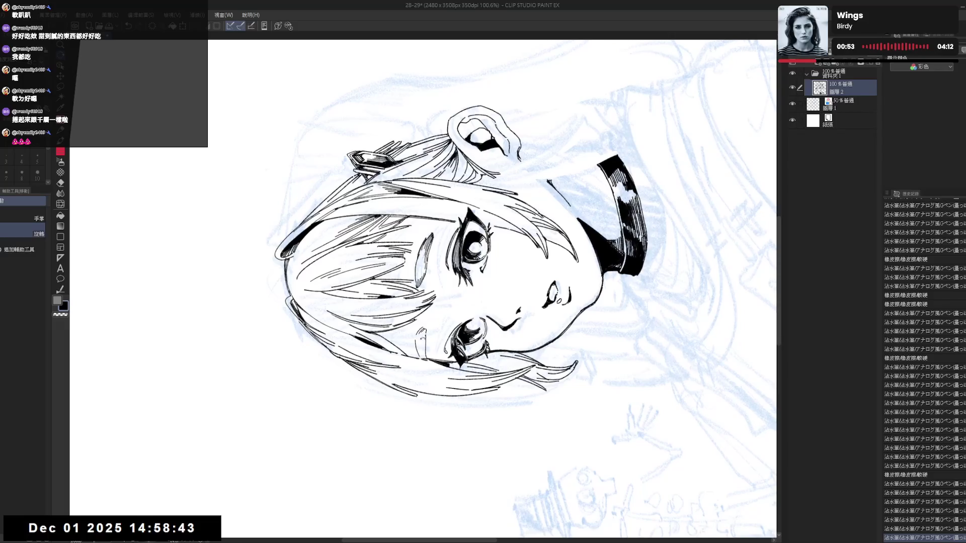
{"action": "left_click_drag", "start_coordinate": [423, 340], "coordinate": [425, 333]}
{"action": "key", "text": "e"}
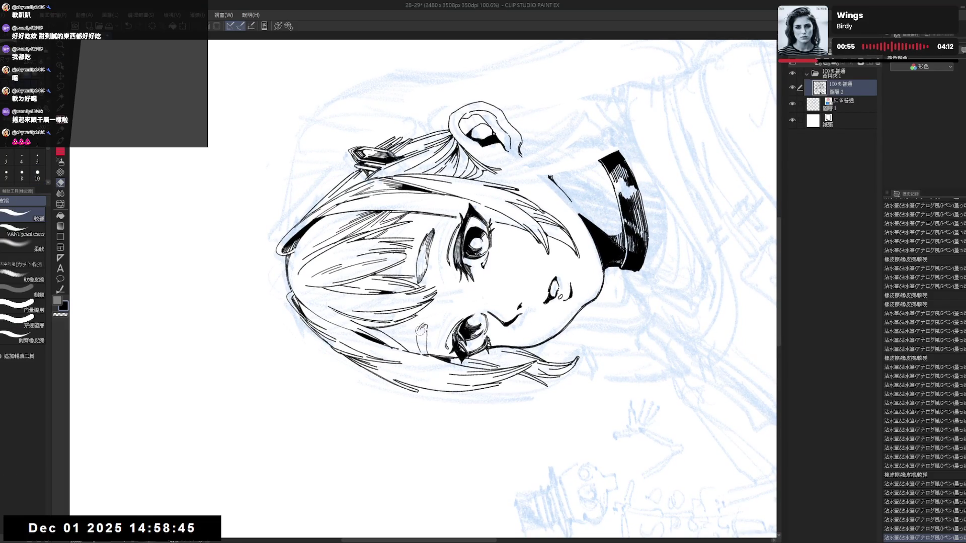
{"action": "key", "text": "p"}
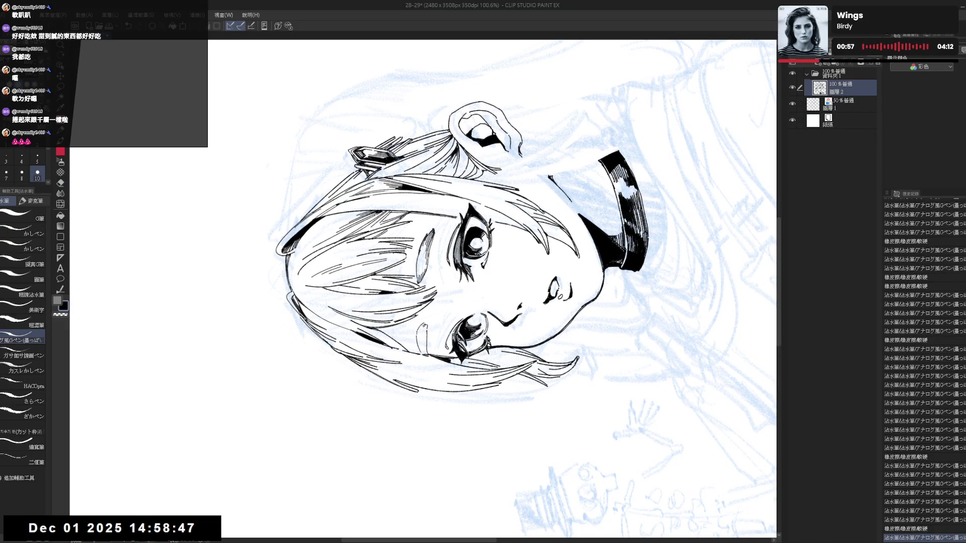
{"action": "left_click_drag", "start_coordinate": [420, 327], "coordinate": [460, 301]}
{"action": "key", "text": "ctrl+z"}
{"action": "key", "text": "ctrl+y"}
{"action": "key", "text": "ctrl+@"}
Step: Ink another stroke, erase small bits near the eye, and undo the last hair stroke
{"action": "key", "text": "r"}
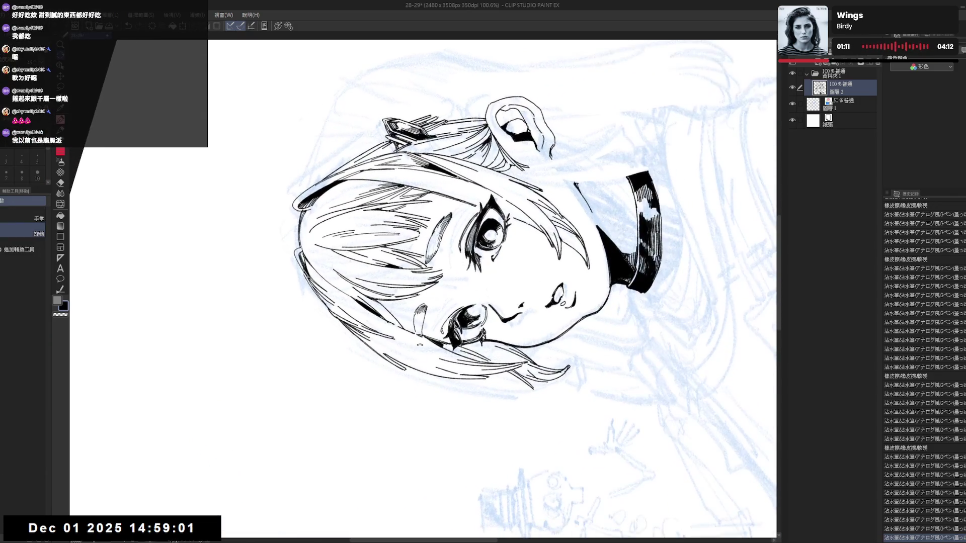
{"action": "key", "text": "p"}
{"action": "mouse_move", "coordinate": [420, 326]}
{"action": "left_mouse_down"}
{"action": "mouse_move", "coordinate": [390, 301]}
{"action": "mouse_move", "coordinate": [389, 280]}
{"action": "left_mouse_up"}
{"action": "key", "text": "e"}
{"action": "mouse_move", "coordinate": [438, 314]}
{"action": "left_mouse_down"}
{"action": "mouse_move", "coordinate": [445, 323]}
{"action": "mouse_move", "coordinate": [427, 281]}
{"action": "mouse_move", "coordinate": [447, 277]}
{"action": "mouse_move", "coordinate": [442, 254]}
{"action": "mouse_move", "coordinate": [447, 282]}
{"action": "left_mouse_up"}
{"action": "key", "text": "p"}
{"action": "key", "text": "ctrl+z"}
{"action": "key", "text": "h"}
{"action": "scroll", "coordinate": [447, 282], "scroll_direction": "down", "scroll_amount": 1}
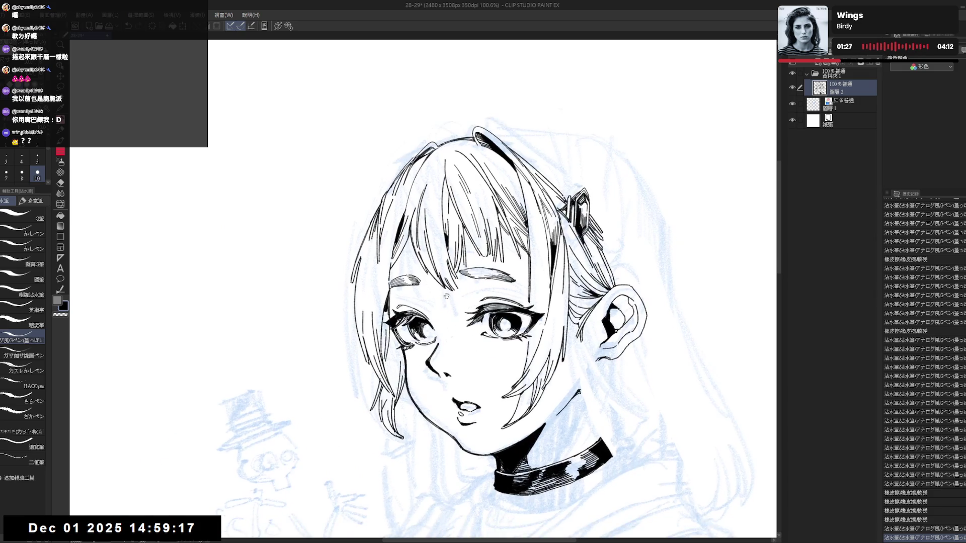
Step: Ink another strand into the bob hair, then view the whole page mirrored
{"action": "scroll", "coordinate": [443, 300], "scroll_direction": "down", "scroll_amount": 2}
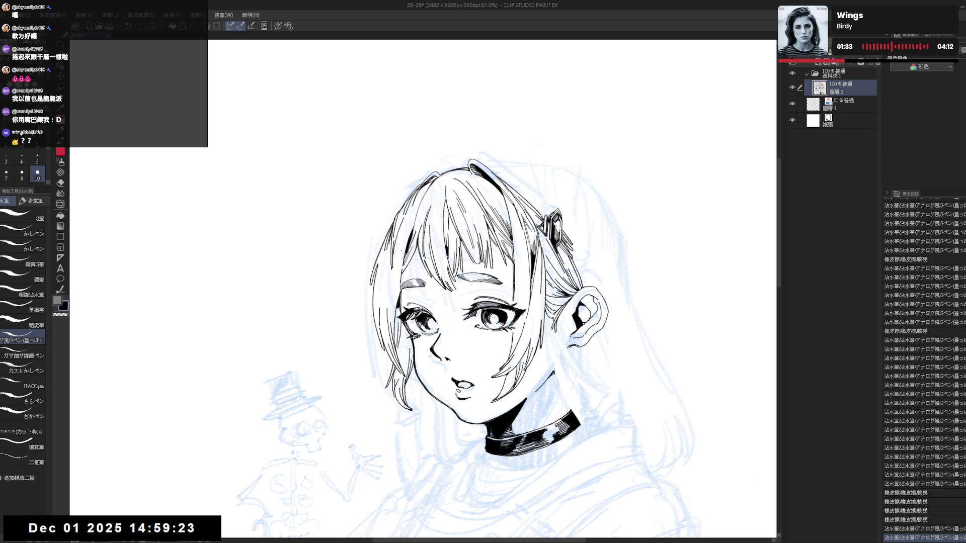
{"action": "left_click_drag", "start_coordinate": [392, 285], "coordinate": [422, 307]}
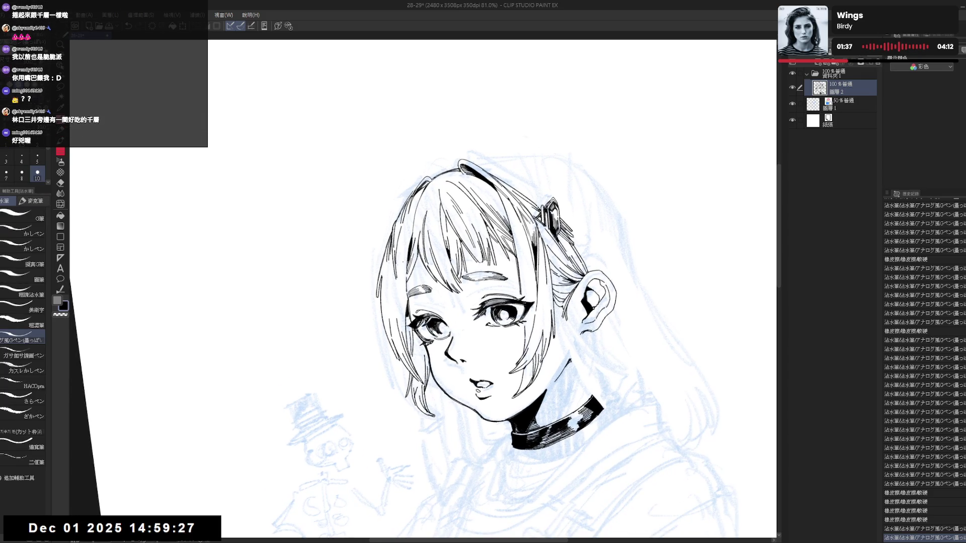
{"action": "left_click_drag", "start_coordinate": [417, 205], "coordinate": [414, 239]}
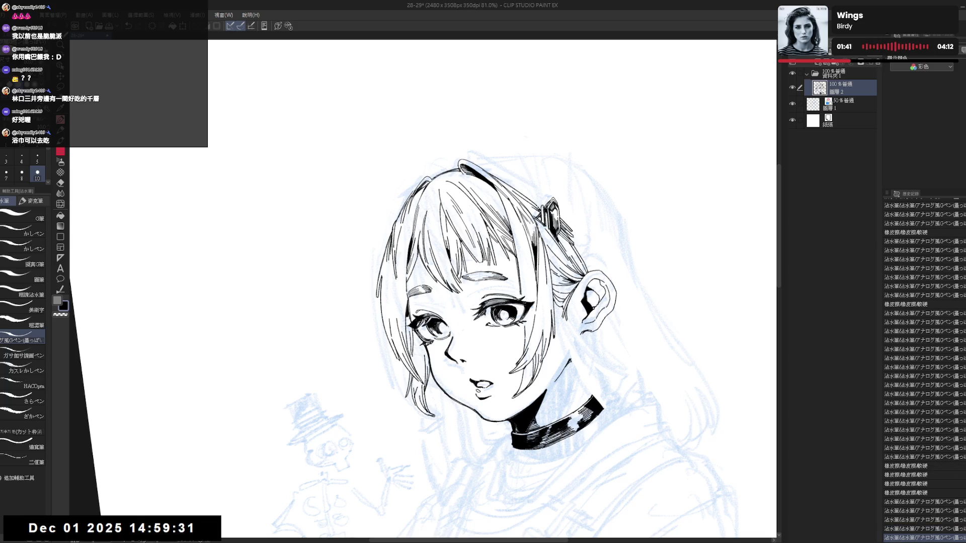
{"action": "key", "text": "ctrl+@"}
{"action": "key", "text": "ctrl+0"}
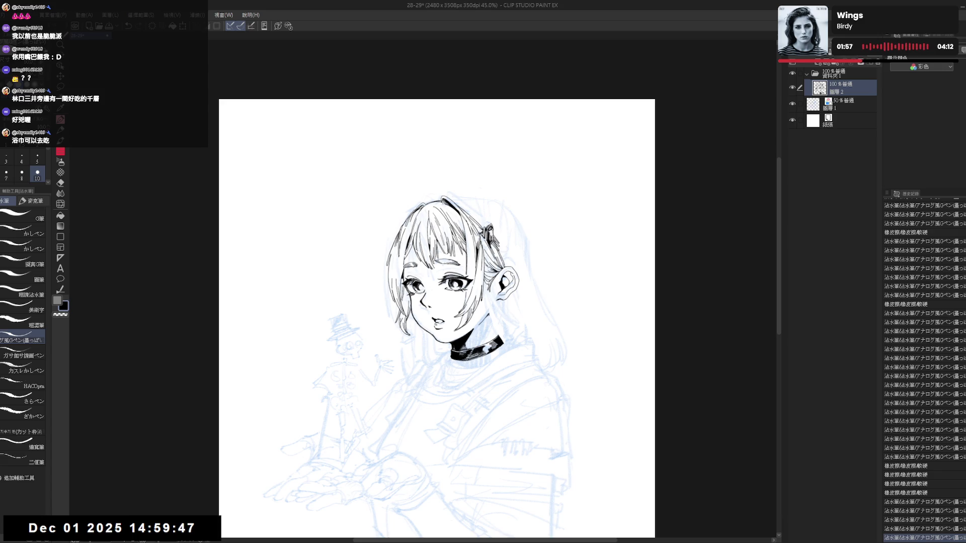
{"action": "key", "text": "h"}
{"action": "key", "text": "h"}
Step: Zoom back in and rotate the view clockwise, ready for further inking
{"action": "scroll", "coordinate": [441, 314], "scroll_direction": "up", "scroll_amount": 3}
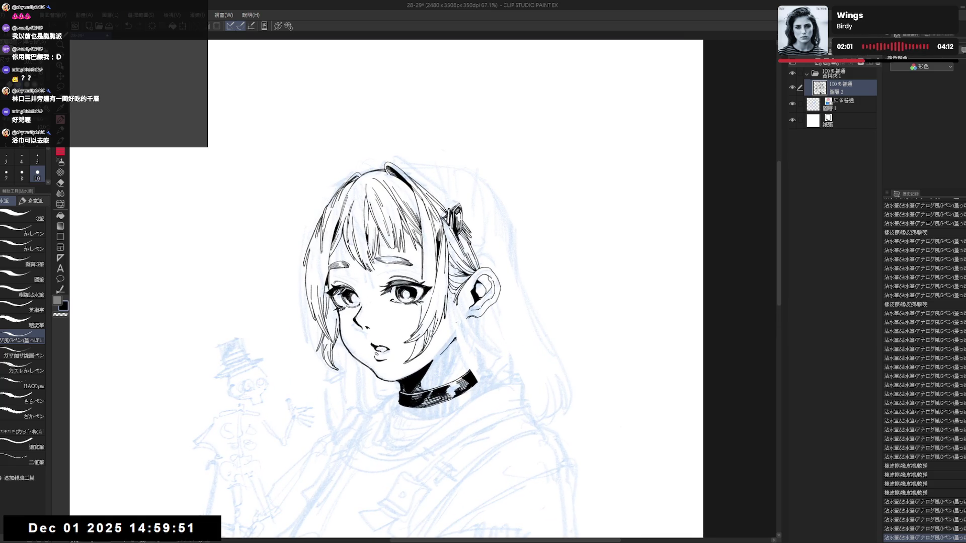
{"action": "left_click_drag", "start_coordinate": [445, 285], "coordinate": [429, 407]}
{"action": "key", "text": "e"}
{"action": "key", "text": "r"}
{"action": "key", "text": "p"}
{"action": "key", "text": "ctrl+shift+r"}
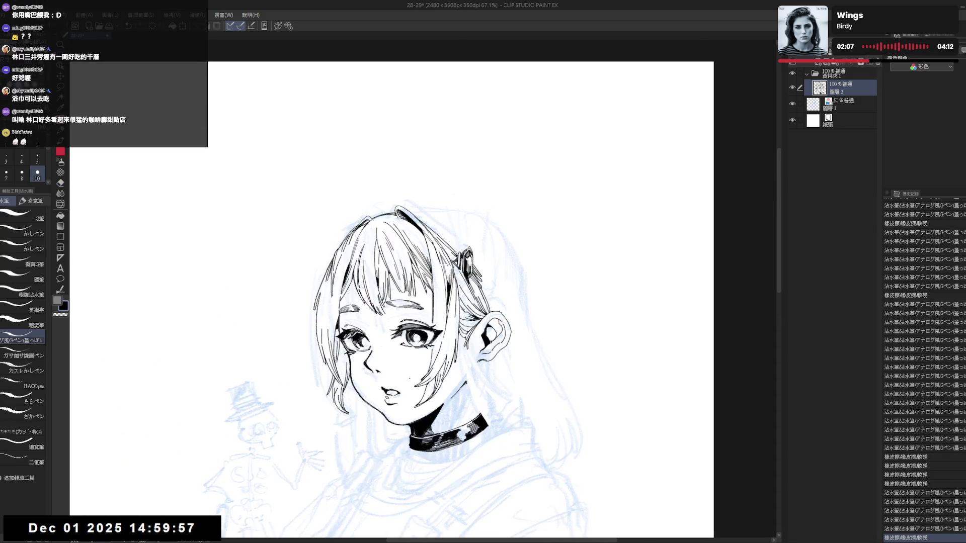
{"action": "mouse_move", "coordinate": [453, 252]}
{"action": "left_mouse_down"}
{"action": "mouse_move", "coordinate": [483, 291]}
{"action": "mouse_move", "coordinate": [487, 353]}
{"action": "left_mouse_up"}
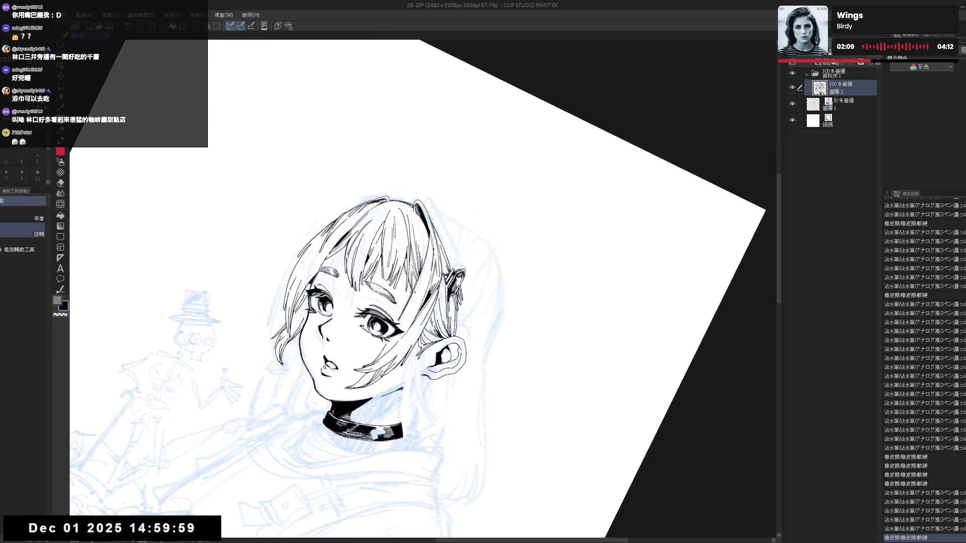
Step: Draw a trial hair stroke, undo it, and mirror the view to check
{"action": "left_click_drag", "start_coordinate": [455, 252], "coordinate": [468, 270]}
{"action": "left_click_drag", "start_coordinate": [437, 231], "coordinate": [435, 255]}
{"action": "key", "text": "ctrl+z"}
{"action": "key", "text": "ctrl+z"}
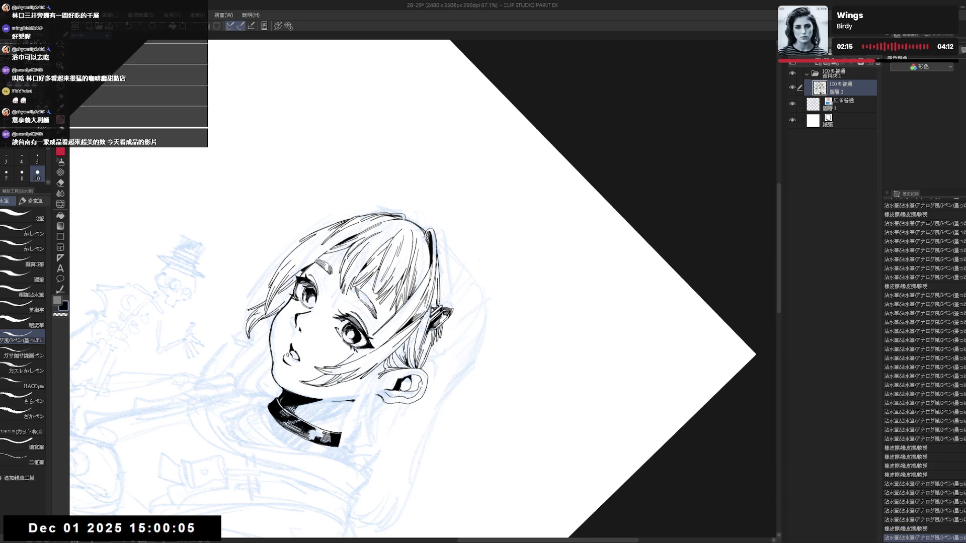
{"action": "key", "text": "ctrl+at"}
{"action": "key", "text": "h"}
Step: Touch up the hair with eraser and pen, then zoom out with the wheel
{"action": "left_click_drag", "start_coordinate": [436, 275], "coordinate": [468, 327]}
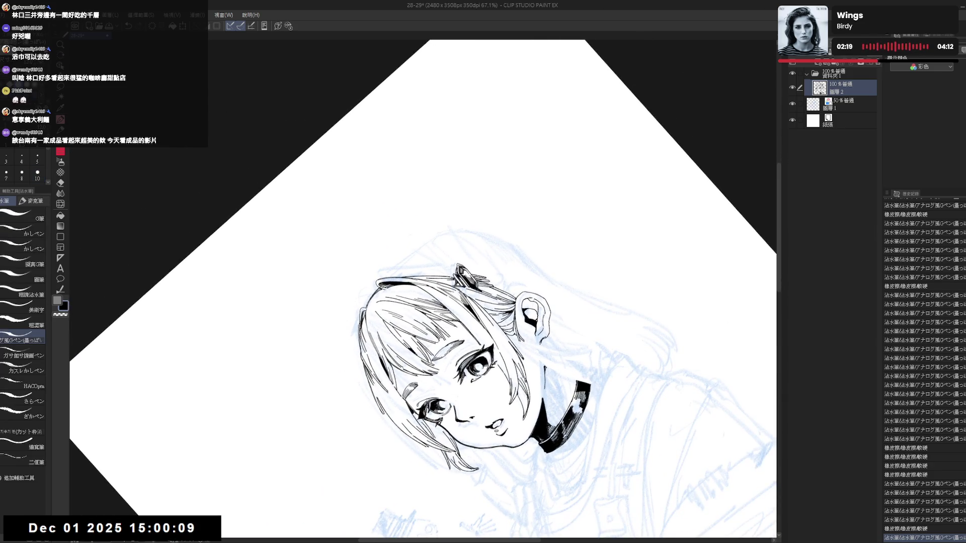
{"action": "key", "text": "e"}
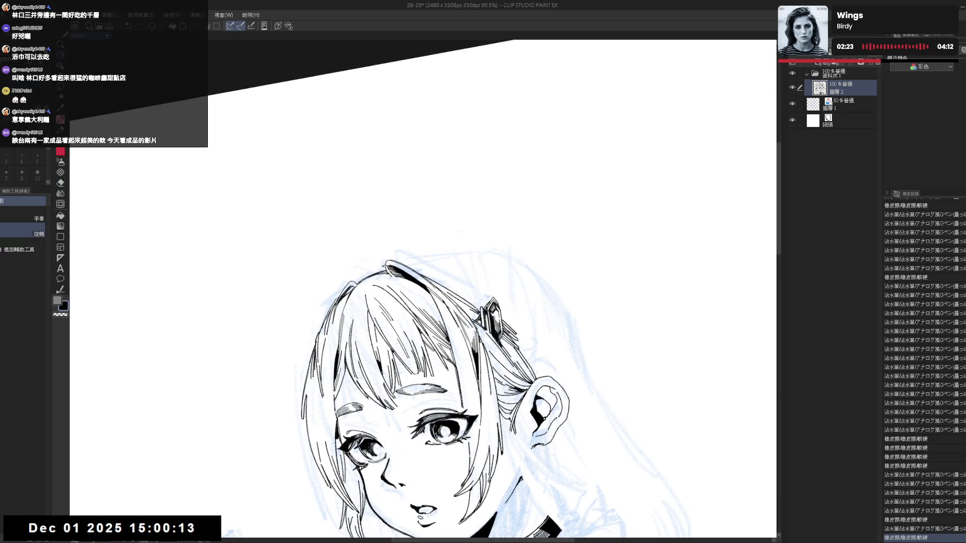
{"action": "key", "text": "p"}
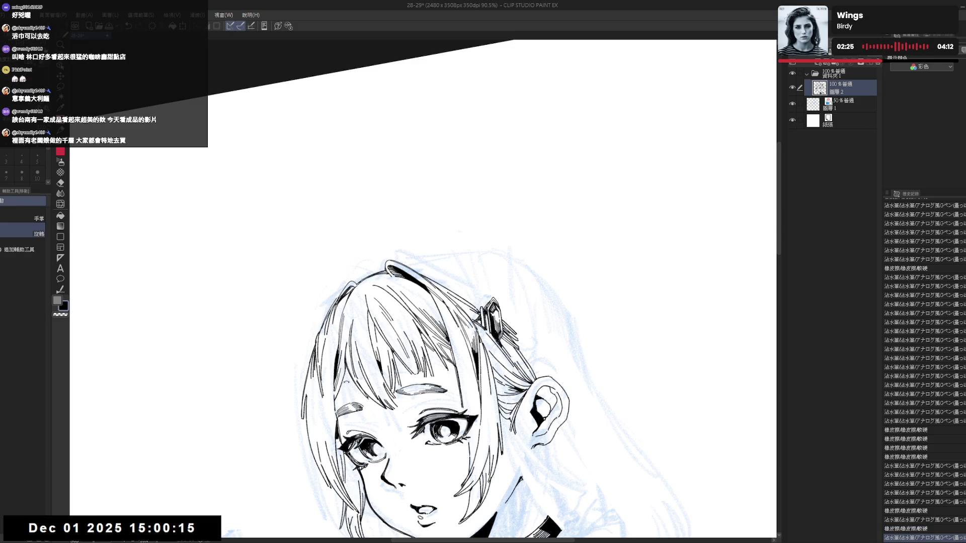
{"action": "key", "text": "minus"}
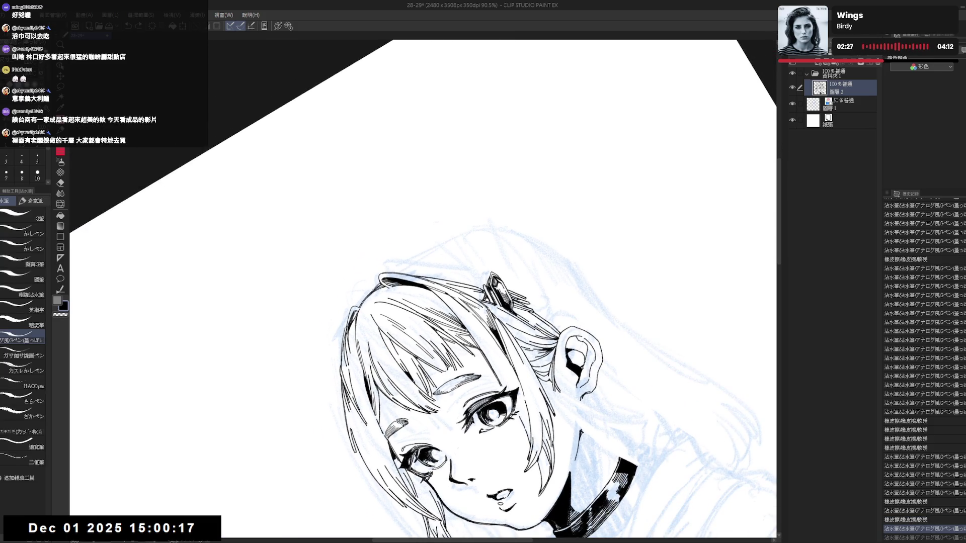
{"action": "key", "text": "asciicircum"}
{"action": "key", "text": "asciicircum"}
{"action": "scroll", "coordinate": [411, 374], "scroll_direction": "down", "scroll_amount": 2}
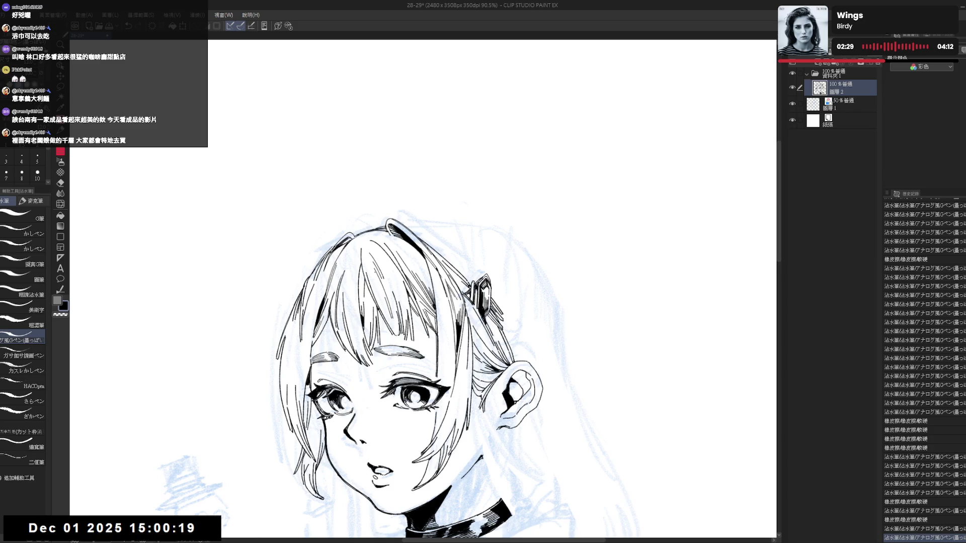
{"action": "scroll", "coordinate": [366, 270], "scroll_direction": "down", "scroll_amount": 3}
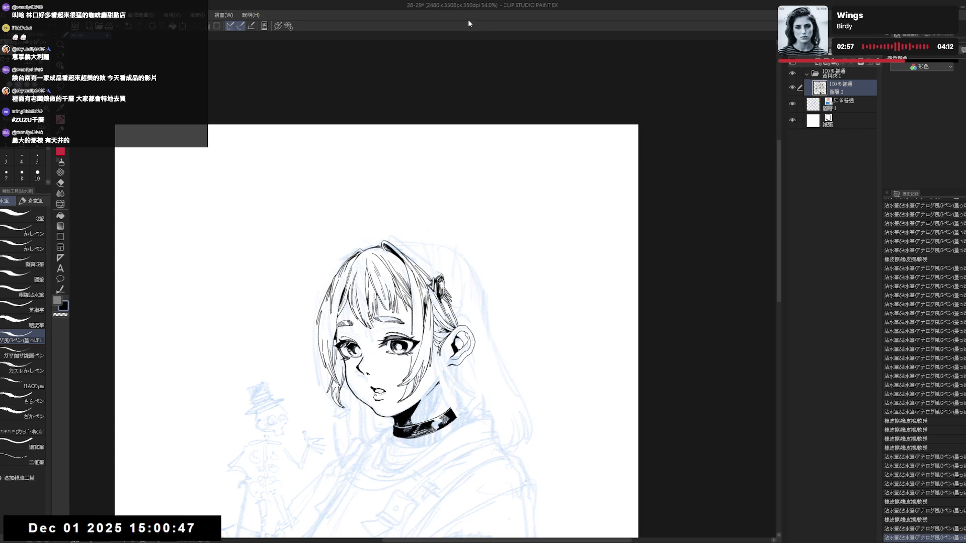
Step: Draw a short ink stroke on the lineart, undoing and redoing it
{"action": "left_click_drag", "start_coordinate": [366, 284], "coordinate": [302, 382]}
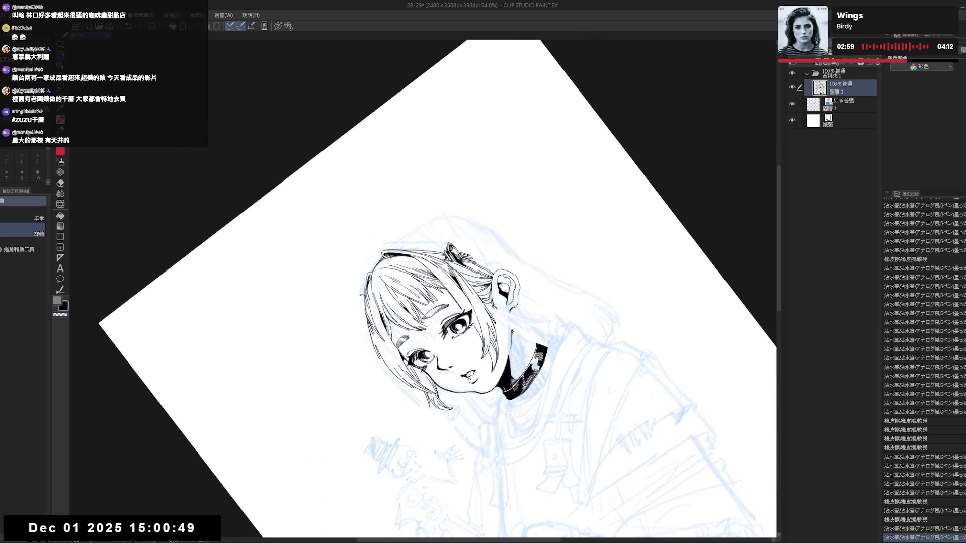
{"action": "key", "text": "p"}
{"action": "left_click_drag", "start_coordinate": [366, 280], "coordinate": [369, 289]}
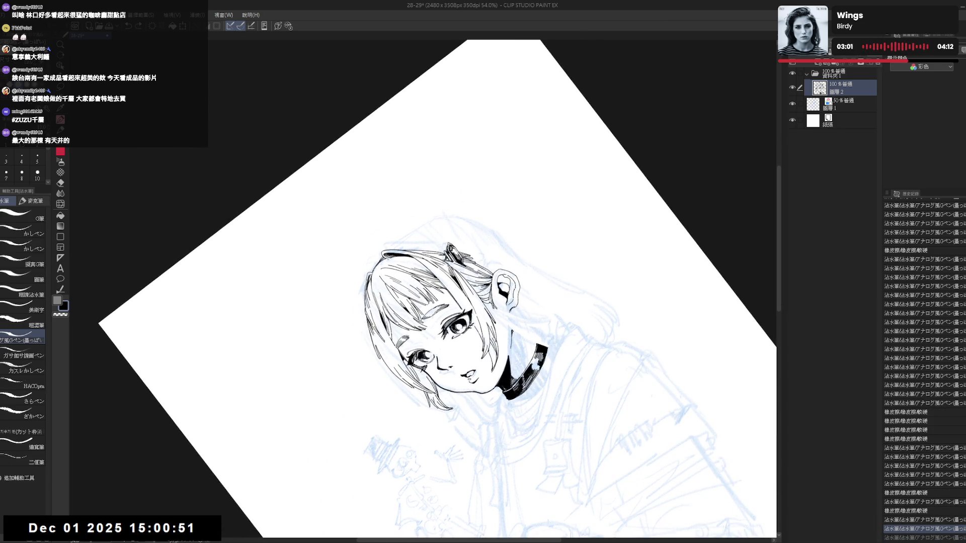
{"action": "key", "text": "ctrl+z"}
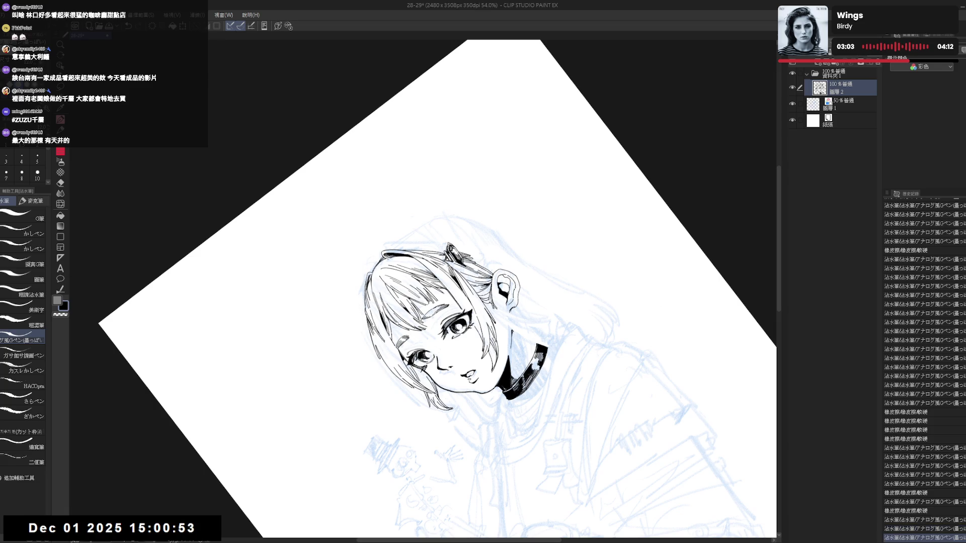
{"action": "key", "text": "ctrl+y"}
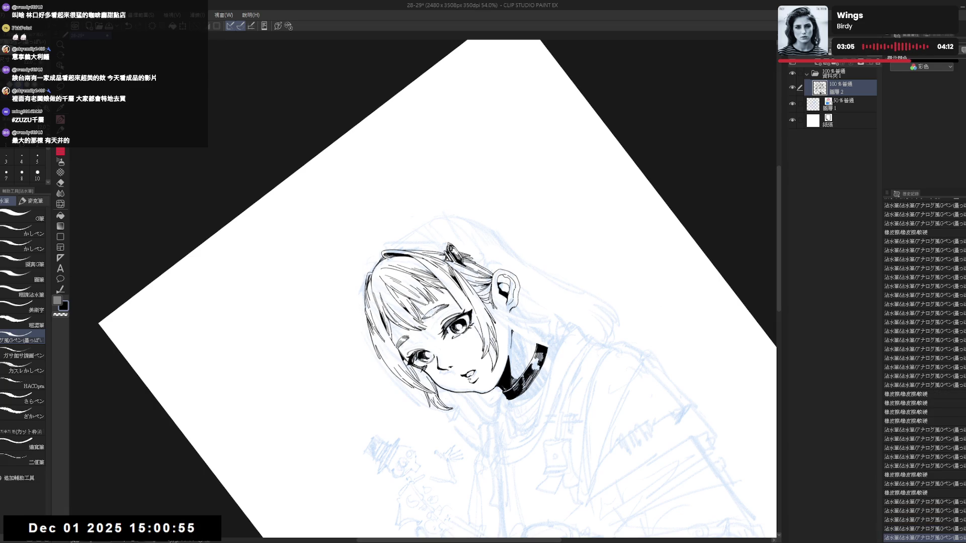
Step: Zoom in on the face and erase faint stray strokes along the left hair edge
{"action": "key", "text": "ctrl+0"}
{"action": "scroll", "coordinate": [405, 290], "scroll_direction": "up", "scroll_amount": 3}
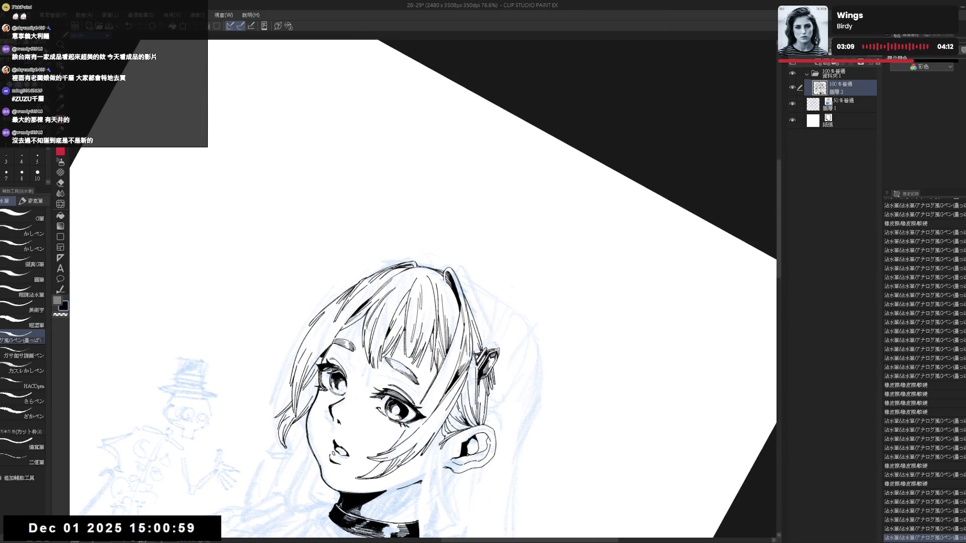
{"action": "left_click_drag", "start_coordinate": [453, 312], "coordinate": [473, 319]}
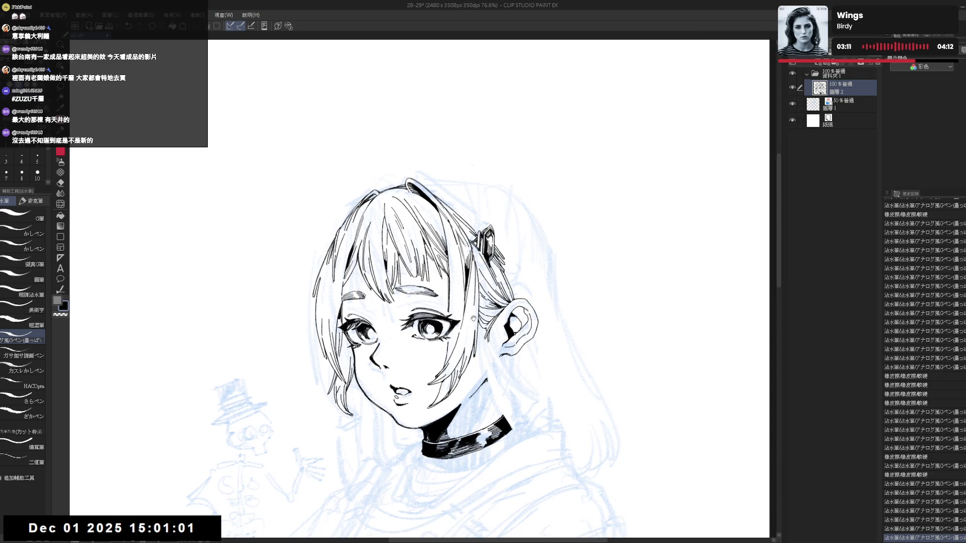
{"action": "left_click_drag", "start_coordinate": [457, 274], "coordinate": [452, 279]}
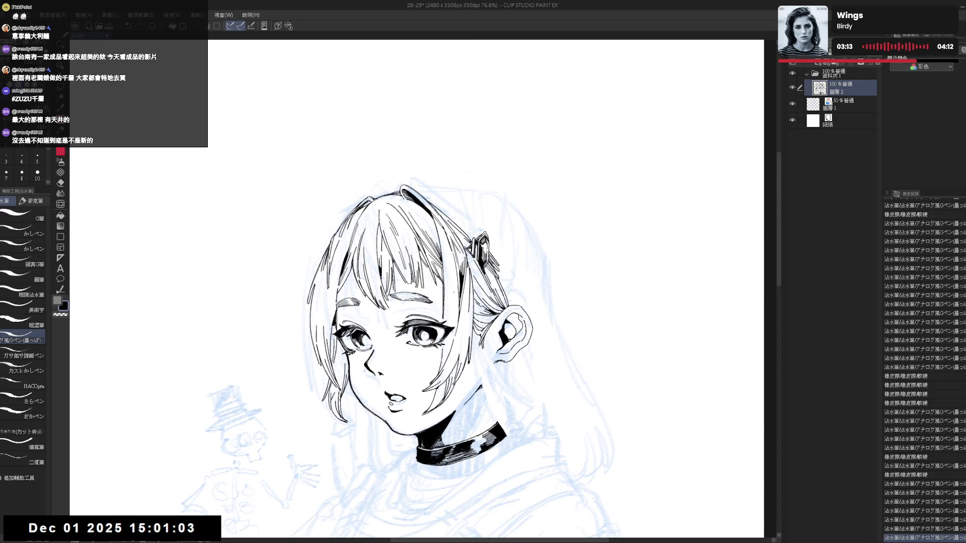
{"action": "left_click_drag", "start_coordinate": [439, 293], "coordinate": [488, 290]}
{"action": "key", "text": "e"}
{"action": "mouse_move", "coordinate": [375, 318]}
{"action": "left_mouse_down"}
{"action": "mouse_move", "coordinate": [370, 335]}
{"action": "mouse_move", "coordinate": [382, 324]}
{"action": "mouse_move", "coordinate": [382, 347]}
{"action": "left_mouse_up"}
Step: Retry short strokes along the left hair strand, then zoom out to 50%
{"action": "key", "text": "p"}
{"action": "key", "text": "ctrl+z"}
{"action": "key", "text": "ctrl+z"}
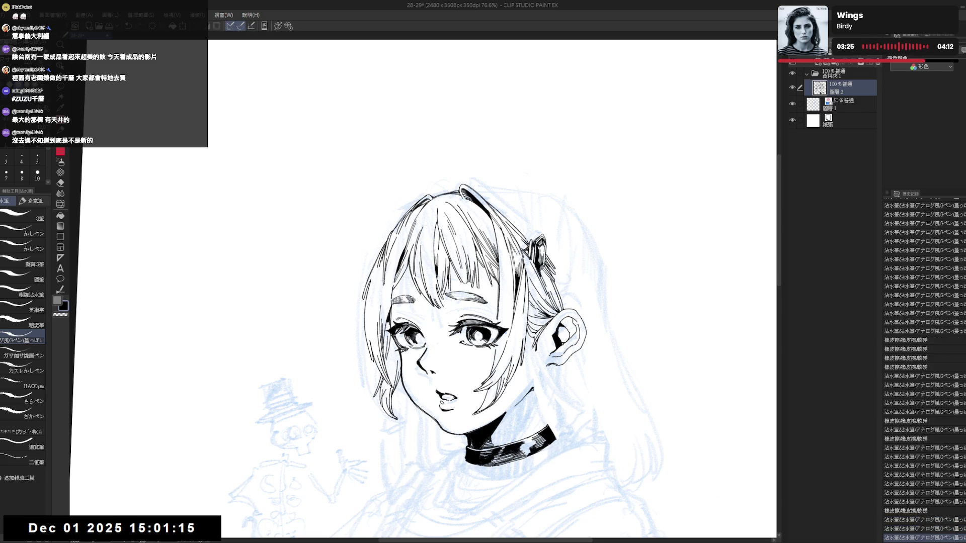
{"action": "left_click_drag", "start_coordinate": [454, 294], "coordinate": [424, 277]}
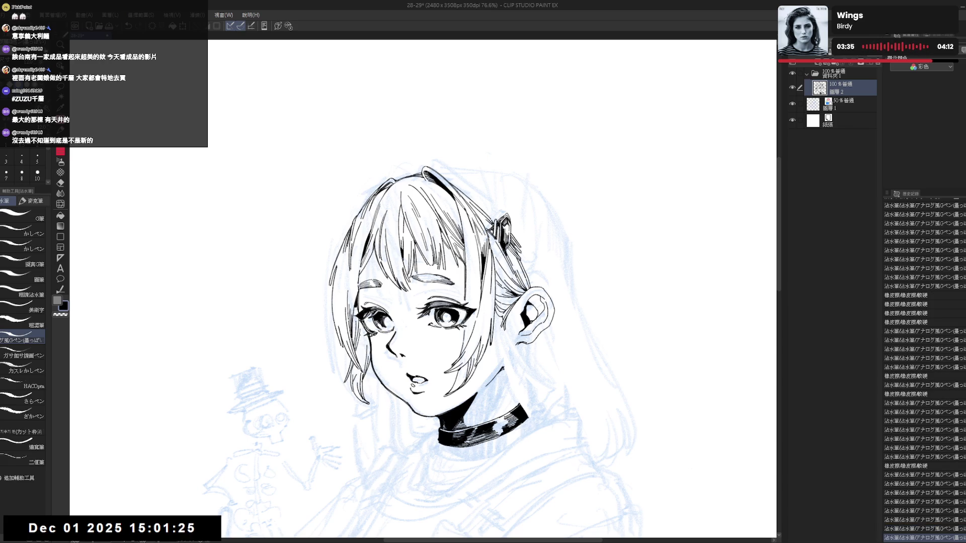
{"action": "mouse_move", "coordinate": [357, 340]}
{"action": "left_mouse_down"}
{"action": "mouse_move", "coordinate": [359, 352]}
{"action": "mouse_move", "coordinate": [357, 343]}
{"action": "left_mouse_up"}
{"action": "key", "text": "ctrl+z"}
{"action": "key", "text": "ctrl+z"}
{"action": "key", "text": "ctrl+minus"}
{"action": "key", "text": "ctrl+minus"}
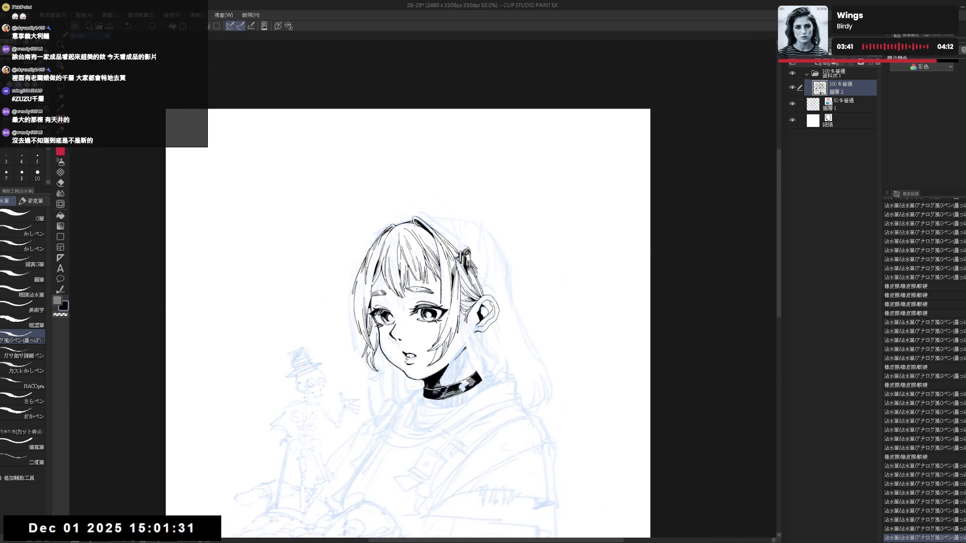
Step: Tilt the canvas, erase a small stray mark, and touch up the lineart with ink
{"action": "mouse_move", "coordinate": [418, 243]}
{"action": "left_mouse_down"}
{"action": "mouse_move", "coordinate": [452, 257]}
{"action": "mouse_move", "coordinate": [432, 271]}
{"action": "mouse_move", "coordinate": [431, 261]}
{"action": "left_mouse_up"}
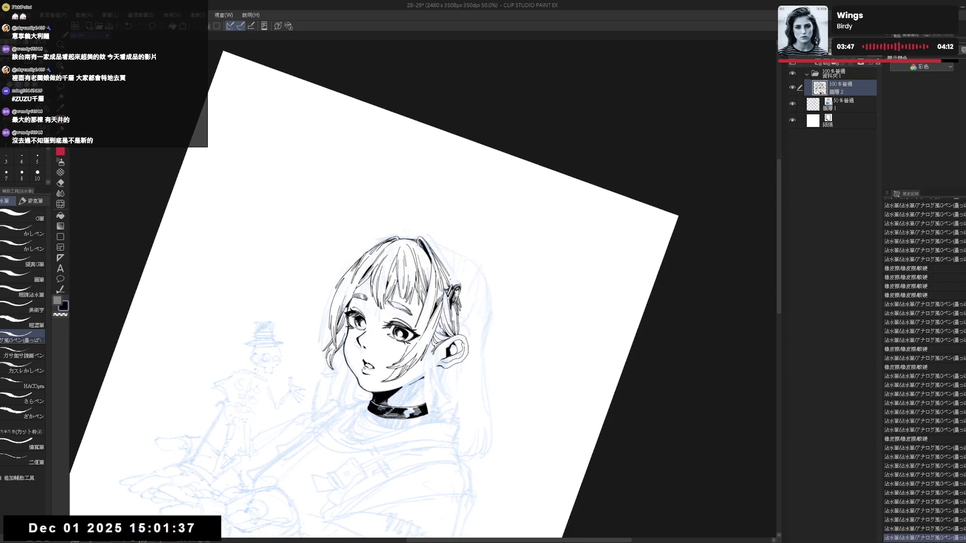
{"action": "mouse_move", "coordinate": [483, 302]}
{"action": "left_mouse_down"}
{"action": "mouse_move", "coordinate": [473, 251]}
{"action": "mouse_move", "coordinate": [453, 226]}
{"action": "mouse_move", "coordinate": [403, 201]}
{"action": "left_mouse_up"}
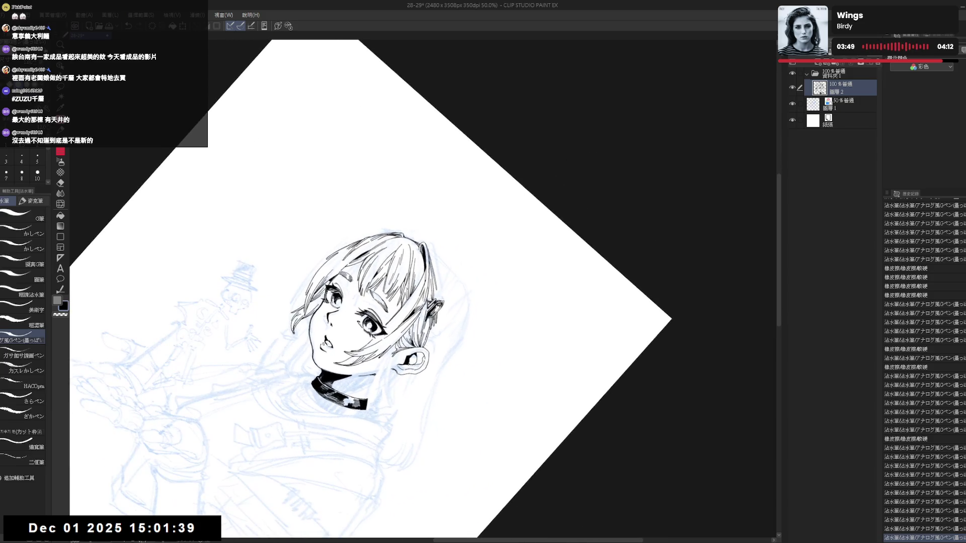
{"action": "left_click", "coordinate": [436, 292]}
{"action": "key", "text": "p"}
{"action": "left_click", "coordinate": [438, 294]}
Step: Ink a curved outline along the hair's right edge
{"action": "mouse_move", "coordinate": [372, 292]}
{"action": "left_mouse_down"}
{"action": "mouse_move", "coordinate": [352, 251]}
{"action": "mouse_move", "coordinate": [392, 312]}
{"action": "left_mouse_up"}
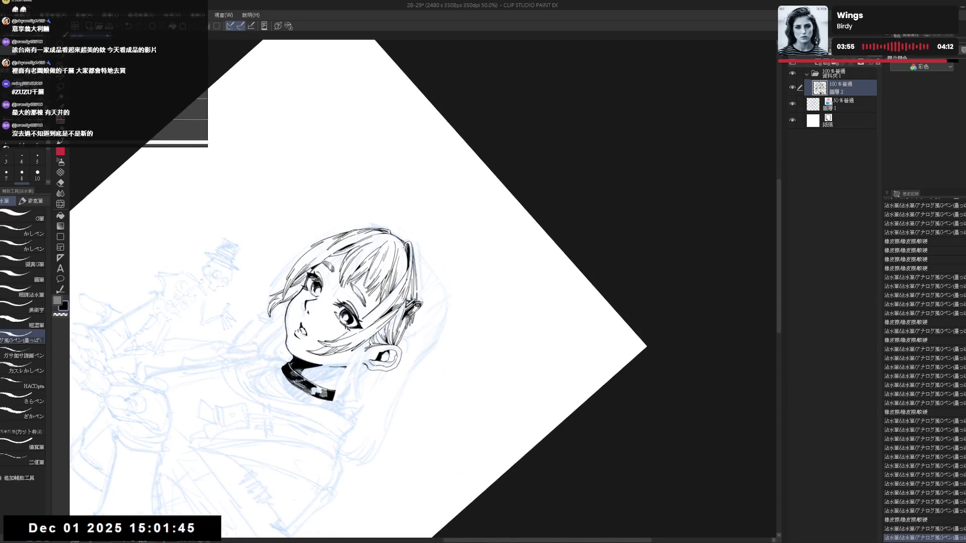
{"action": "left_click_drag", "start_coordinate": [416, 250], "coordinate": [445, 296]}
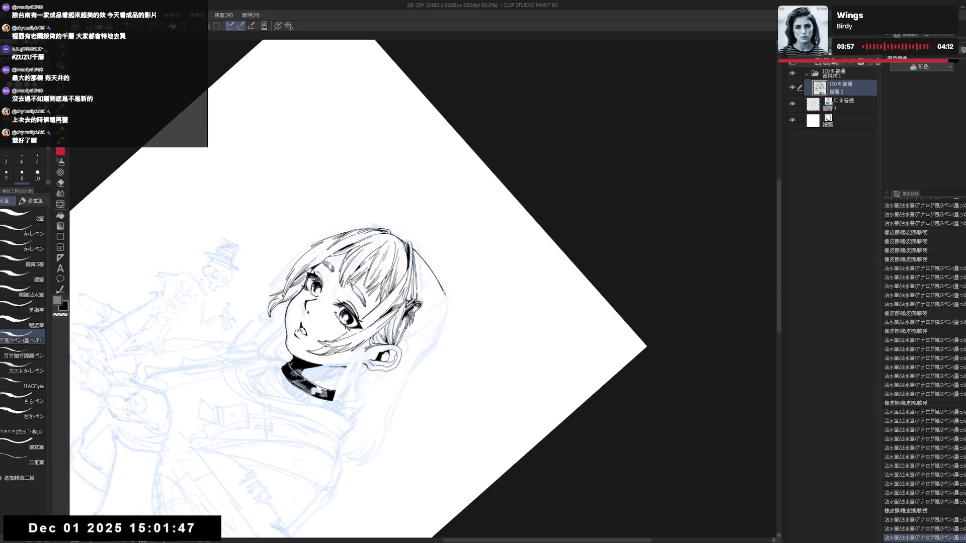
{"action": "left_click", "coordinate": [435, 291]}
Step: Extend the hair outline with a short additional stroke
{"action": "mouse_move", "coordinate": [433, 291]}
{"action": "left_mouse_down"}
{"action": "mouse_move", "coordinate": [402, 251]}
{"action": "mouse_move", "coordinate": [430, 375]}
{"action": "mouse_move", "coordinate": [422, 322]}
{"action": "left_mouse_up"}
{"action": "key", "text": "r"}
{"action": "key", "text": "e"}
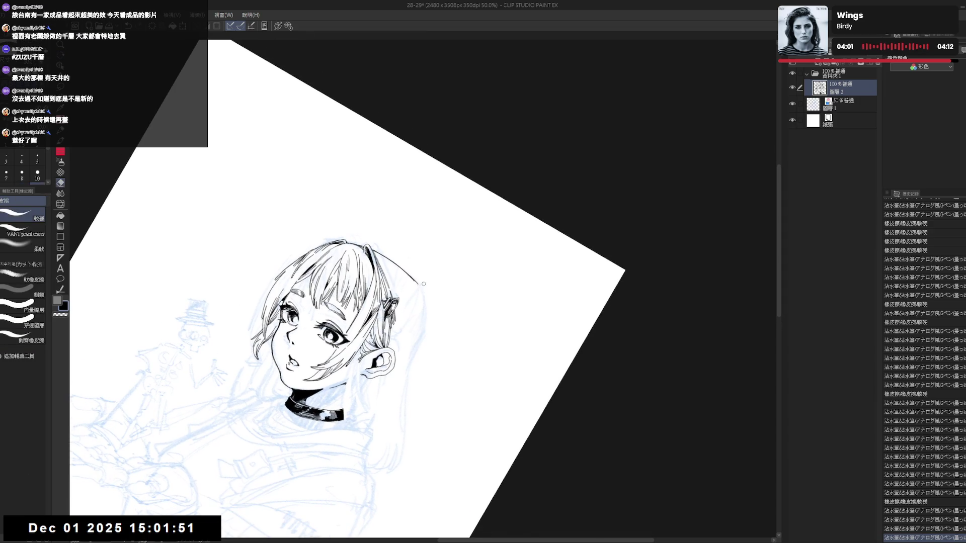
{"action": "key", "text": "p"}
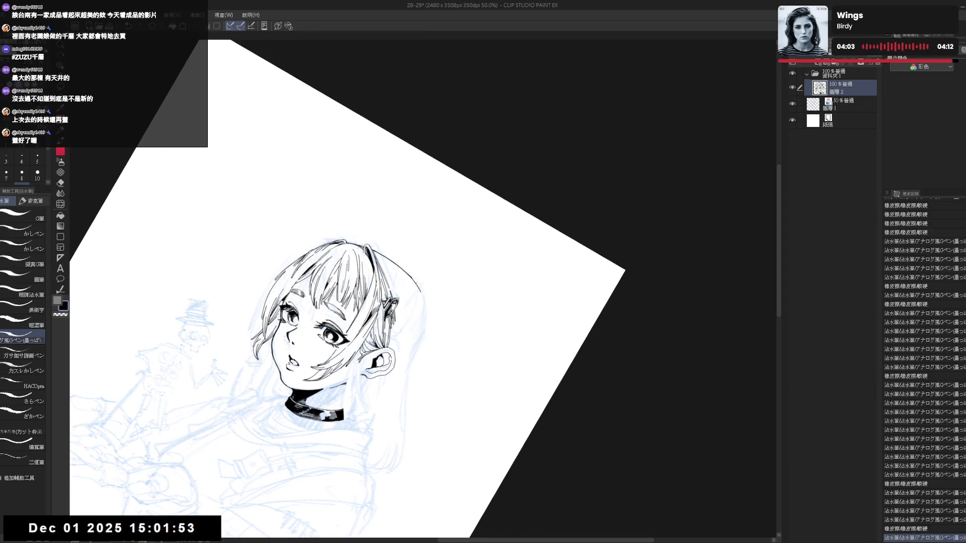
{"action": "left_click_drag", "start_coordinate": [409, 277], "coordinate": [418, 287]}
Step: Mirror the canvas, undo the stray last stroke, then reset and re-tilt the view
{"action": "key", "text": "h"}
{"action": "key", "text": "r"}
{"action": "mouse_move", "coordinate": [351, 388]}
{"action": "left_mouse_down"}
{"action": "mouse_move", "coordinate": [439, 405]}
{"action": "mouse_move", "coordinate": [427, 288]}
{"action": "mouse_move", "coordinate": [425, 315]}
{"action": "left_mouse_up"}
{"action": "key", "text": "p"}
{"action": "key", "text": "ctrl+z"}
{"action": "key", "text": "ctrl+@"}
{"action": "key", "text": "r"}
{"action": "mouse_move", "coordinate": [420, 237]}
{"action": "left_mouse_down"}
{"action": "mouse_move", "coordinate": [401, 293]}
{"action": "mouse_move", "coordinate": [406, 276]}
{"action": "left_mouse_up"}
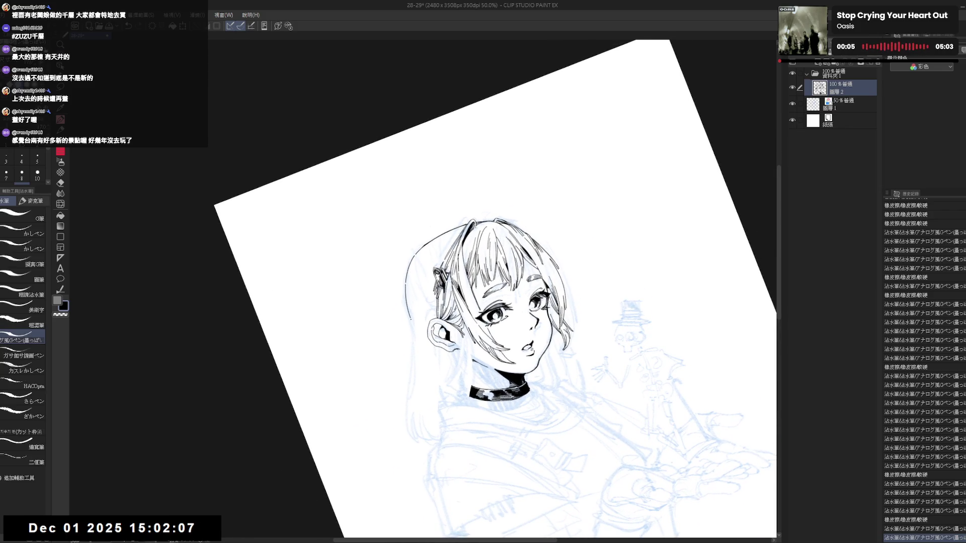
Step: Replace the last hair stroke with a longer line on the hair's left edge
{"action": "key", "text": "ctrl+z"}
{"action": "left_click_drag", "start_coordinate": [405, 290], "coordinate": [412, 325]}
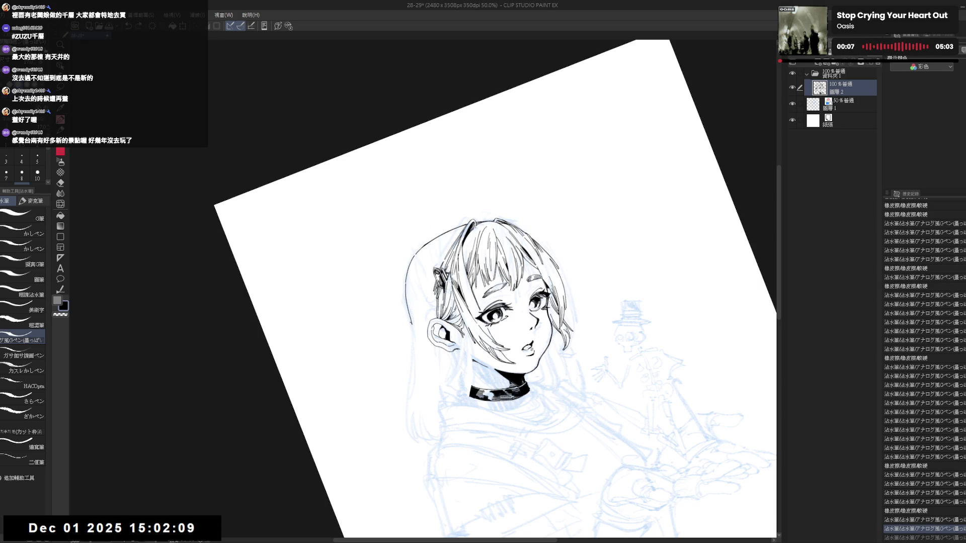
{"action": "key", "text": "ctrl+@"}
{"action": "key", "text": "h"}
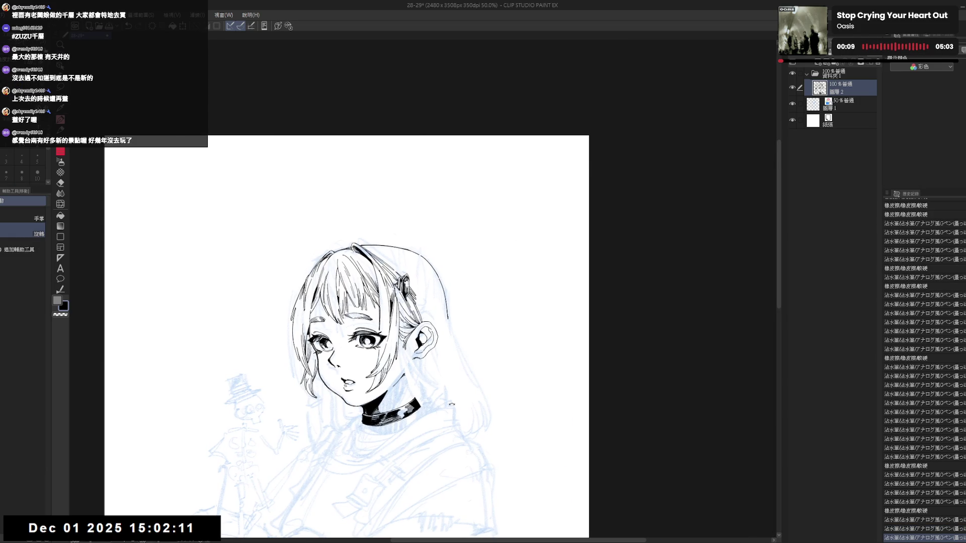
{"action": "key", "text": "r"}
Step: Erase a stray bit of lineart and try, then undo, a small stroke at the hair top
{"action": "key", "text": "e"}
{"action": "left_click_drag", "start_coordinate": [411, 241], "coordinate": [422, 256]}
{"action": "key", "text": "r"}
{"action": "left_click_drag", "start_coordinate": [441, 341], "coordinate": [408, 382]}
{"action": "key", "text": "p"}
{"action": "mouse_move", "coordinate": [410, 240]}
{"action": "left_mouse_down"}
{"action": "mouse_move", "coordinate": [402, 232]}
{"action": "mouse_move", "coordinate": [402, 281]}
{"action": "left_mouse_up"}
{"action": "key", "text": "ctrl+z"}
Step: Set the pen size to 10 and ink a new stroke on the hair's right side
{"action": "key", "text": "ctrl+z"}
{"action": "left_click", "coordinate": [38, 175]}
{"action": "key", "text": "ctrl+z"}
{"action": "mouse_move", "coordinate": [398, 235]}
{"action": "left_mouse_down"}
{"action": "mouse_move", "coordinate": [420, 268]}
{"action": "mouse_move", "coordinate": [405, 274]}
{"action": "mouse_move", "coordinate": [438, 287]}
{"action": "mouse_move", "coordinate": [442, 327]}
{"action": "mouse_move", "coordinate": [423, 390]}
{"action": "left_mouse_up"}
{"action": "key", "text": "ctrl+z"}
{"action": "key", "text": "r"}
{"action": "key", "text": "ctrl+0"}
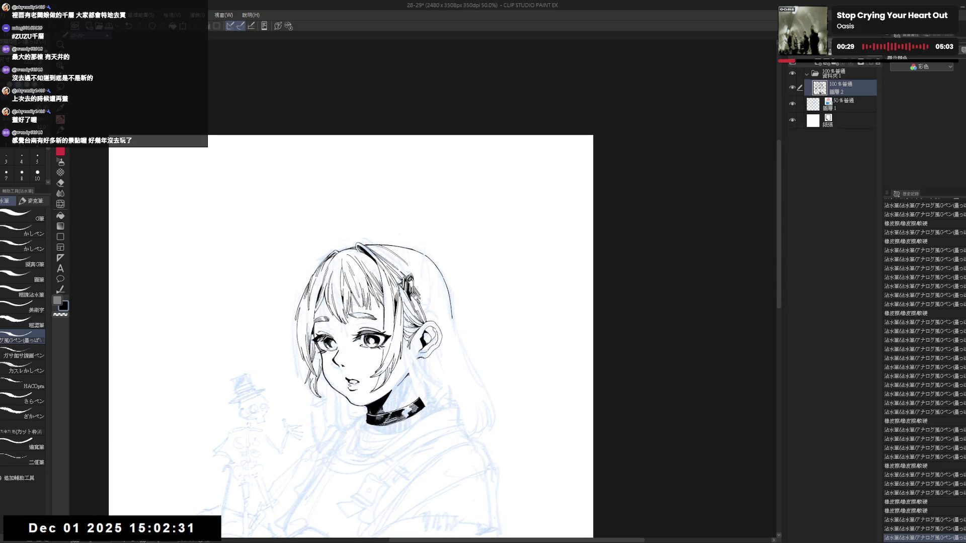
Step: Retouch the strand near the hair clip, erasing ink and redrawing the stroke
{"action": "mouse_move", "coordinate": [420, 284]}
{"action": "left_mouse_down"}
{"action": "mouse_move", "coordinate": [402, 342]}
{"action": "mouse_move", "coordinate": [418, 383]}
{"action": "left_mouse_up"}
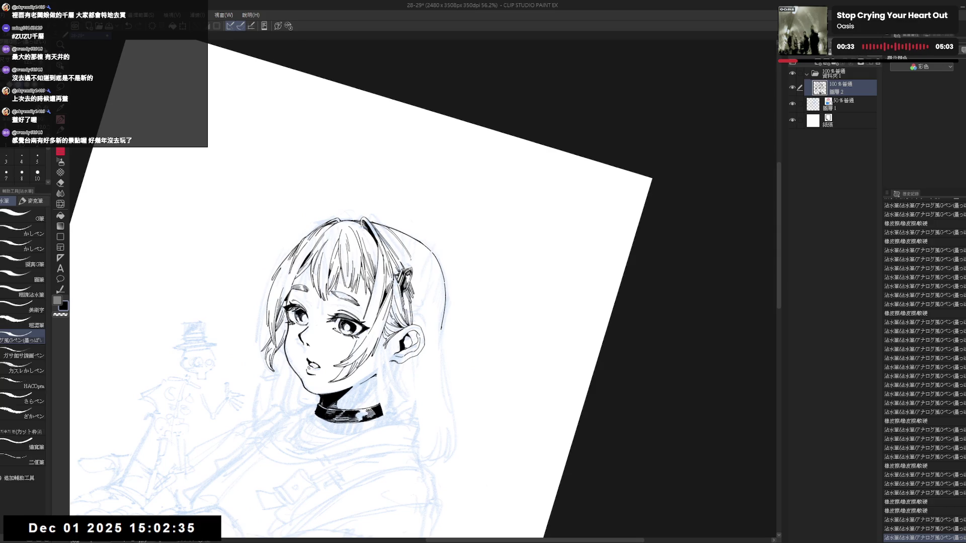
{"action": "key", "text": "ctrl+z"}
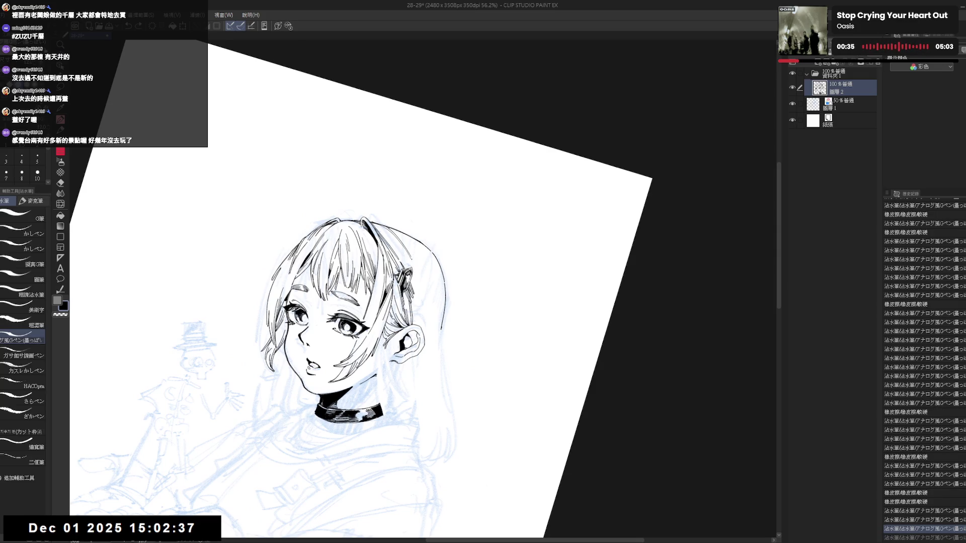
{"action": "left_click_drag", "start_coordinate": [415, 258], "coordinate": [415, 304]}
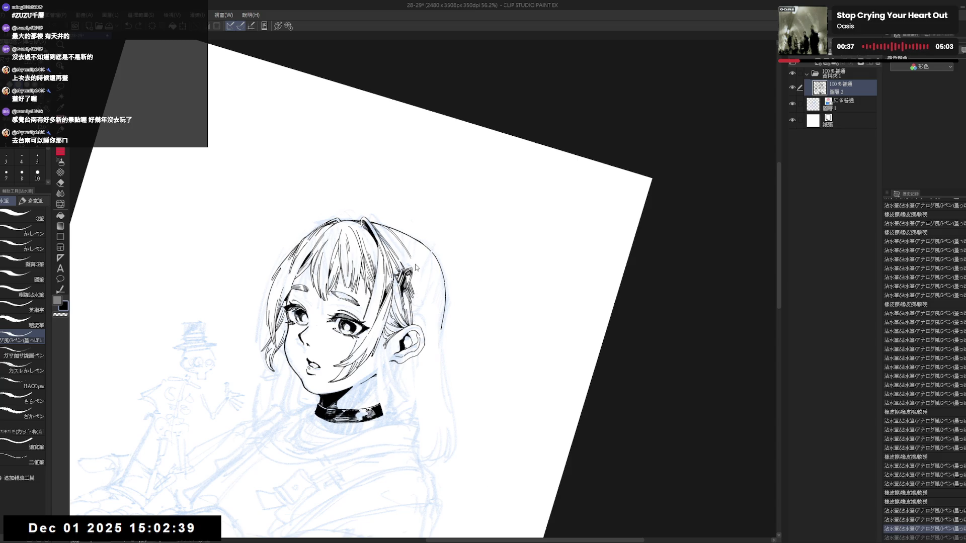
{"action": "key", "text": "shift+space"}
{"action": "left_click_drag", "start_coordinate": [431, 362], "coordinate": [422, 362]}
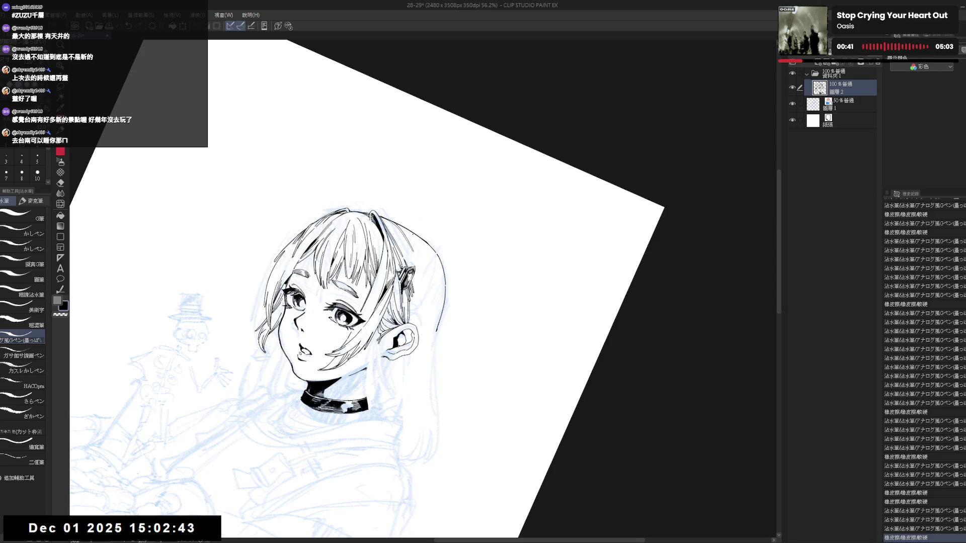
{"action": "left_click_drag", "start_coordinate": [406, 231], "coordinate": [416, 281]}
{"action": "key", "text": "ctrl+z"}
{"action": "left_click_drag", "start_coordinate": [415, 243], "coordinate": [417, 284]}
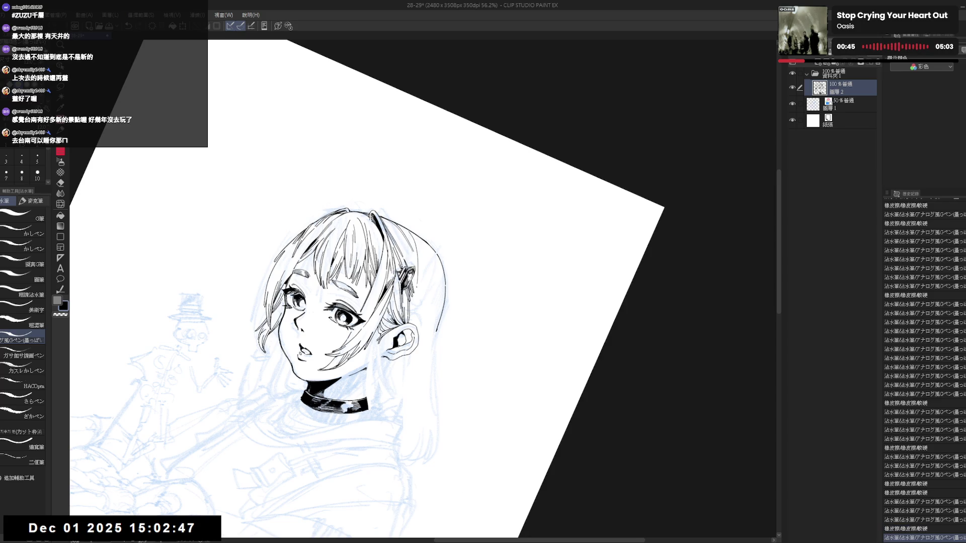
{"action": "key", "text": "ctrl+z"}
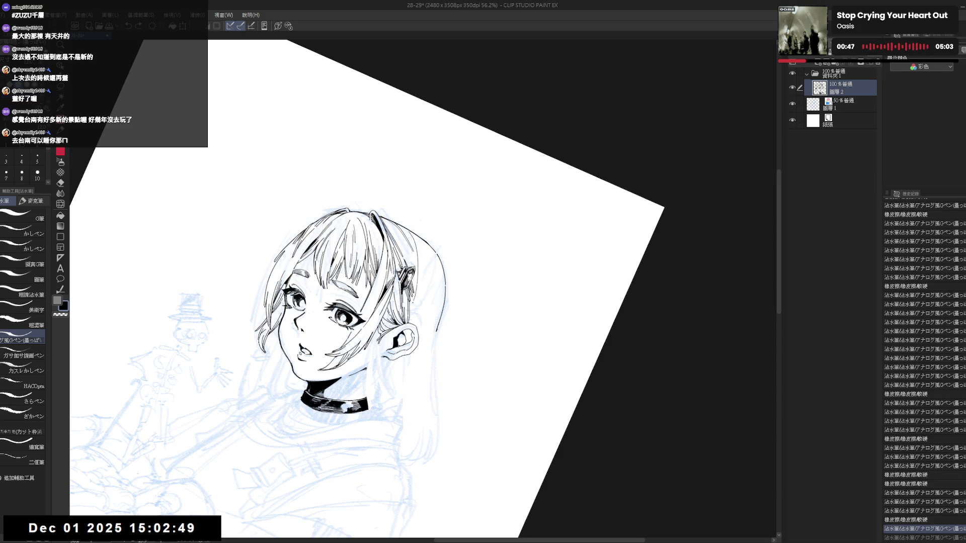
{"action": "key", "text": "ctrl+y"}
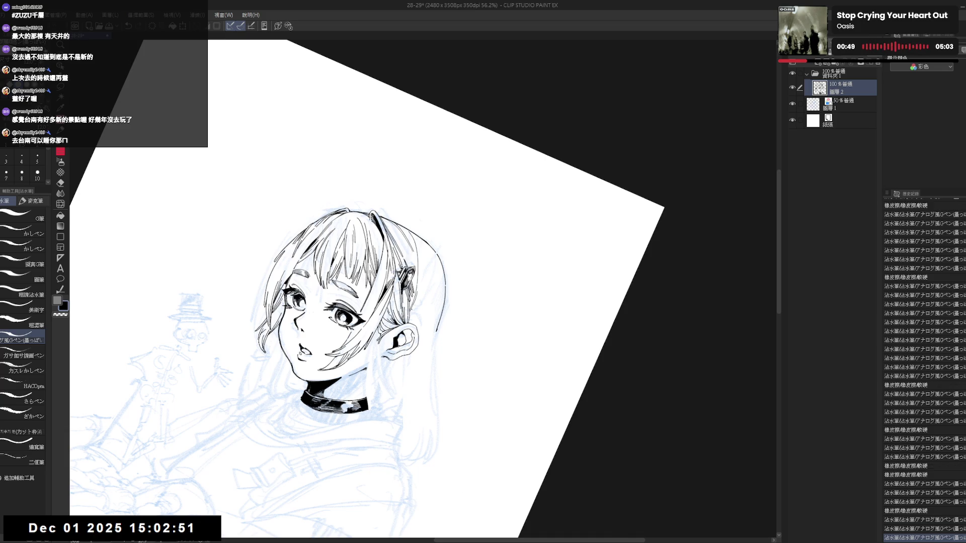
Step: Fill a small gap in the lineart with the Fill tool
{"action": "key", "text": "h"}
{"action": "left_click_drag", "start_coordinate": [427, 352], "coordinate": [385, 397]}
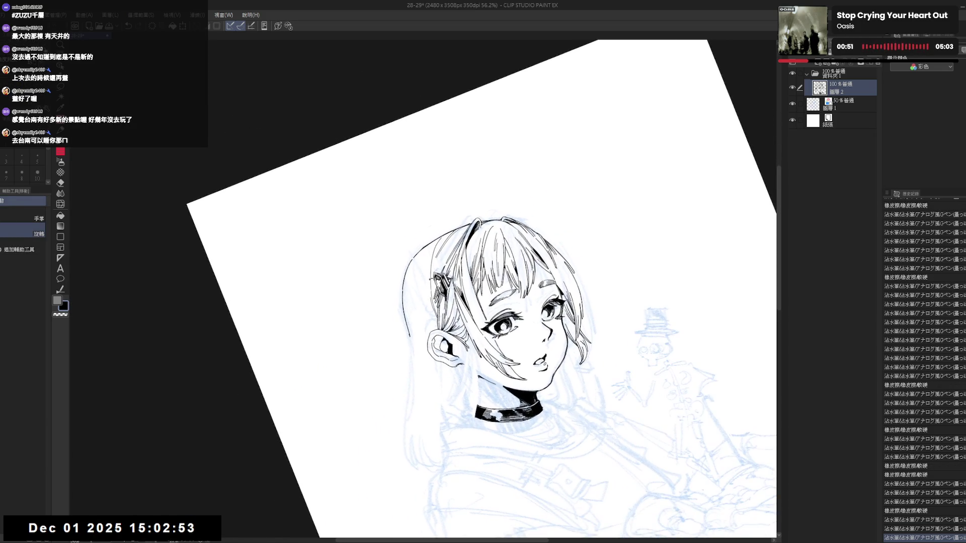
{"action": "key", "text": "p"}
{"action": "key", "text": "g"}
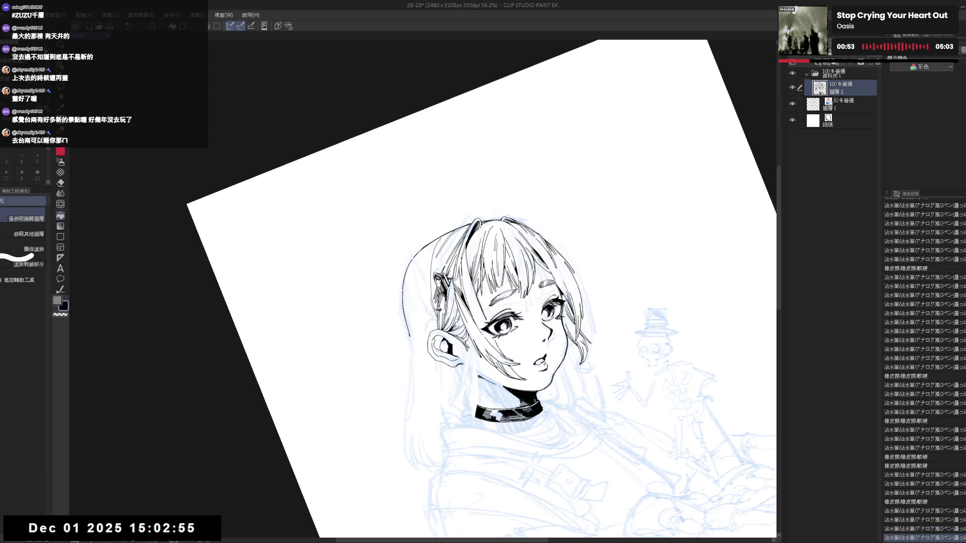
{"action": "left_click", "coordinate": [437, 308]}
Step: Add a vertical strand line inside the hair
{"action": "key", "text": "r"}
{"action": "left_click_drag", "start_coordinate": [384, 398], "coordinate": [402, 382]}
{"action": "key", "text": "p"}
{"action": "mouse_move", "coordinate": [424, 287]}
{"action": "left_mouse_down"}
{"action": "mouse_move", "coordinate": [426, 304]}
{"action": "mouse_move", "coordinate": [424, 293]}
{"action": "left_mouse_up"}
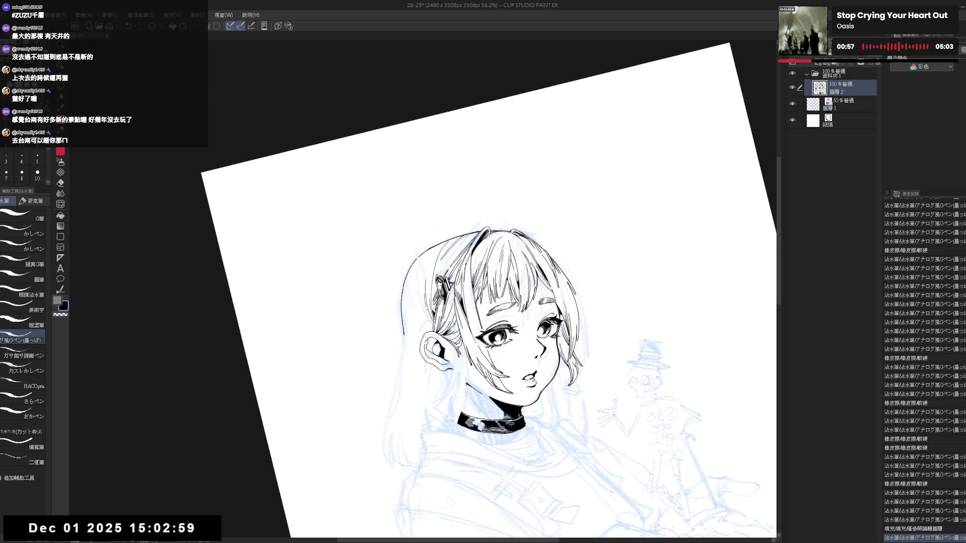
Step: Trim part of the head outline with the eraser
{"action": "key", "text": "r"}
{"action": "mouse_move", "coordinate": [553, 202]}
{"action": "left_mouse_down"}
{"action": "mouse_move", "coordinate": [593, 166]}
{"action": "mouse_move", "coordinate": [563, 196]}
{"action": "left_mouse_up"}
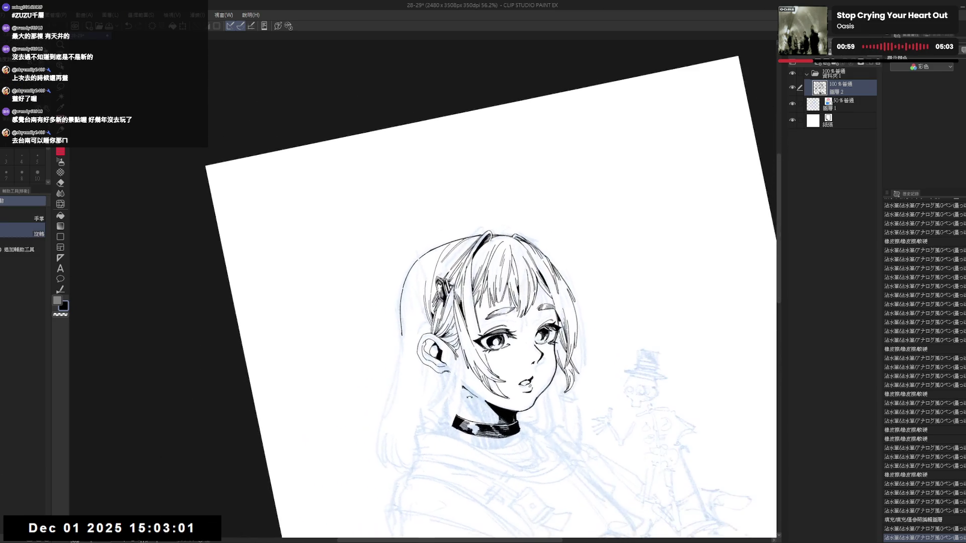
{"action": "key", "text": "p"}
{"action": "key", "text": "h"}
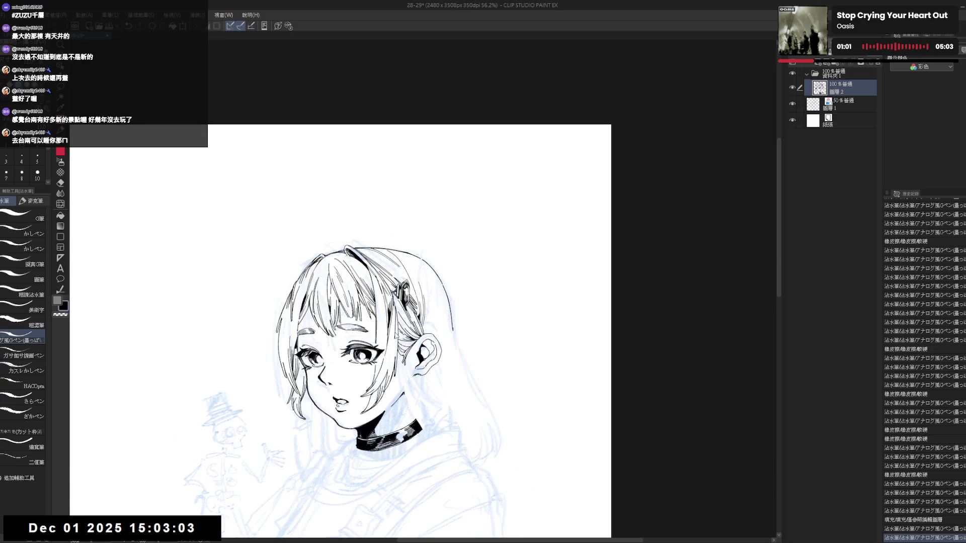
{"action": "mouse_move", "coordinate": [453, 211]}
{"action": "left_mouse_down"}
{"action": "mouse_move", "coordinate": [442, 297]}
{"action": "mouse_move", "coordinate": [427, 246]}
{"action": "mouse_move", "coordinate": [441, 279]}
{"action": "left_mouse_up"}
{"action": "key", "text": "e"}
{"action": "key", "text": "p"}
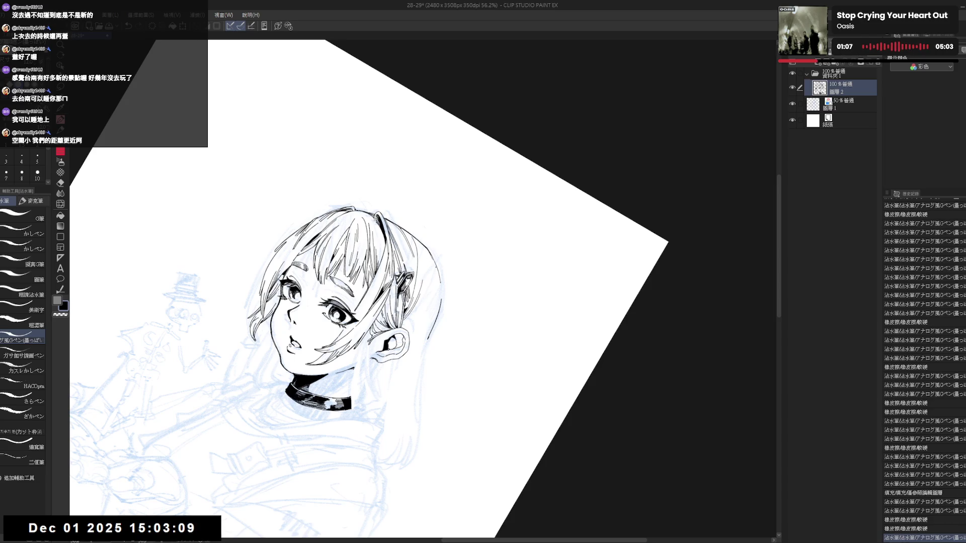
Step: Tilt the canvas about 20° and ink a stroke along the hair's right side, comparing with undo/redo
{"action": "key", "text": "ctrl+@"}
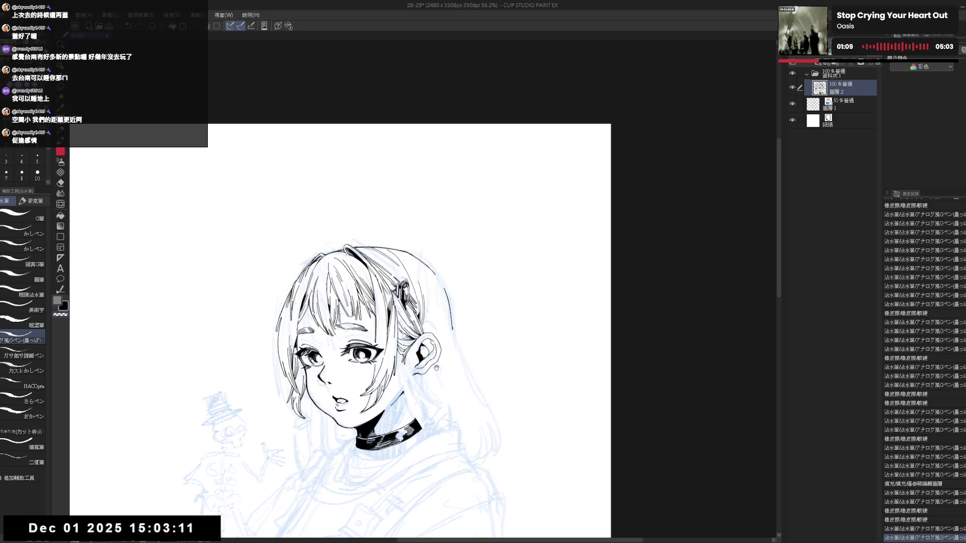
{"action": "left_click_drag", "start_coordinate": [421, 316], "coordinate": [424, 310]}
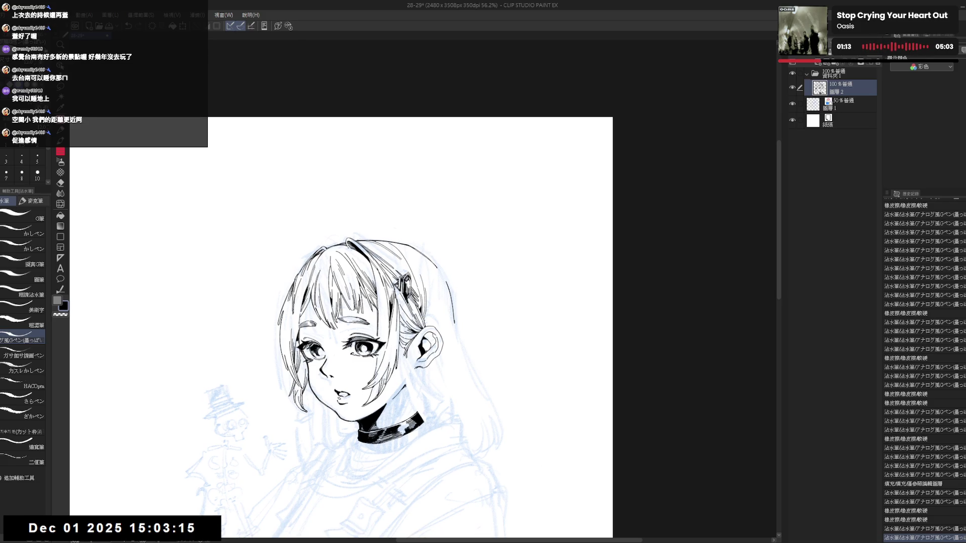
{"action": "key", "text": "r"}
{"action": "mouse_move", "coordinate": [475, 393]}
{"action": "left_mouse_down"}
{"action": "mouse_move", "coordinate": [438, 340]}
{"action": "mouse_move", "coordinate": [418, 345]}
{"action": "left_mouse_up"}
{"action": "left_click_drag", "start_coordinate": [431, 235], "coordinate": [423, 275]}
{"action": "key", "text": "ctrl+z"}
{"action": "key", "text": "ctrl+y"}
{"action": "key", "text": "ctrl+z"}
{"action": "key", "text": "ctrl+y"}
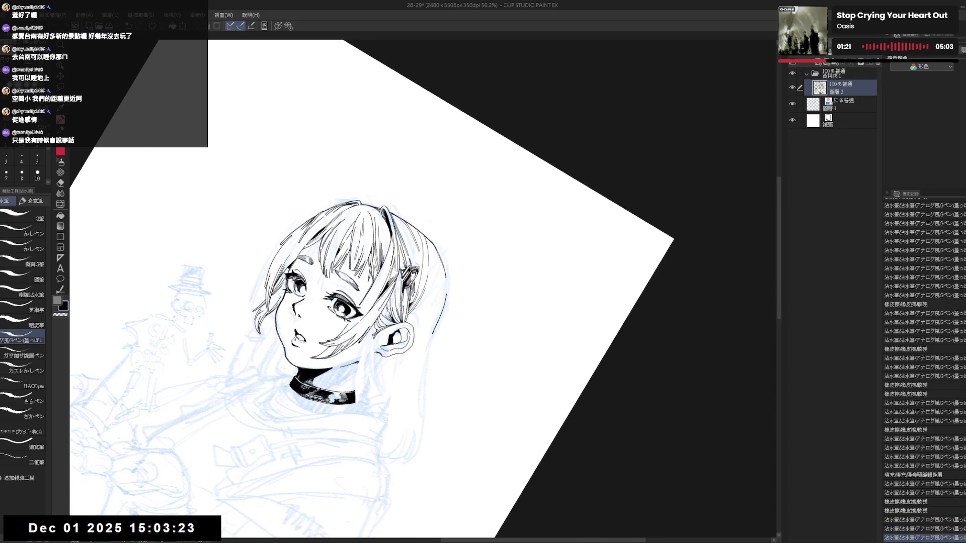
{"action": "key", "text": "ctrl+z"}
{"action": "key", "text": "ctrl+y"}
{"action": "key", "text": "ctrl+z"}
{"action": "key", "text": "ctrl+y"}
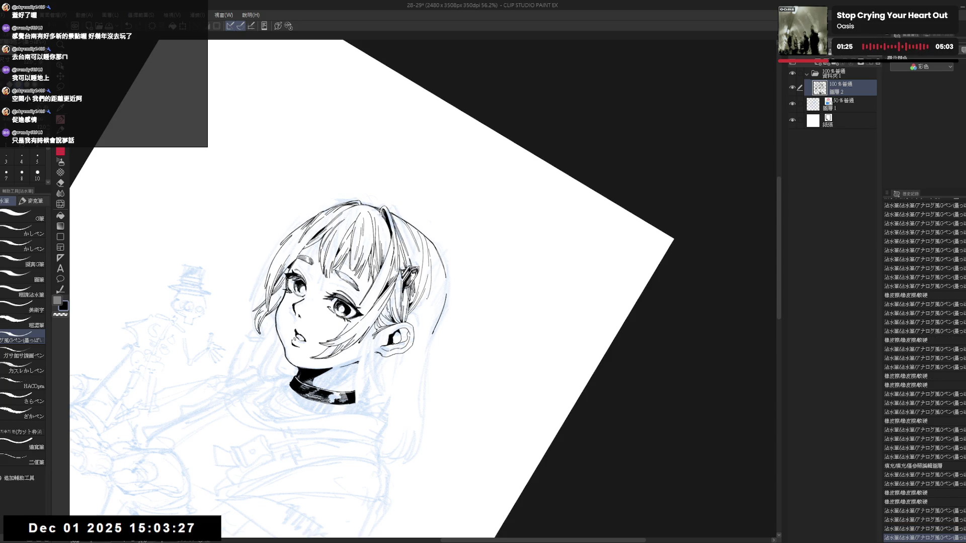
Step: Add a short ink stroke along the hair's right edge and check it mirrored
{"action": "key", "text": "minus"}
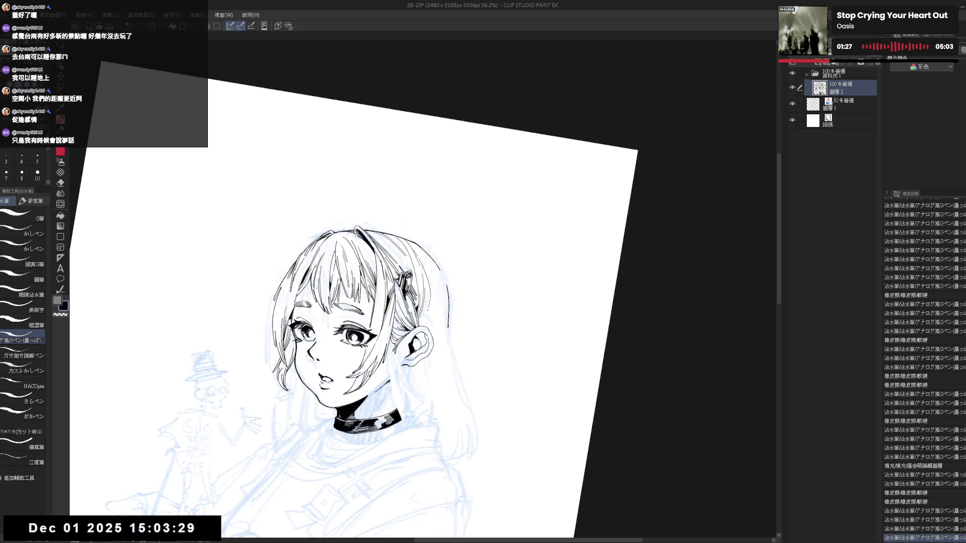
{"action": "left_click_drag", "start_coordinate": [429, 300], "coordinate": [422, 321]}
{"action": "key", "text": "ctrl+z"}
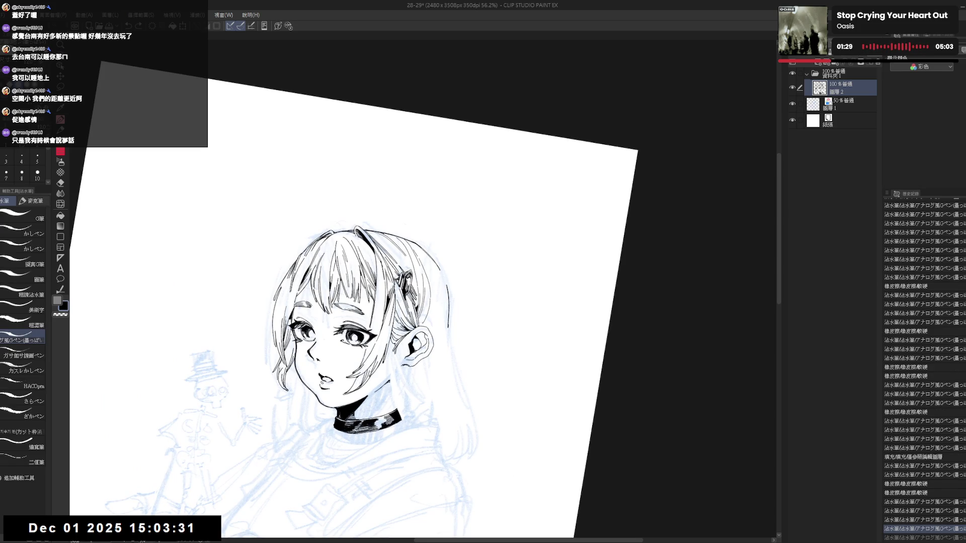
{"action": "key", "text": "asciicircum"}
{"action": "left_click_drag", "start_coordinate": [443, 288], "coordinate": [441, 301]}
{"action": "key", "text": "h"}
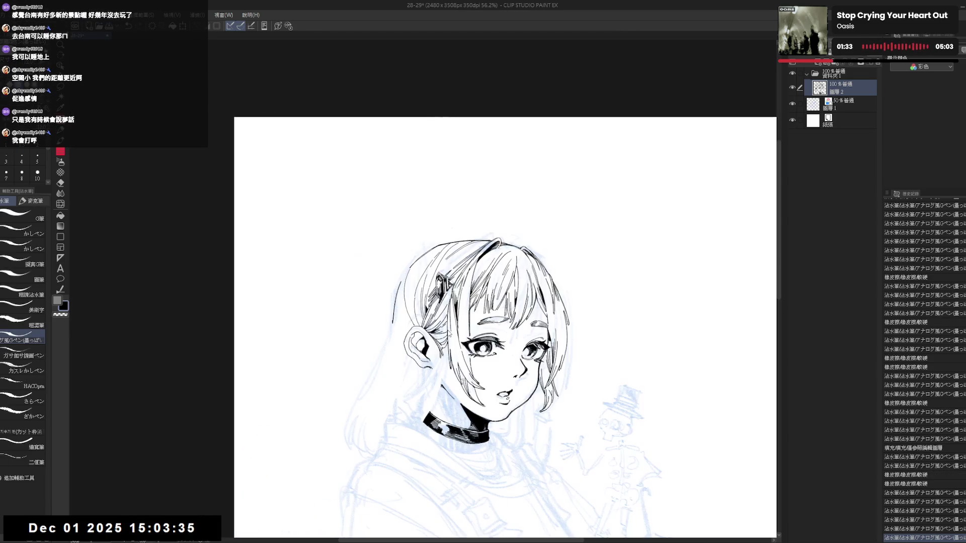
{"action": "key", "text": "h"}
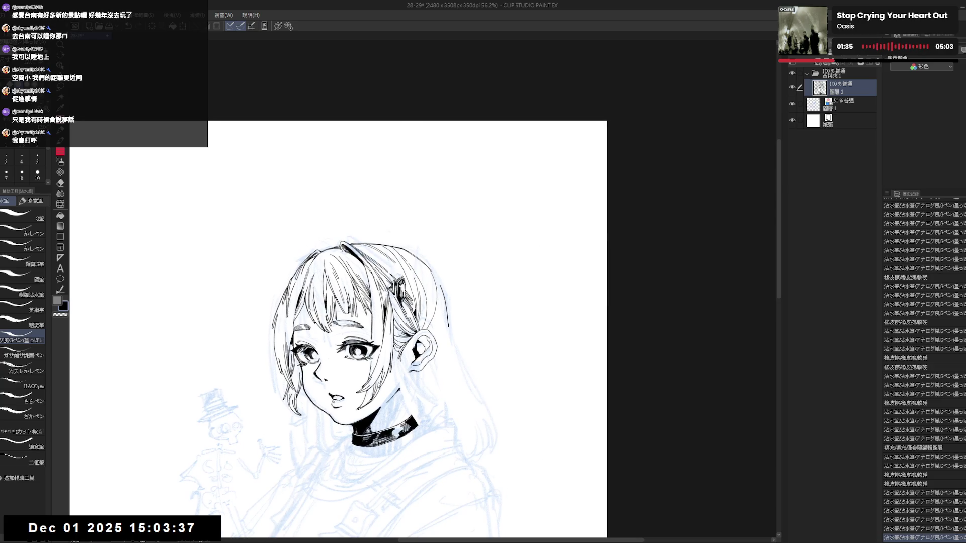
{"action": "key", "text": "minus"}
{"action": "key", "text": "p"}
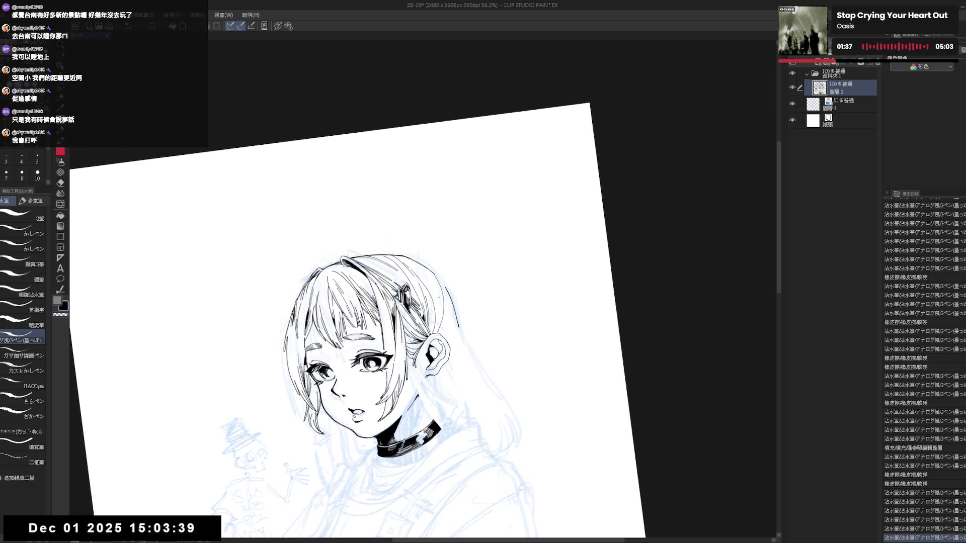
Step: Refine the hair lines beside the ear and add small ink dots
{"action": "left_click_drag", "start_coordinate": [440, 303], "coordinate": [440, 341]}
{"action": "left_click", "coordinate": [448, 337]}
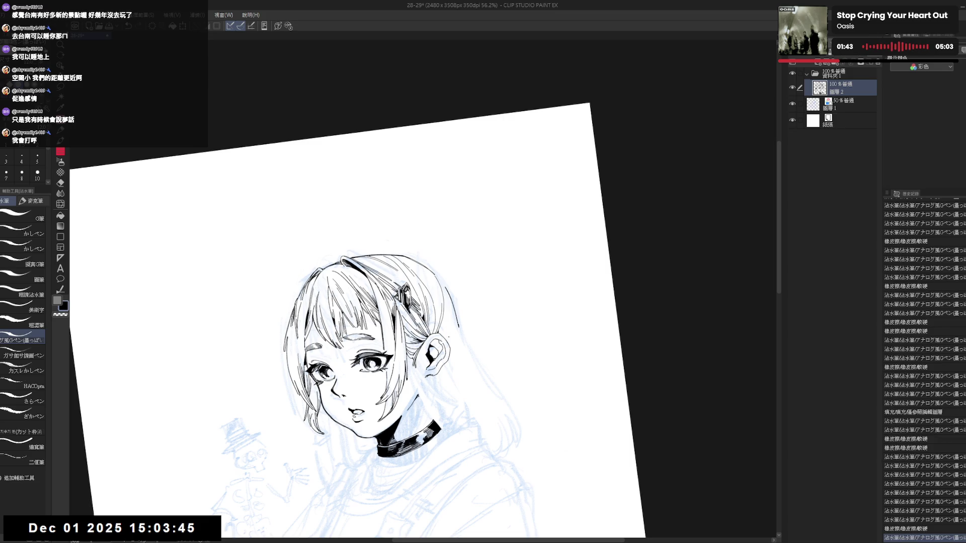
{"action": "left_click_drag", "start_coordinate": [442, 308], "coordinate": [443, 332]}
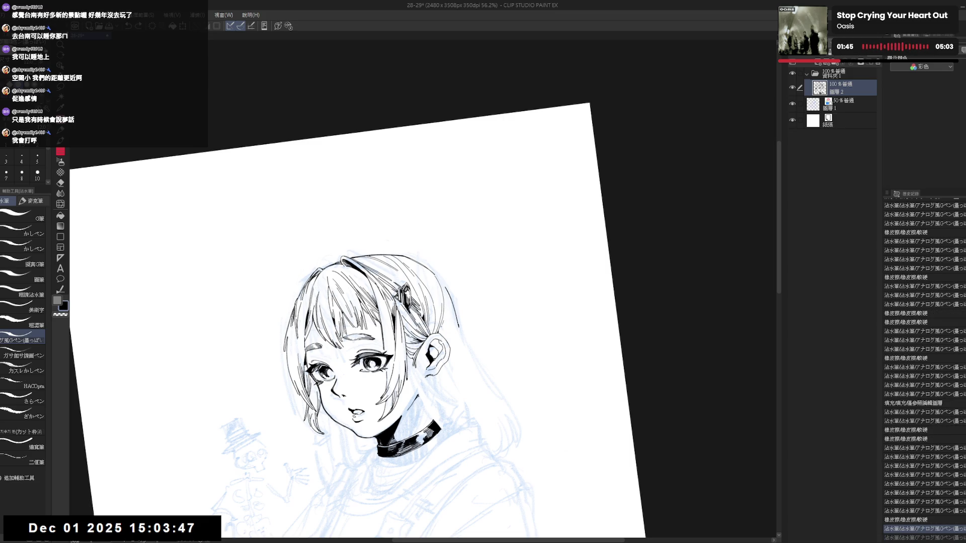
{"action": "left_click", "coordinate": [485, 400]}
{"action": "key", "text": "ctrl+at"}
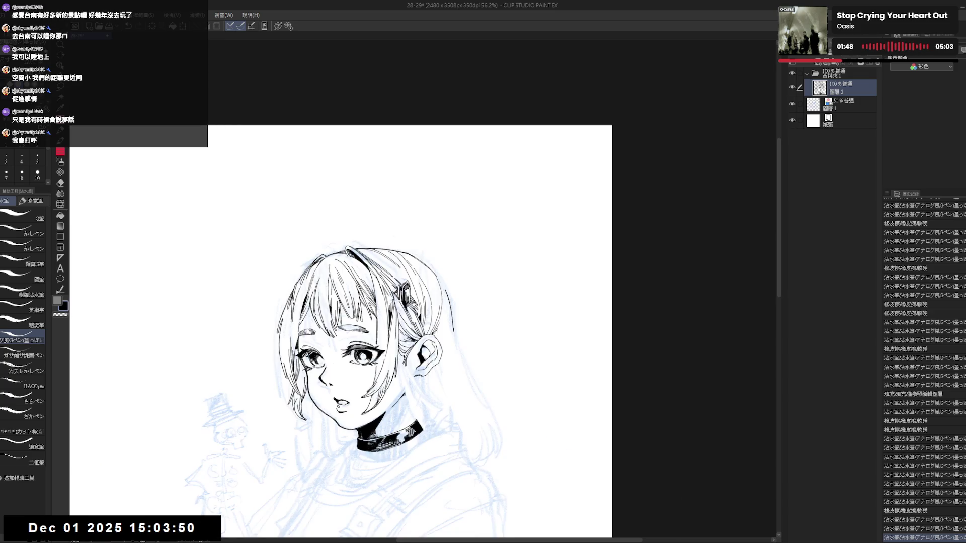
Step: At a 9° tilt, ink a short stroke beside the hair's right edge
{"action": "key", "text": "r"}
{"action": "mouse_move", "coordinate": [463, 396]}
{"action": "left_mouse_down"}
{"action": "mouse_move", "coordinate": [453, 402]}
{"action": "mouse_move", "coordinate": [476, 378]}
{"action": "left_mouse_up"}
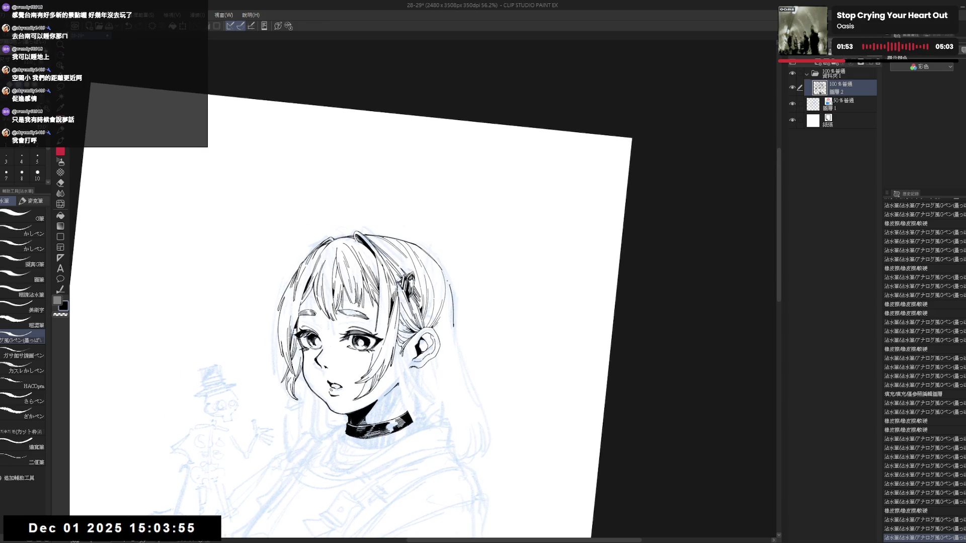
{"action": "left_click_drag", "start_coordinate": [452, 277], "coordinate": [432, 279]}
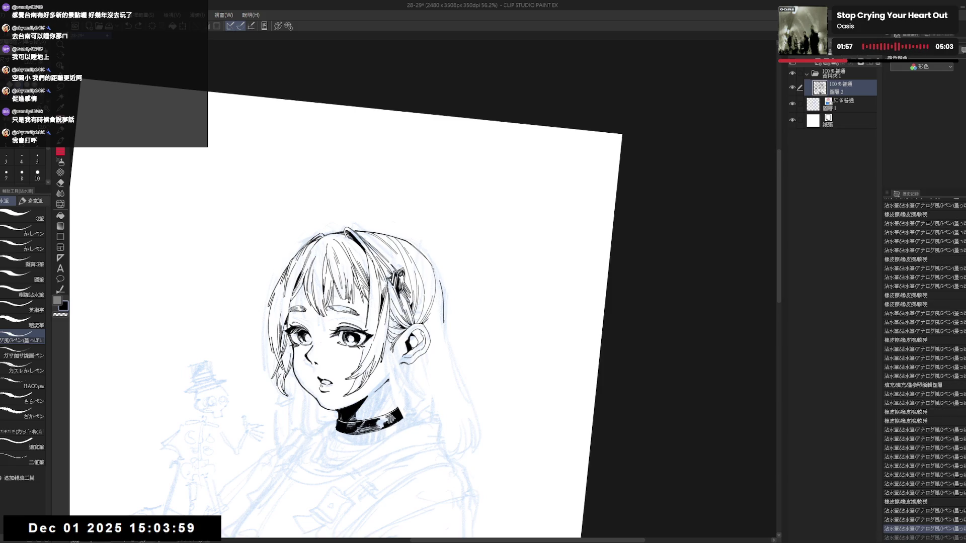
{"action": "left_click_drag", "start_coordinate": [433, 268], "coordinate": [442, 303]}
{"action": "key", "text": "ctrl+z"}
{"action": "left_click_drag", "start_coordinate": [433, 267], "coordinate": [443, 315]}
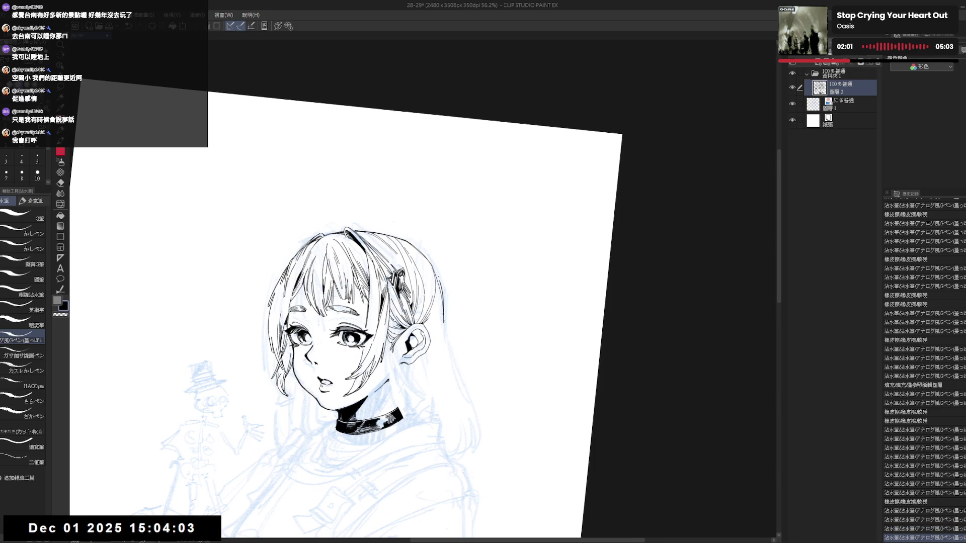
Step: Erase stray marks along the hair's right edge and try a replacement stroke
{"action": "key", "text": "e"}
{"action": "left_click_drag", "start_coordinate": [437, 273], "coordinate": [445, 322]}
{"action": "left_click_drag", "start_coordinate": [438, 274], "coordinate": [444, 322]}
{"action": "key", "text": "p"}
{"action": "left_click_drag", "start_coordinate": [436, 277], "coordinate": [443, 302]}
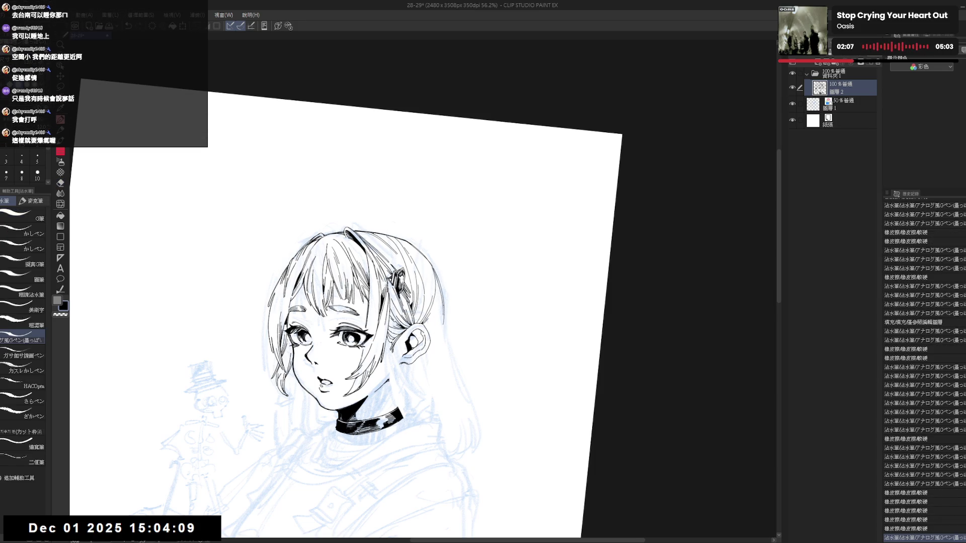
{"action": "key", "text": "ctrl+z"}
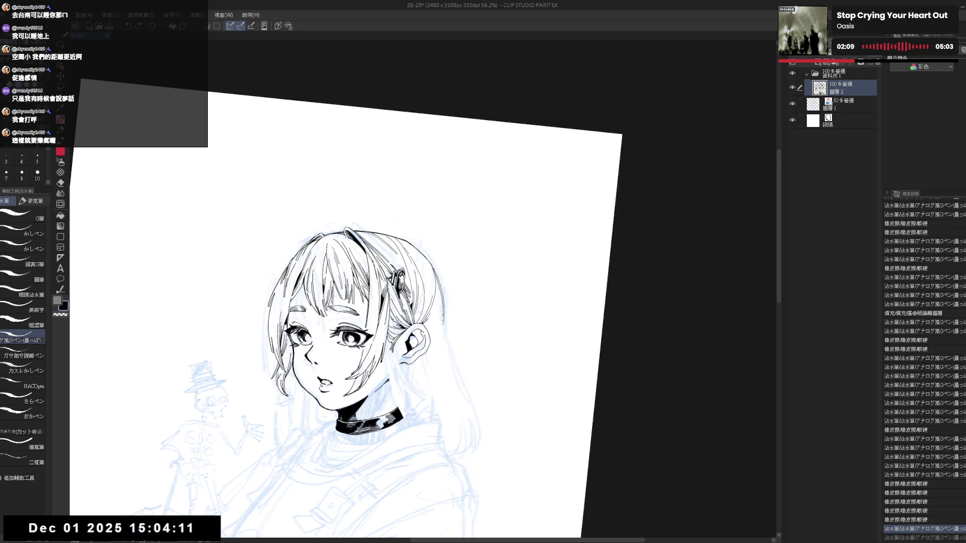
Step: Check the drawing mirrored, tilt 7° counterclockwise, and try a short stroke near the ear
{"action": "key", "text": "ctrl+at"}
{"action": "key", "text": "h"}
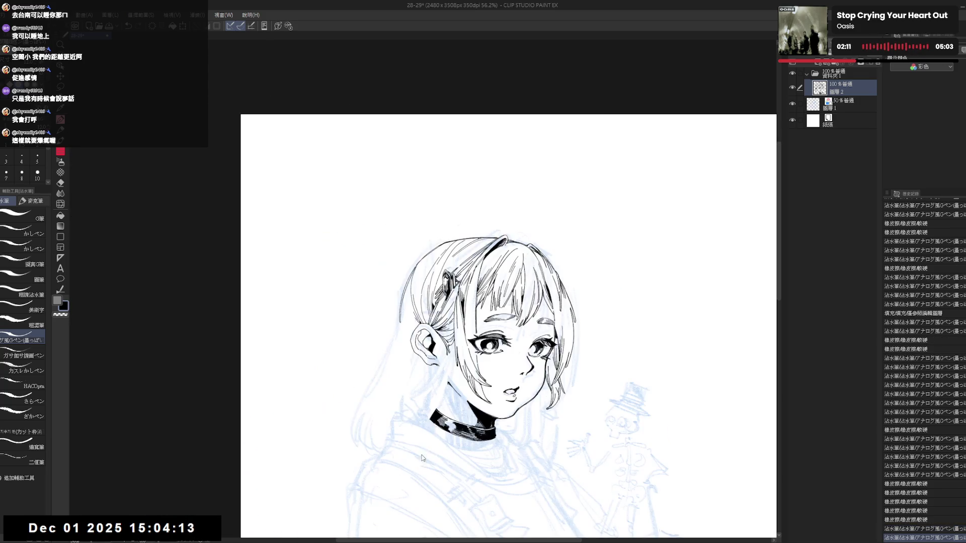
{"action": "key", "text": "h"}
{"action": "key", "text": "r"}
{"action": "left_click_drag", "start_coordinate": [453, 352], "coordinate": [497, 271]}
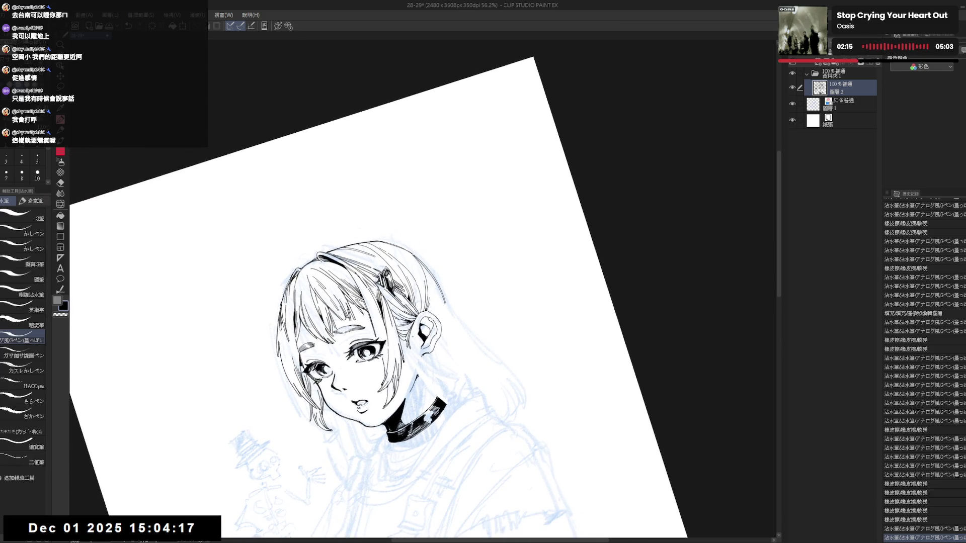
{"action": "mouse_move", "coordinate": [412, 327]}
{"action": "left_mouse_down"}
{"action": "mouse_move", "coordinate": [412, 348]}
{"action": "mouse_move", "coordinate": [372, 347]}
{"action": "left_mouse_up"}
{"action": "key", "text": "ctrl+z"}
Step: Redraw and discard the stroke near the ear, then save the drawing
{"action": "key", "text": "ctrl+at"}
{"action": "key", "text": "h"}
{"action": "key", "text": "h"}
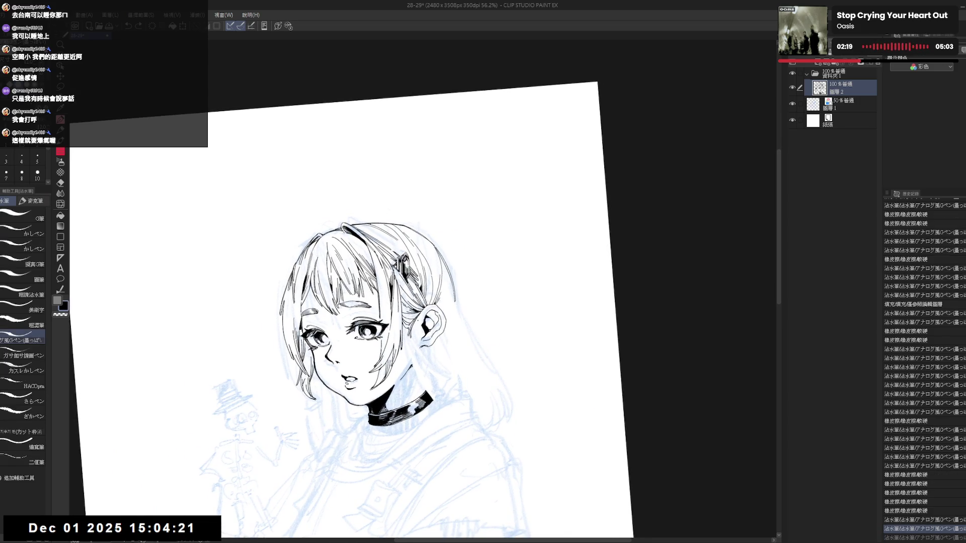
{"action": "key", "text": "ctrl+z"}
{"action": "mouse_move", "coordinate": [417, 325]}
{"action": "left_mouse_down"}
{"action": "mouse_move", "coordinate": [416, 354]}
{"action": "mouse_move", "coordinate": [416, 346]}
{"action": "left_mouse_up"}
{"action": "key", "text": "ctrl+z"}
{"action": "key", "text": "ctrl+z"}
{"action": "key", "text": "ctrl+z"}
{"action": "key", "text": "ctrl+z"}
{"action": "key", "text": "ctrl+z"}
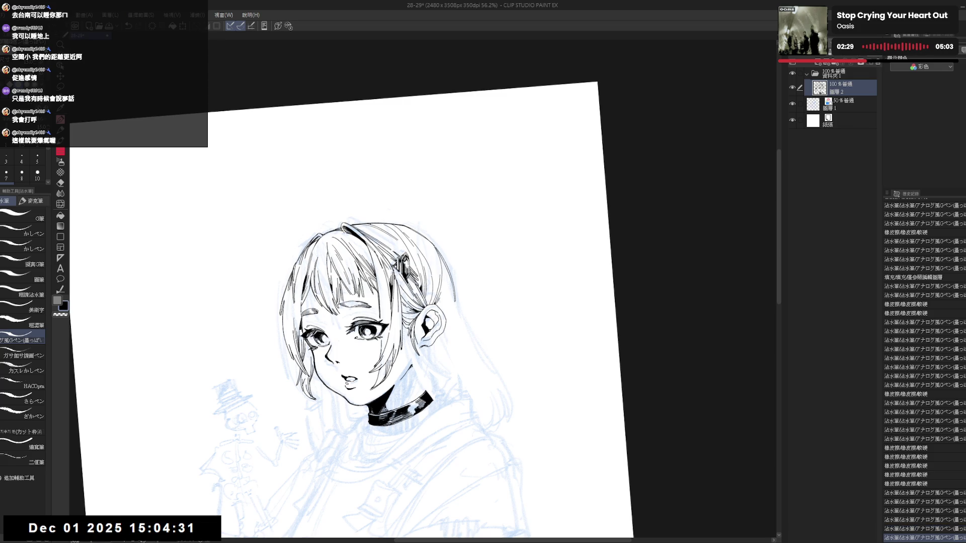
{"action": "key", "text": "h"}
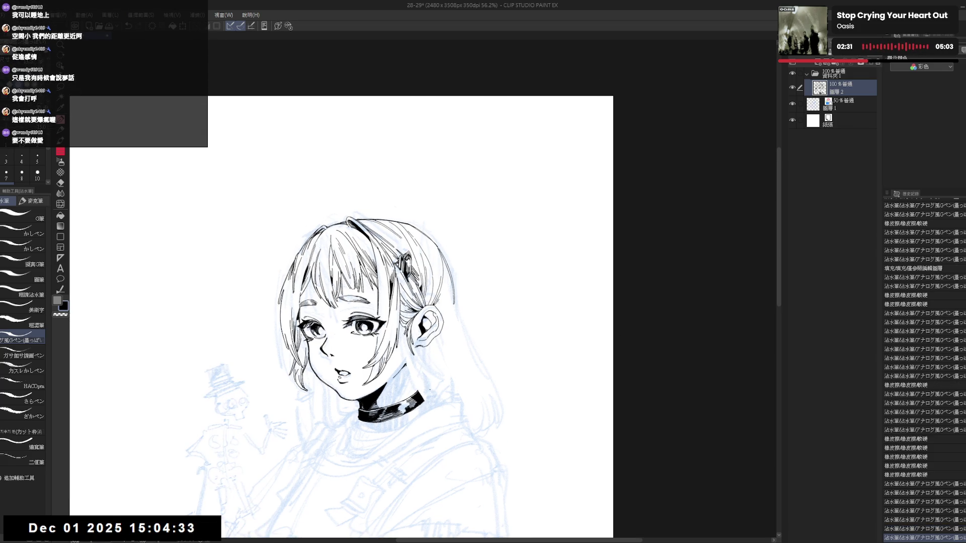
{"action": "key", "text": "ctrl+s"}
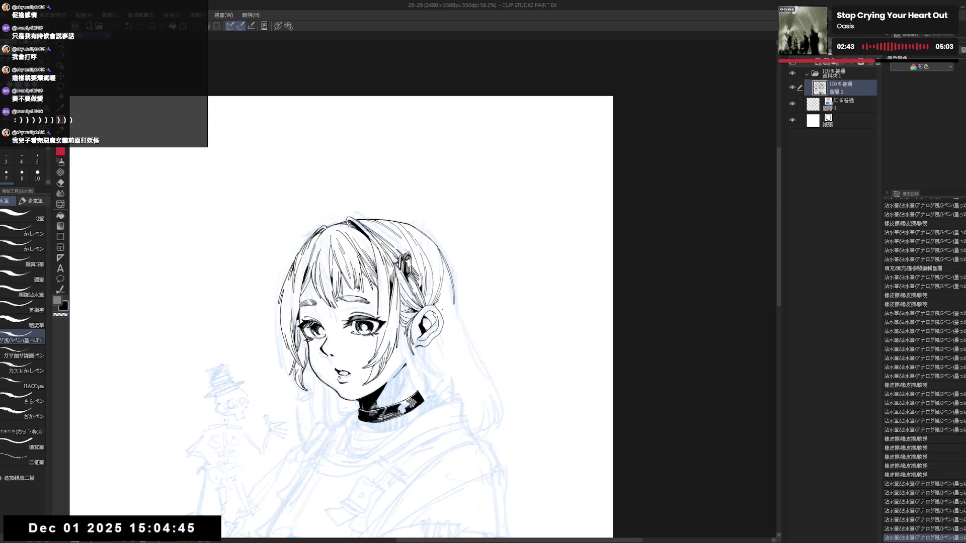
Step: Try a thin line along the right hair edge, ultimately undoing it
{"action": "key", "text": "r"}
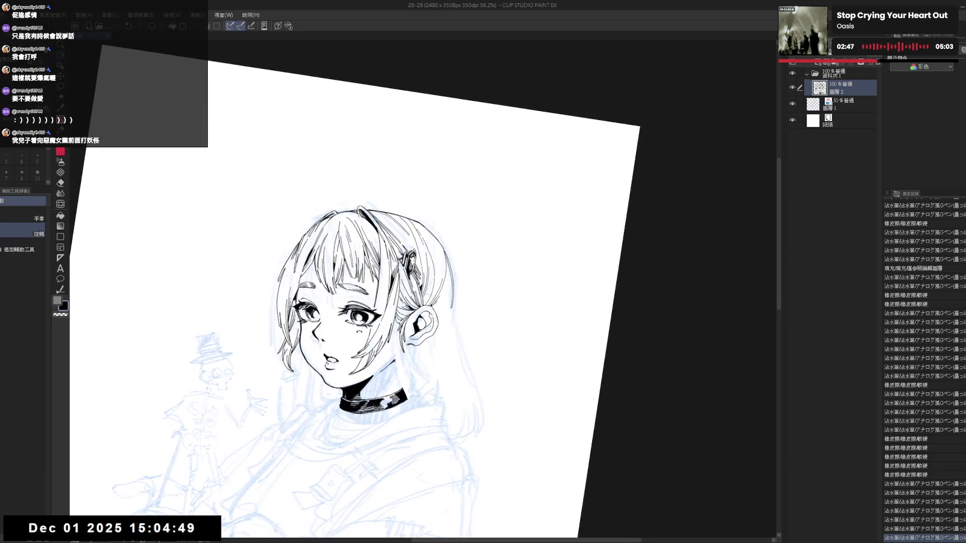
{"action": "key", "text": "ctrl+at"}
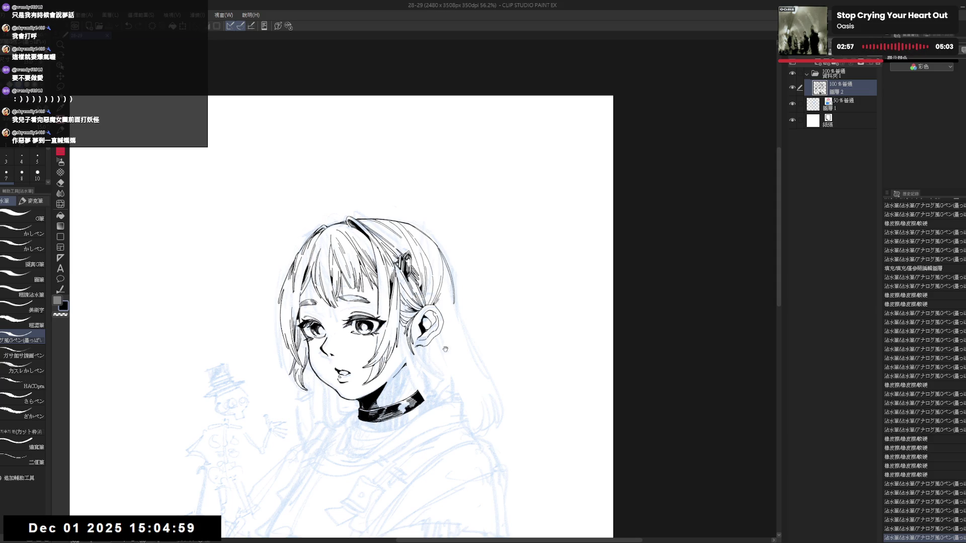
{"action": "left_click_drag", "start_coordinate": [445, 349], "coordinate": [445, 332]}
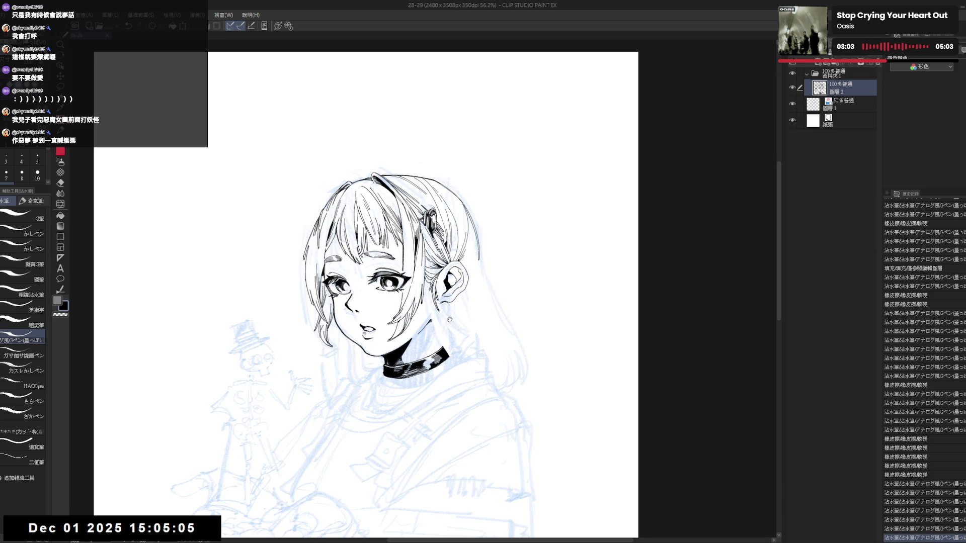
{"action": "left_click_drag", "start_coordinate": [474, 245], "coordinate": [471, 282]}
{"action": "key", "text": "ctrl+z"}
{"action": "left_click_drag", "start_coordinate": [473, 238], "coordinate": [476, 284]}
{"action": "key", "text": "ctrl+z"}
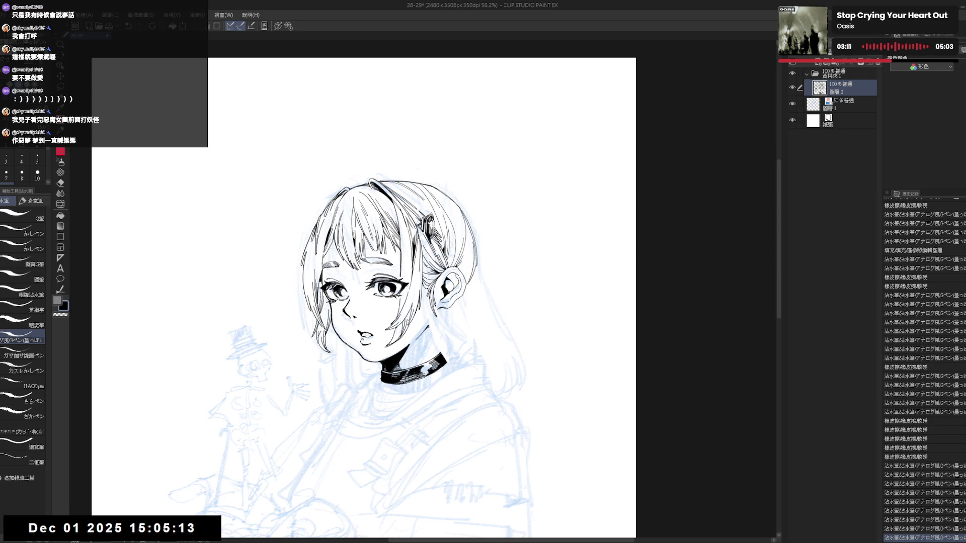
Step: Add two small ink dots below the choker and check the drawing in mirrored view
{"action": "left_click", "coordinate": [458, 370]}
{"action": "left_click", "coordinate": [457, 370]}
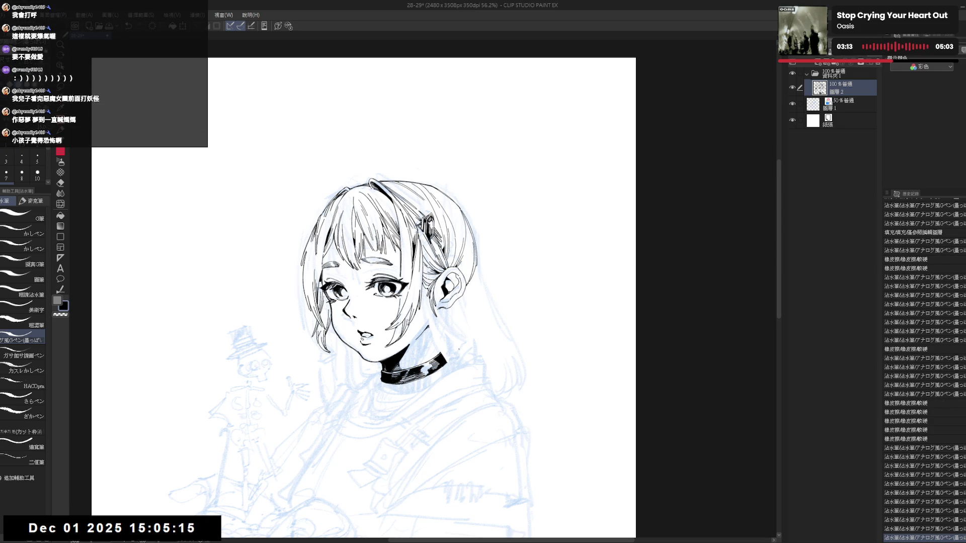
{"action": "key", "text": "h"}
{"action": "key", "text": "h"}
{"action": "mouse_move", "coordinate": [461, 306]}
{"action": "left_mouse_down"}
{"action": "mouse_move", "coordinate": [452, 304]}
{"action": "mouse_move", "coordinate": [455, 287]}
{"action": "mouse_move", "coordinate": [481, 312]}
{"action": "left_mouse_up"}
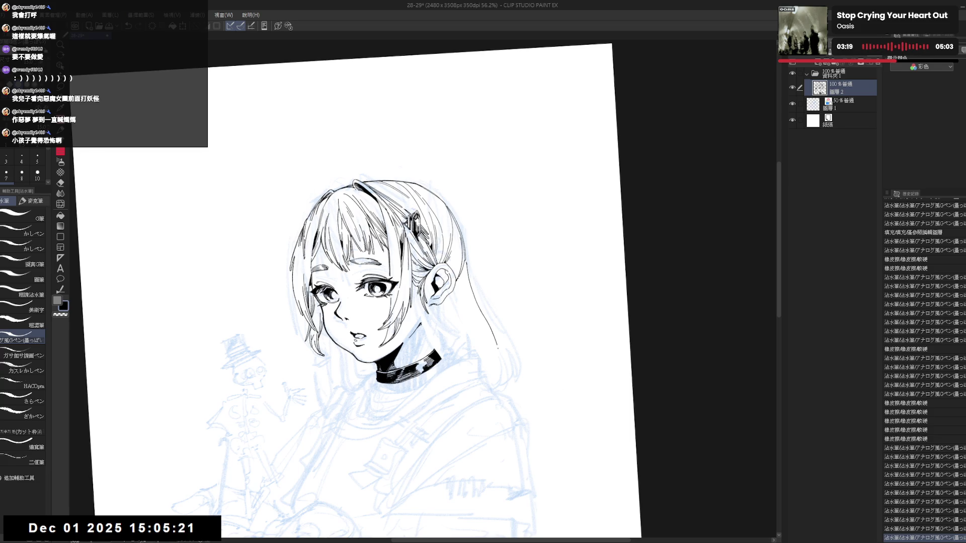
Step: Try several hair strokes beside the ear, undoing each one
{"action": "left_click_drag", "start_coordinate": [498, 347], "coordinate": [501, 362]}
{"action": "key", "text": "ctrl+z"}
{"action": "left_click_drag", "start_coordinate": [465, 261], "coordinate": [488, 317]}
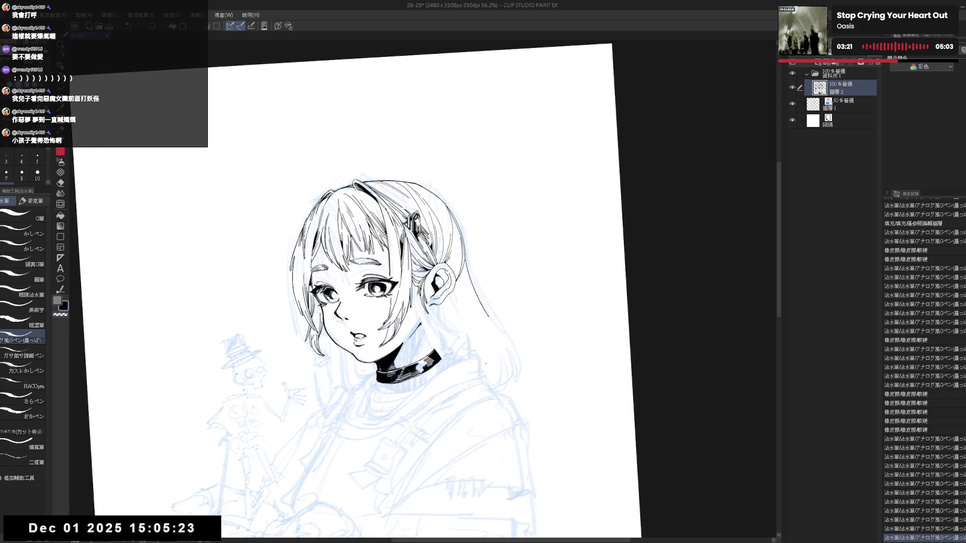
{"action": "mouse_move", "coordinate": [453, 282]}
{"action": "left_mouse_down"}
{"action": "mouse_move", "coordinate": [472, 275]}
{"action": "mouse_move", "coordinate": [481, 325]}
{"action": "left_mouse_up"}
{"action": "key", "text": "ctrl+z"}
{"action": "key", "text": "ctrl+z"}
{"action": "key", "text": "ctrl+z"}
{"action": "left_click_drag", "start_coordinate": [471, 264], "coordinate": [480, 327]}
{"action": "key", "text": "ctrl+z"}
Step: Erase the small stroke beside the ear and test a long strand there, leaving it undone
{"action": "key", "text": "e"}
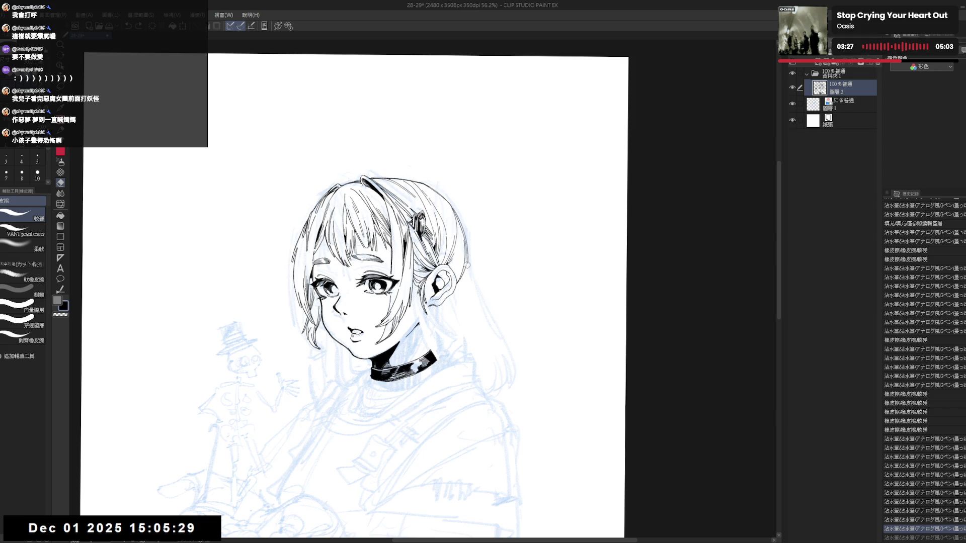
{"action": "key", "text": "p"}
{"action": "left_click_drag", "start_coordinate": [467, 261], "coordinate": [477, 324]}
{"action": "left_click_drag", "start_coordinate": [466, 264], "coordinate": [491, 339]}
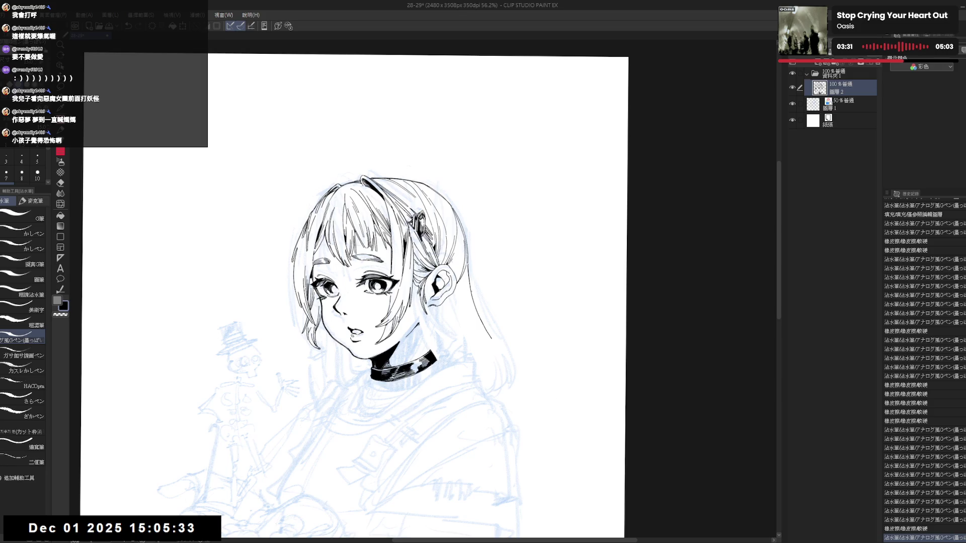
{"action": "key", "text": "ctrl+z"}
{"action": "key", "text": "ctrl+y"}
{"action": "key", "text": "ctrl+z"}
{"action": "key", "text": "ctrl+y"}
{"action": "key", "text": "ctrl+z"}
{"action": "key", "text": "ctrl+y"}
{"action": "key", "text": "ctrl+z"}
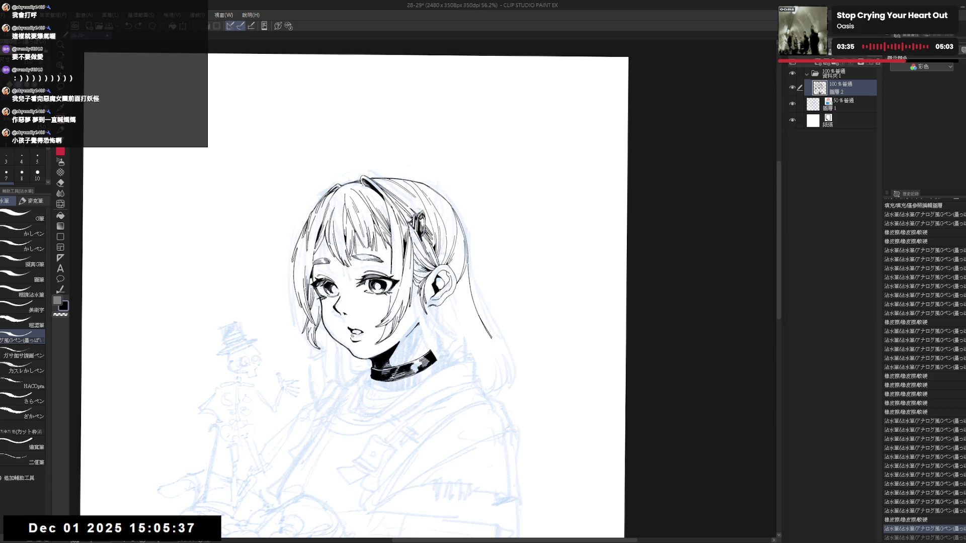
Step: Erase a stray mark on the hair after re-checking the drawing in mirrored view
{"action": "key", "text": "minus"}
{"action": "key", "text": "minus"}
{"action": "key", "text": "ctrl+at"}
{"action": "key", "text": "h"}
{"action": "key", "text": "h"}
{"action": "key", "text": "minus"}
{"action": "key", "text": "r"}
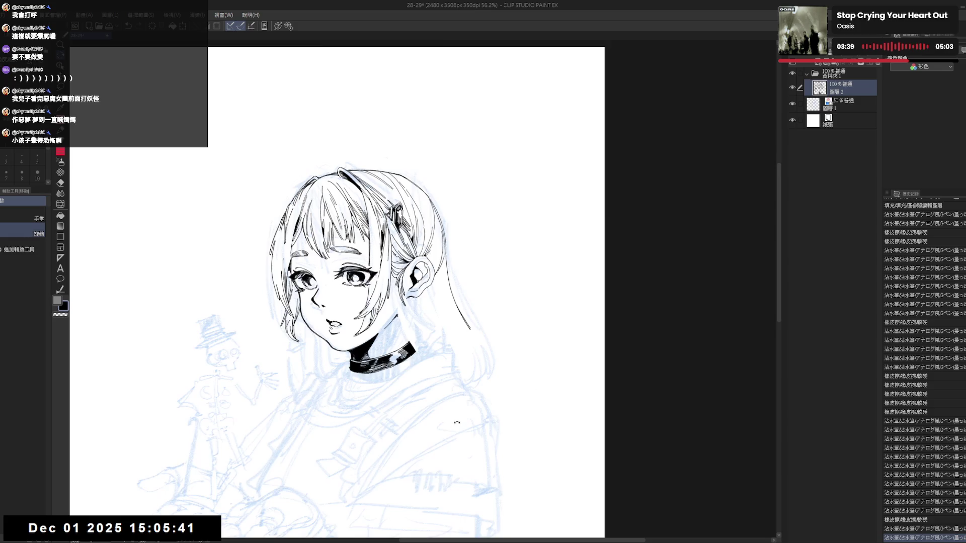
{"action": "key", "text": "minus"}
{"action": "key", "text": "minus"}
{"action": "key", "text": "minus"}
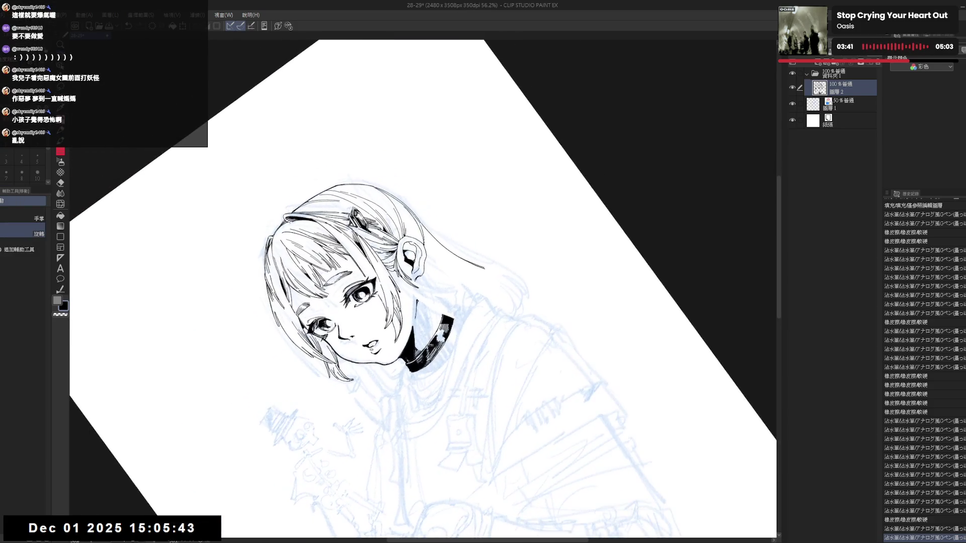
{"action": "key", "text": "e"}
{"action": "left_click", "coordinate": [410, 324]}
Step: Tilt the canvas slightly, test a short hair stroke, then erase part of the right hair strand
{"action": "key", "text": "r"}
{"action": "mouse_move", "coordinate": [468, 292]}
{"action": "left_mouse_down"}
{"action": "mouse_move", "coordinate": [452, 329]}
{"action": "mouse_move", "coordinate": [449, 411]}
{"action": "mouse_move", "coordinate": [453, 392]}
{"action": "left_mouse_up"}
{"action": "key", "text": "p"}
{"action": "left_click_drag", "start_coordinate": [471, 334], "coordinate": [479, 358]}
{"action": "key", "text": "ctrl+z"}
{"action": "key", "text": "e"}
{"action": "left_click_drag", "start_coordinate": [457, 251], "coordinate": [471, 334]}
{"action": "key", "text": "p"}
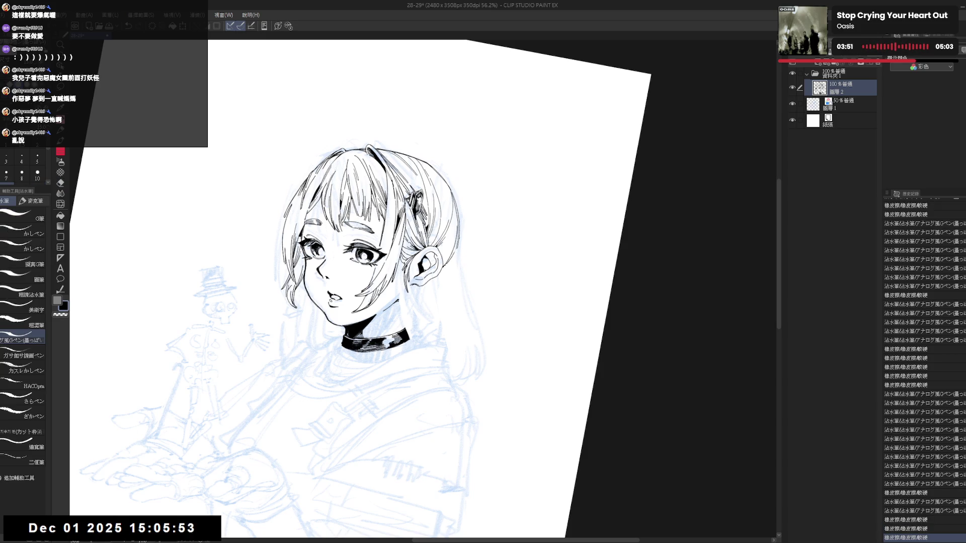
Step: Ink the right hair strand down to the neck and extend it further past the choker
{"action": "left_click_drag", "start_coordinate": [457, 237], "coordinate": [465, 305]}
{"action": "key", "text": "ctrl+z"}
{"action": "left_click_drag", "start_coordinate": [458, 246], "coordinate": [470, 324]}
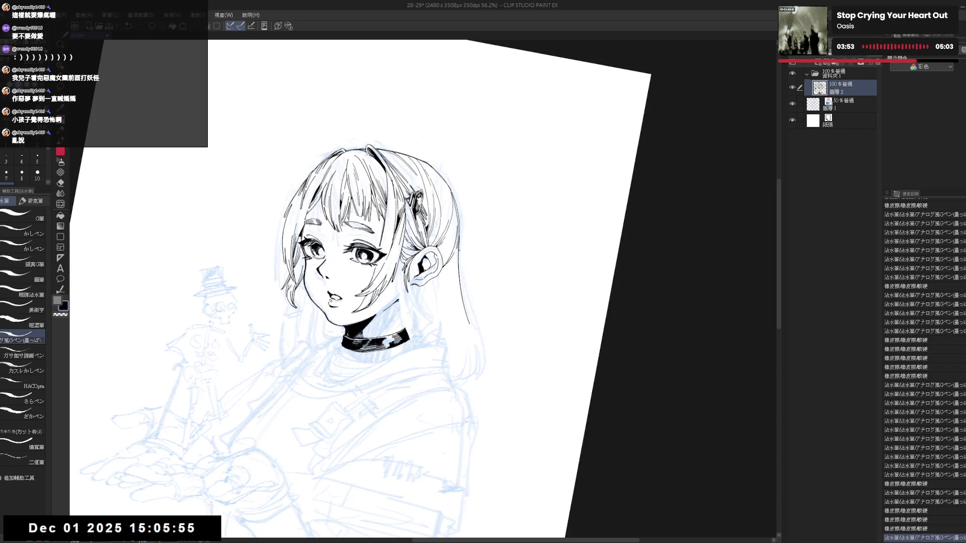
{"action": "left_click", "coordinate": [464, 321]}
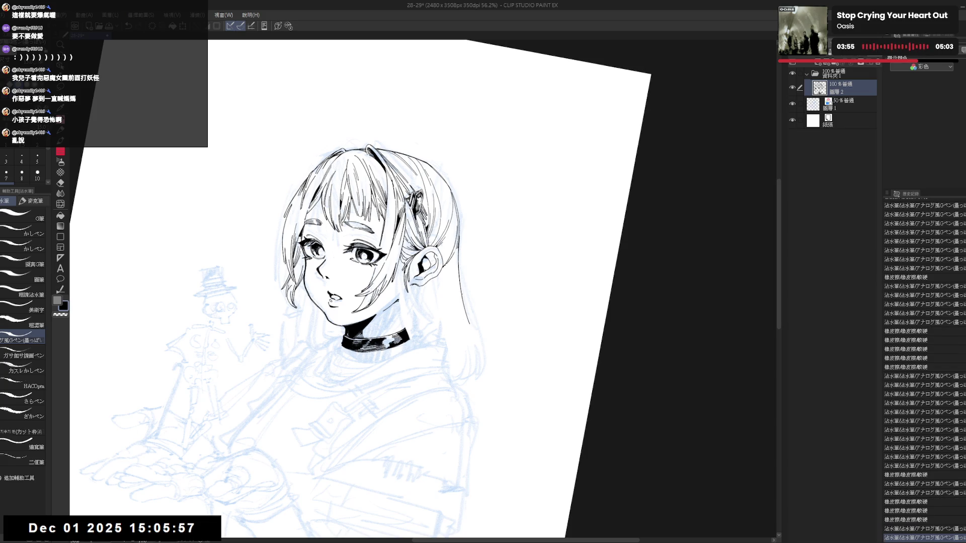
{"action": "mouse_move", "coordinate": [464, 309]}
{"action": "left_mouse_down"}
{"action": "mouse_move", "coordinate": [483, 350]}
{"action": "mouse_move", "coordinate": [491, 297]}
{"action": "left_mouse_up"}
{"action": "key", "text": "ctrl+shift+0"}
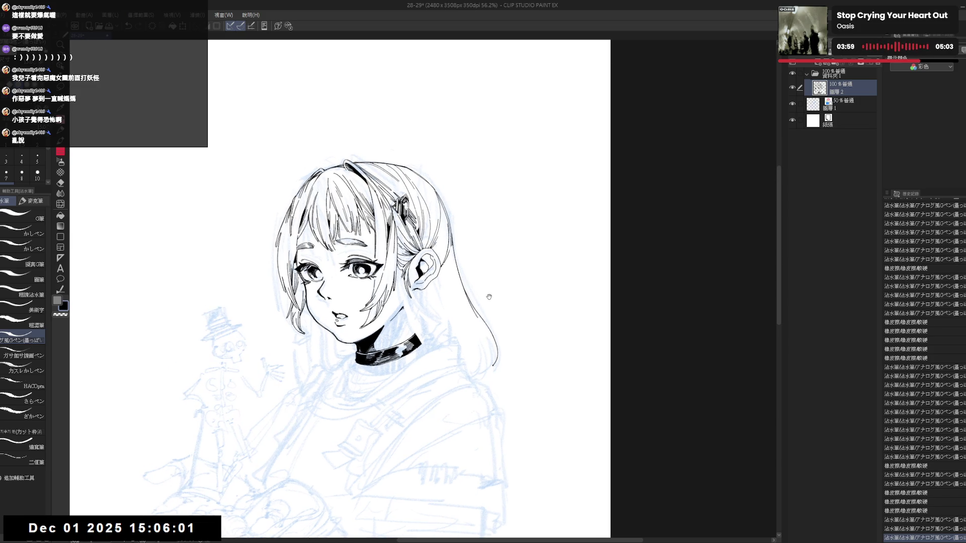
{"action": "scroll", "coordinate": [489, 296], "scroll_direction": "down", "scroll_amount": 2}
{"action": "scroll", "coordinate": [489, 297], "scroll_direction": "up", "scroll_amount": 1}
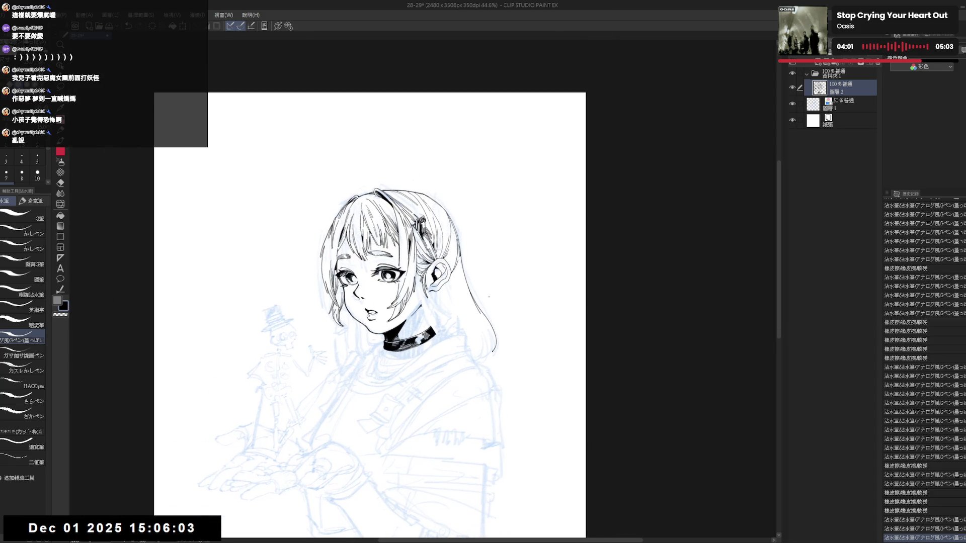
Step: Erase the tip of the hair line below the ear
{"action": "mouse_move", "coordinate": [479, 336]}
{"action": "left_mouse_down"}
{"action": "mouse_move", "coordinate": [501, 347]}
{"action": "mouse_move", "coordinate": [495, 361]}
{"action": "mouse_move", "coordinate": [497, 330]}
{"action": "mouse_move", "coordinate": [496, 342]}
{"action": "left_mouse_up"}
{"action": "key", "text": "e"}
{"action": "key", "text": "p"}
{"action": "key", "text": "e"}
{"action": "key", "text": "p"}
{"action": "key", "text": "e"}
{"action": "key", "text": "p"}
Step: Compare the hair tip before and after the last stroke, keeping the latest version
{"action": "key", "text": "ctrl+z"}
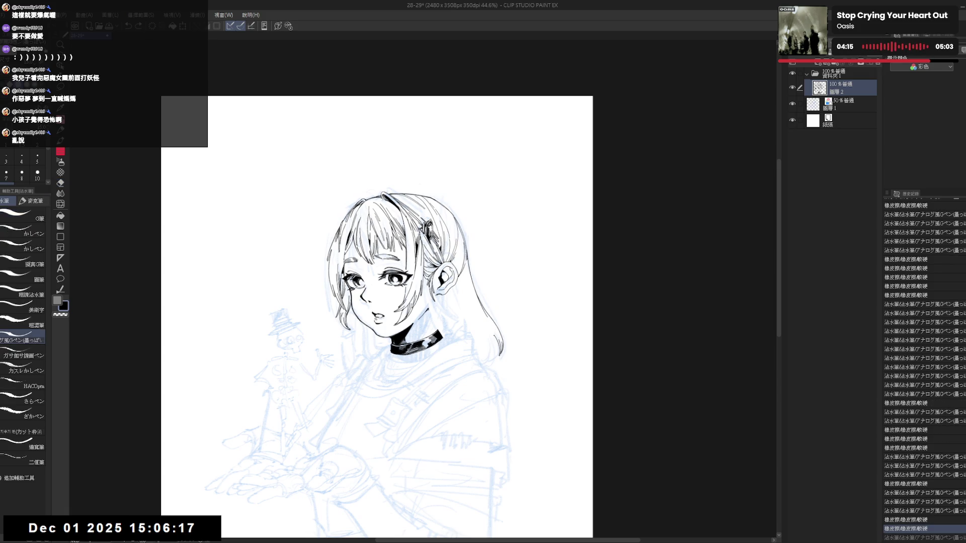
{"action": "key", "text": "ctrl+y"}
{"action": "key", "text": "ctrl+z"}
{"action": "key", "text": "ctrl+y"}
{"action": "key", "text": "ctrl+z"}
{"action": "key", "text": "ctrl+y"}
Step: Trim a bit more of the hair tip and redraw it with a clean pen stroke
{"action": "key", "text": "h"}
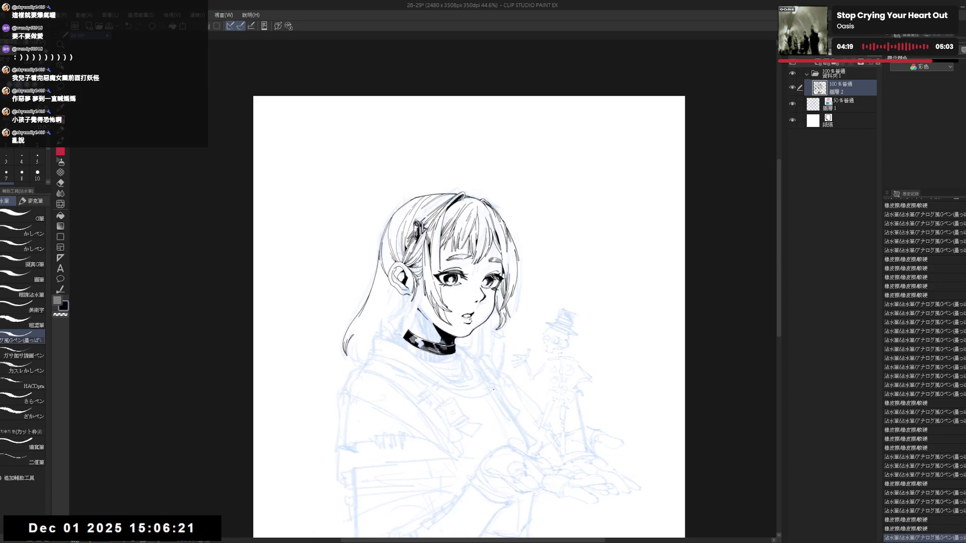
{"action": "scroll", "coordinate": [413, 337], "scroll_direction": "up", "scroll_amount": 2}
{"action": "key", "text": "e"}
{"action": "key", "text": "minus"}
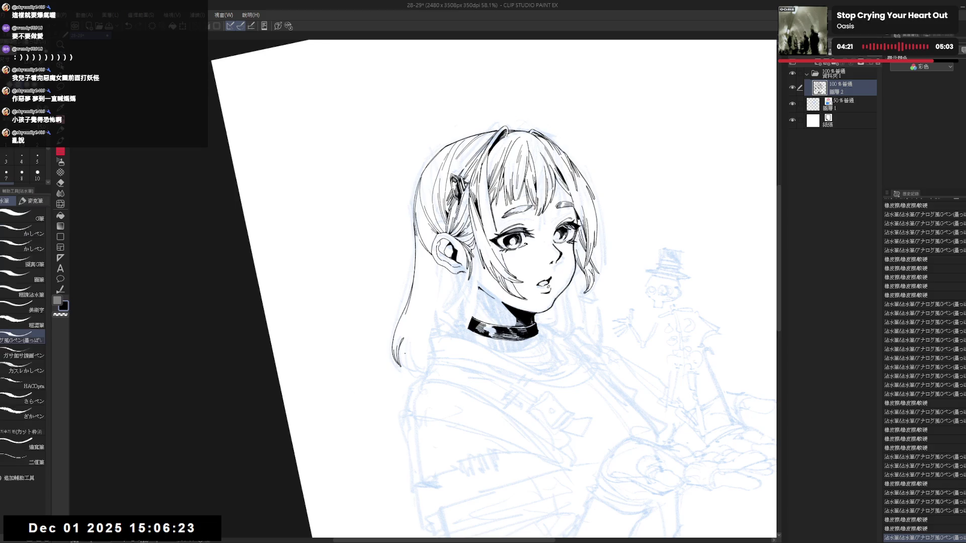
{"action": "left_click", "coordinate": [401, 350]}
{"action": "key", "text": "p"}
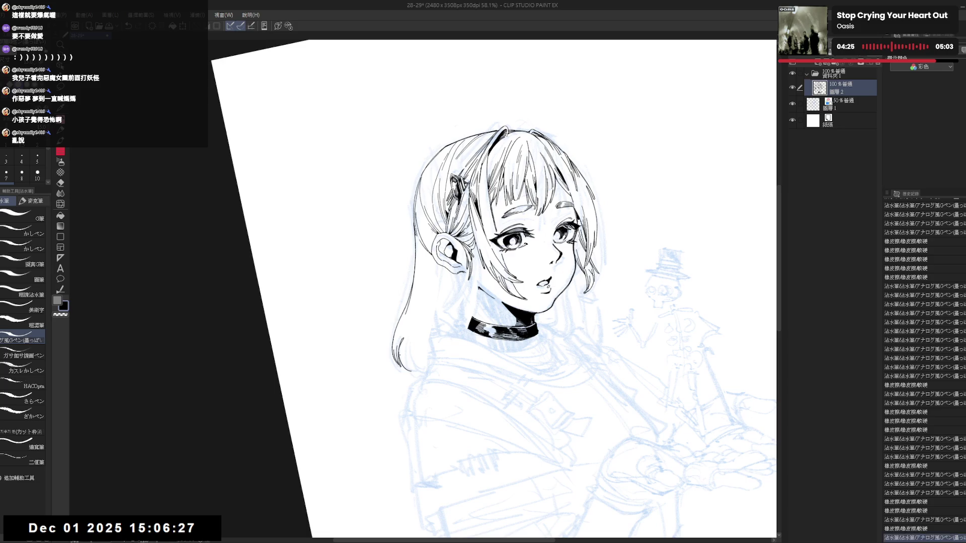
{"action": "left_click_drag", "start_coordinate": [400, 353], "coordinate": [410, 371]}
{"action": "key", "text": "ctrl+at"}
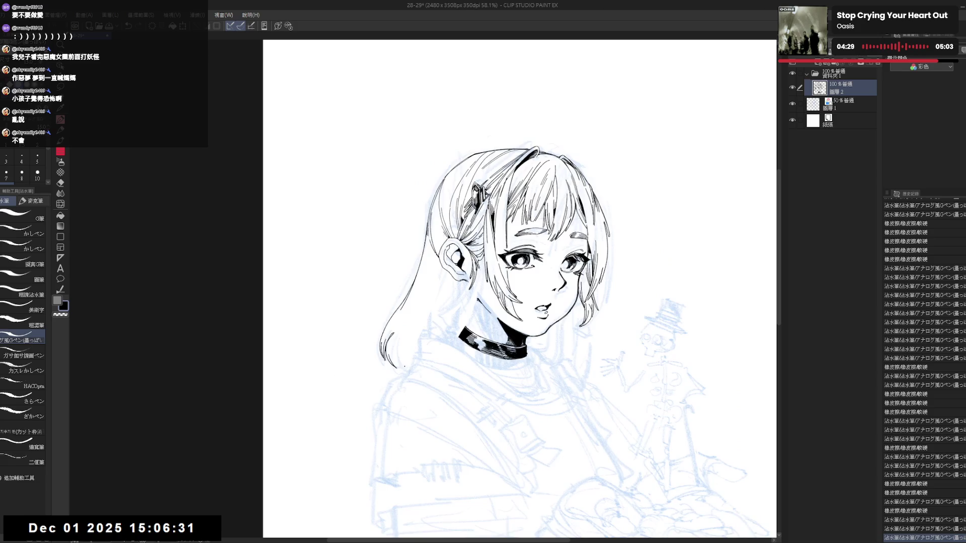
{"action": "key", "text": "h"}
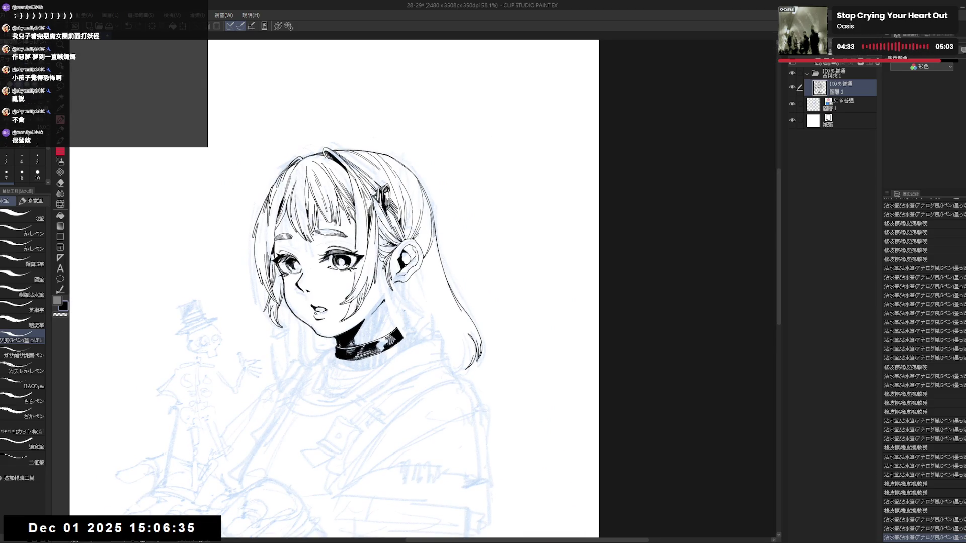
Step: Add a small pen mark and a short stroke near the hair tip
{"action": "mouse_move", "coordinate": [416, 330]}
{"action": "left_mouse_down"}
{"action": "mouse_move", "coordinate": [401, 339]}
{"action": "mouse_move", "coordinate": [368, 320]}
{"action": "mouse_move", "coordinate": [449, 347]}
{"action": "left_mouse_up"}
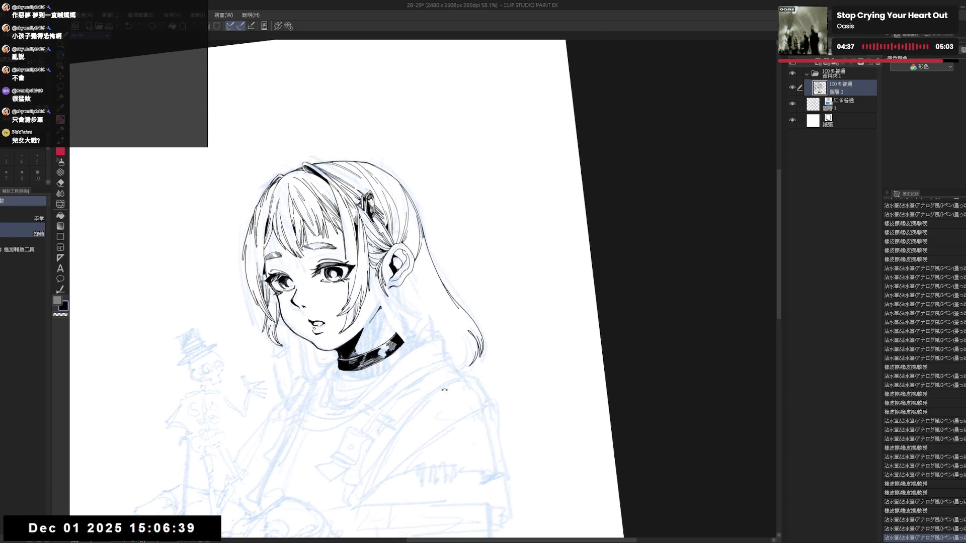
{"action": "left_click", "coordinate": [436, 327]}
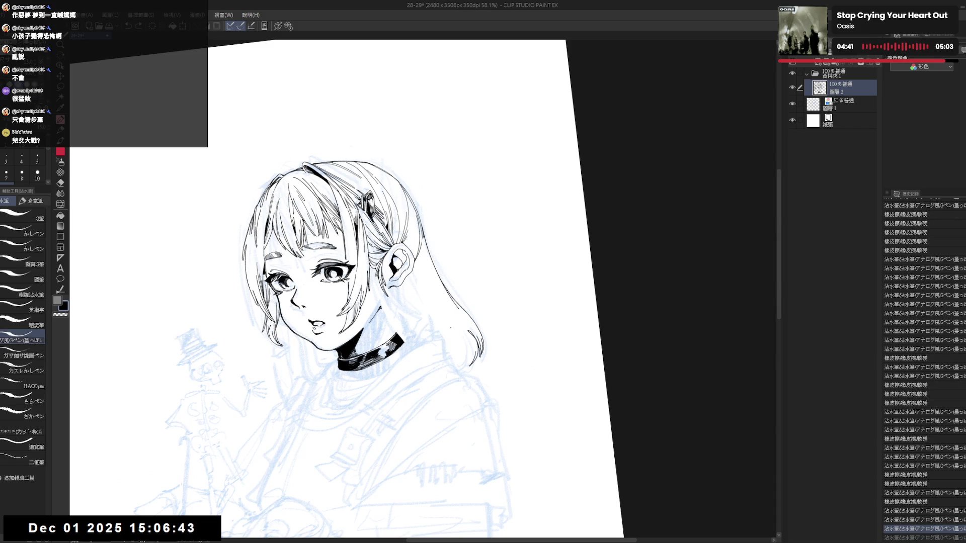
{"action": "left_click_drag", "start_coordinate": [459, 332], "coordinate": [461, 362]}
{"action": "key", "text": "-"}
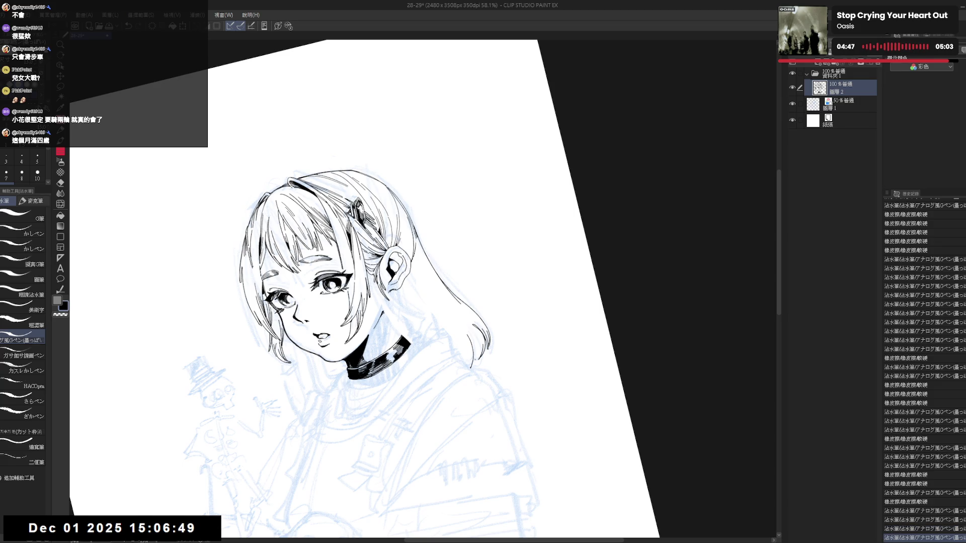
{"action": "key", "text": "asciicircum"}
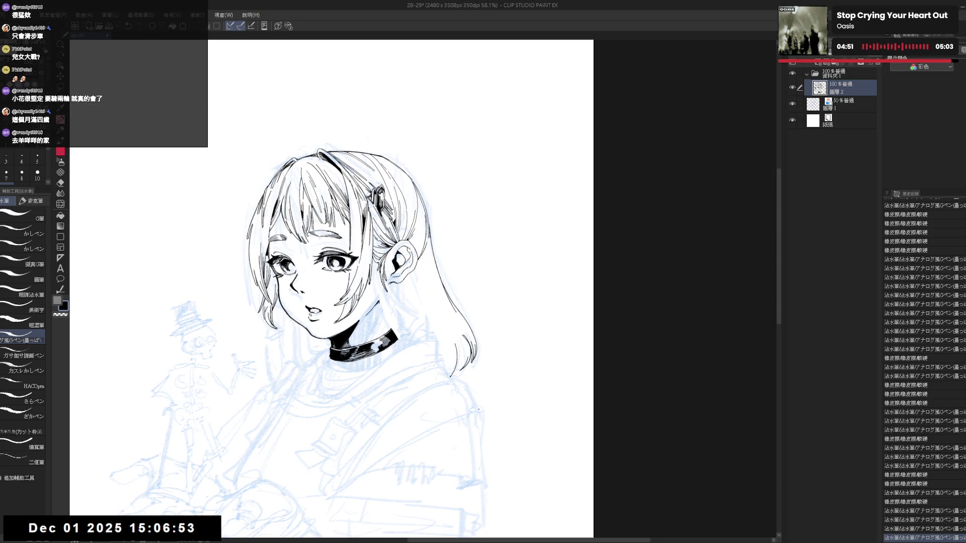
Step: Extend the hair tip with a new ink stroke, then undo it
{"action": "key", "text": "minus"}
{"action": "key", "text": "e"}
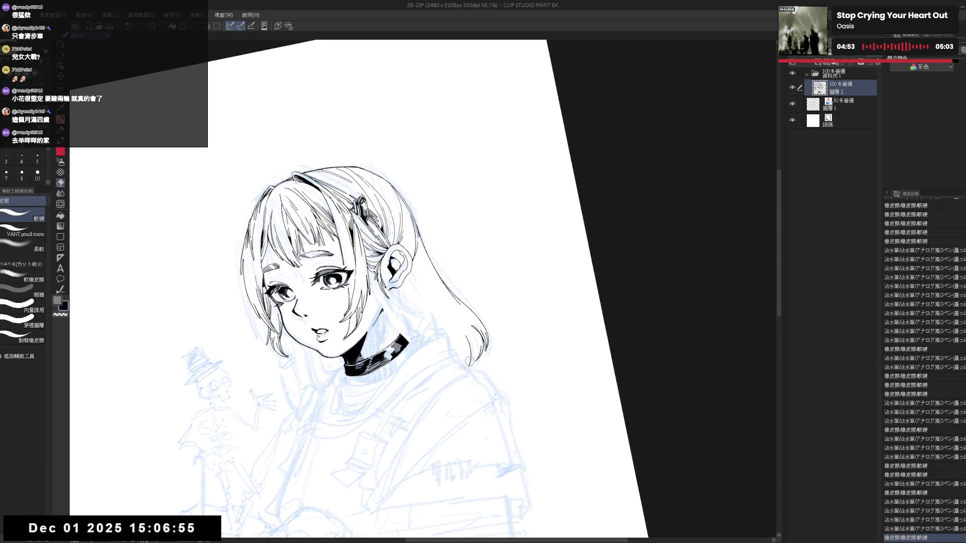
{"action": "key", "text": "p"}
{"action": "mouse_move", "coordinate": [471, 355]}
{"action": "left_mouse_down"}
{"action": "mouse_move", "coordinate": [469, 368]}
{"action": "mouse_move", "coordinate": [478, 349]}
{"action": "mouse_move", "coordinate": [468, 381]}
{"action": "mouse_move", "coordinate": [476, 367]}
{"action": "left_mouse_up"}
{"action": "key", "text": "ctrl+z"}
{"action": "key", "text": "r"}
{"action": "key", "text": "p"}
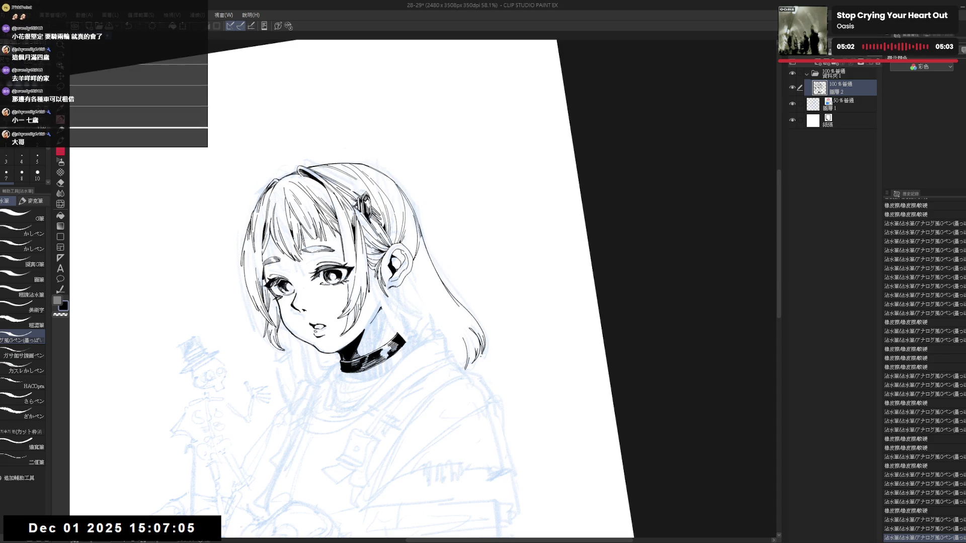
{"action": "key", "text": "ctrl+z"}
Step: Add a small ink mark at the hair tip, keep it, and check it in mirrored, level view
{"action": "left_click_drag", "start_coordinate": [481, 355], "coordinate": [479, 352]}
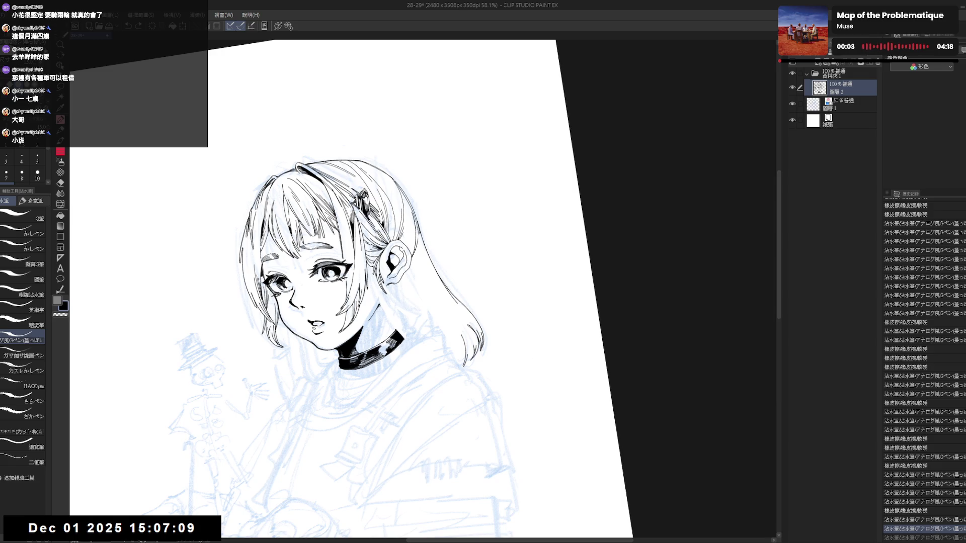
{"action": "mouse_move", "coordinate": [481, 353]}
{"action": "left_mouse_down"}
{"action": "mouse_move", "coordinate": [490, 352]}
{"action": "mouse_move", "coordinate": [469, 367]}
{"action": "left_mouse_up"}
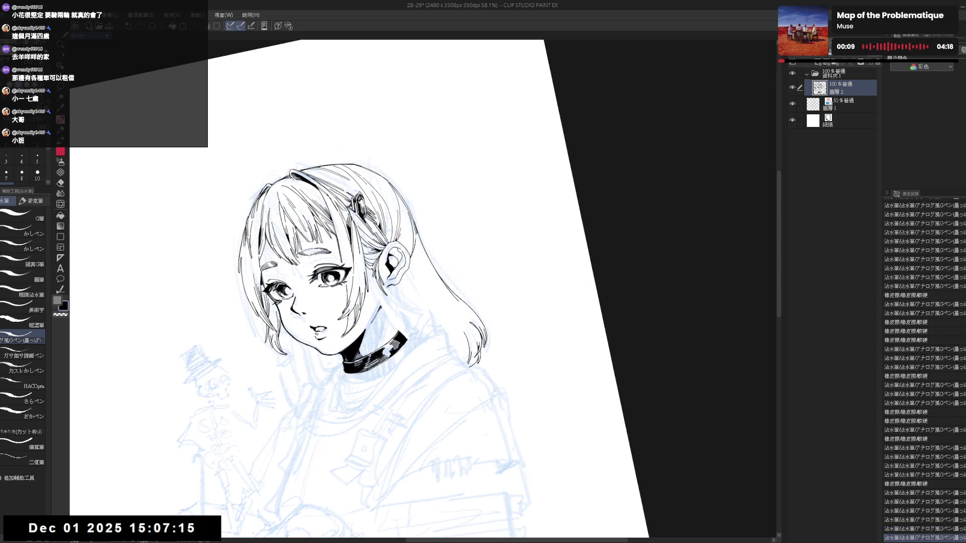
{"action": "key", "text": "ctrl+z"}
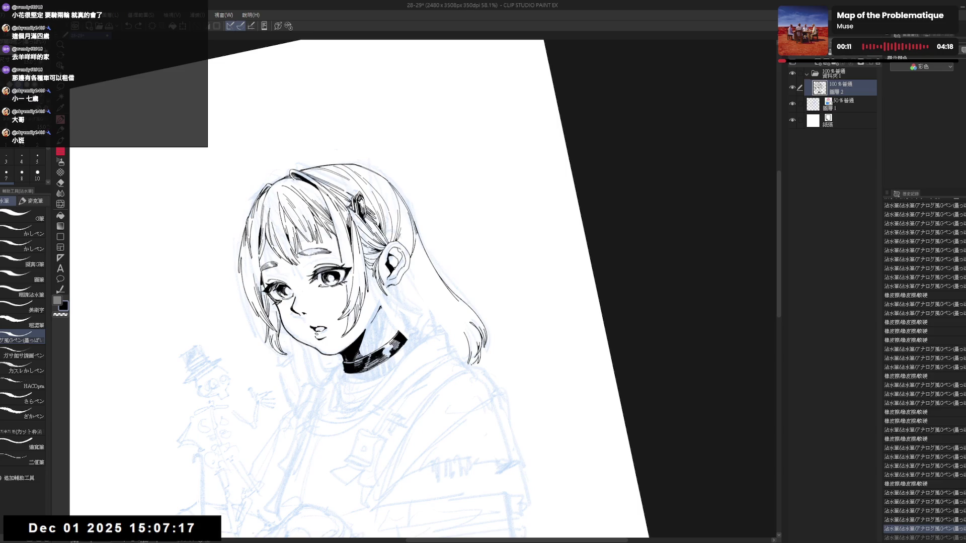
{"action": "key", "text": "ctrl+y"}
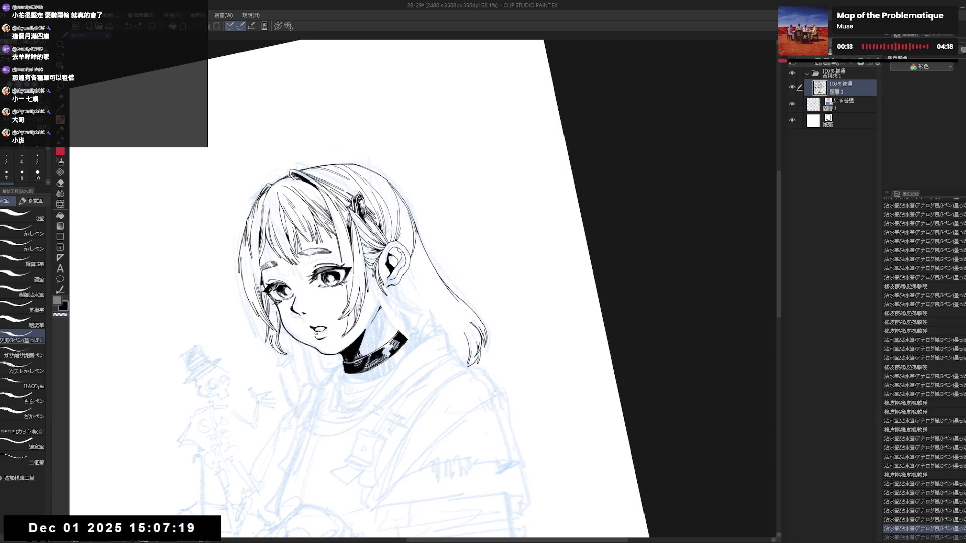
{"action": "key", "text": "ctrl+at"}
{"action": "key", "text": "h"}
{"action": "key", "text": "h"}
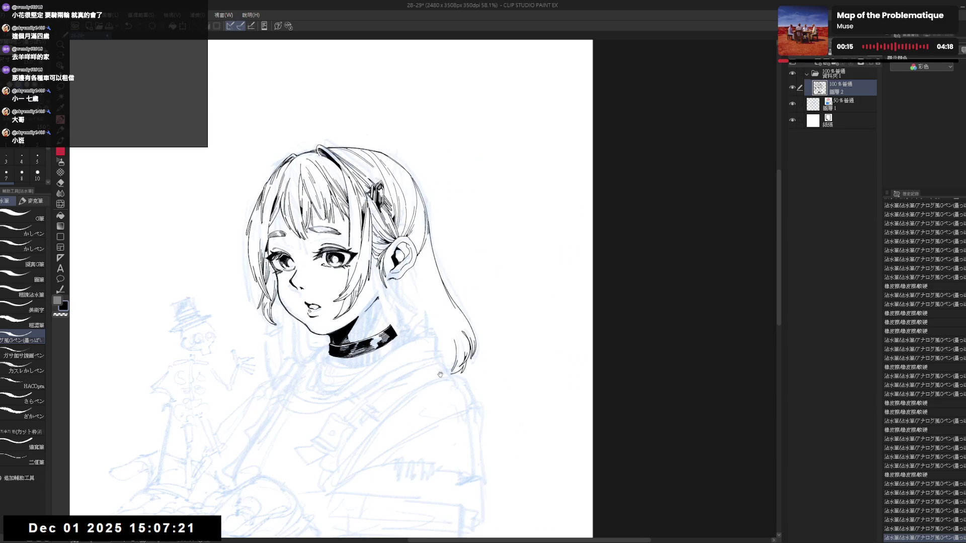
{"action": "key", "text": "minus"}
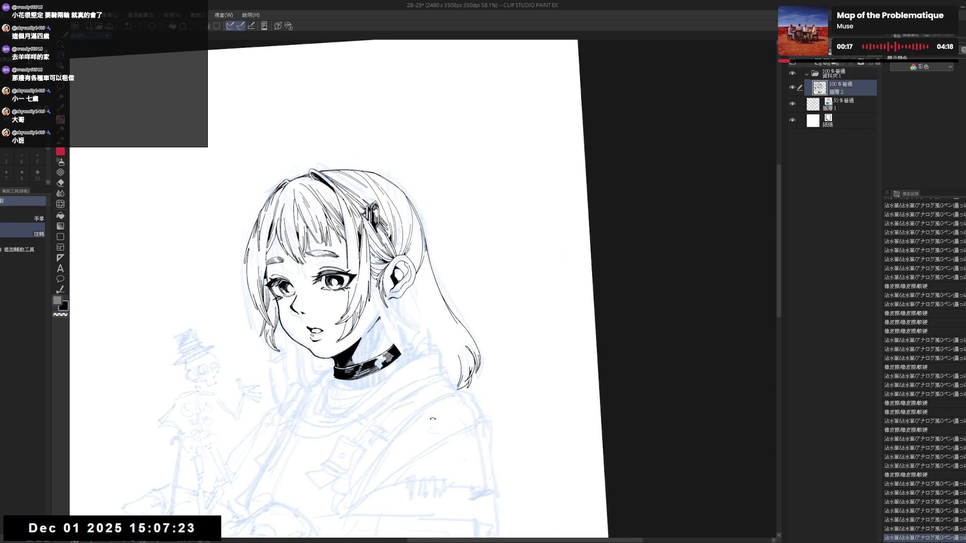
{"action": "key", "text": "ctrl+at"}
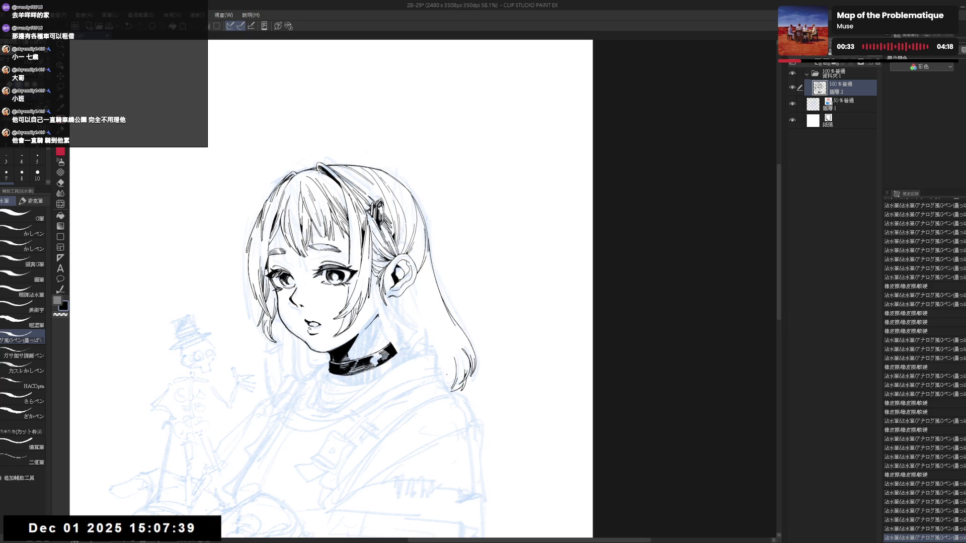
{"action": "key", "text": "shift+space"}
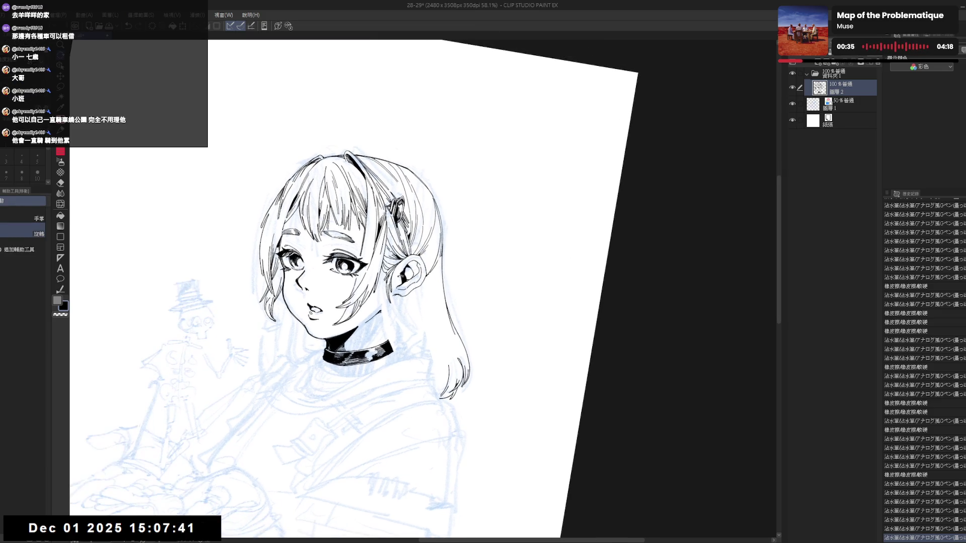
{"action": "key", "text": "p"}
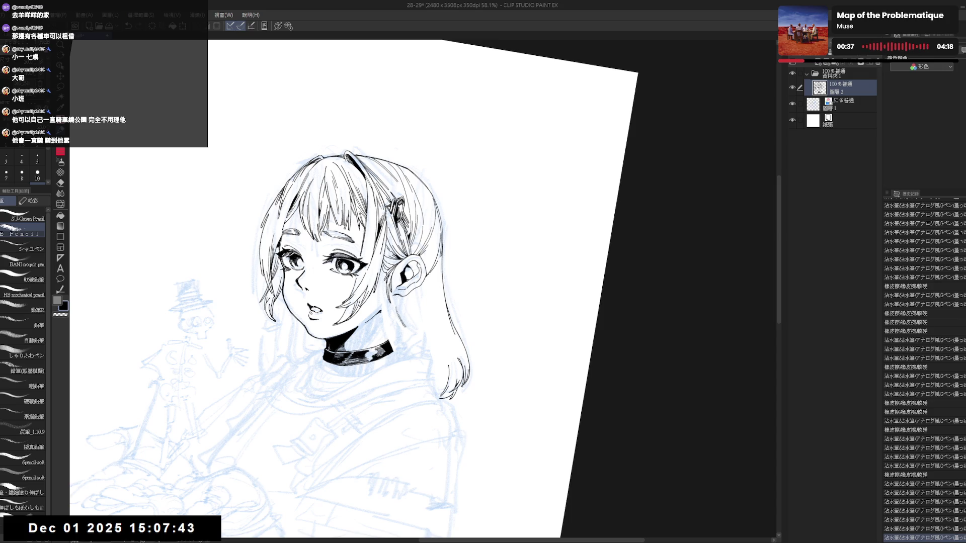
{"action": "key", "text": "p"}
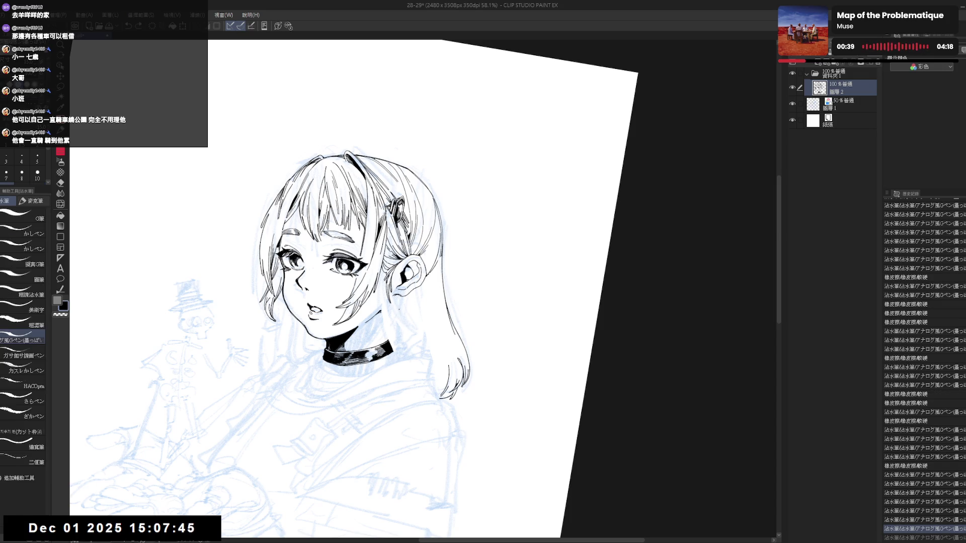